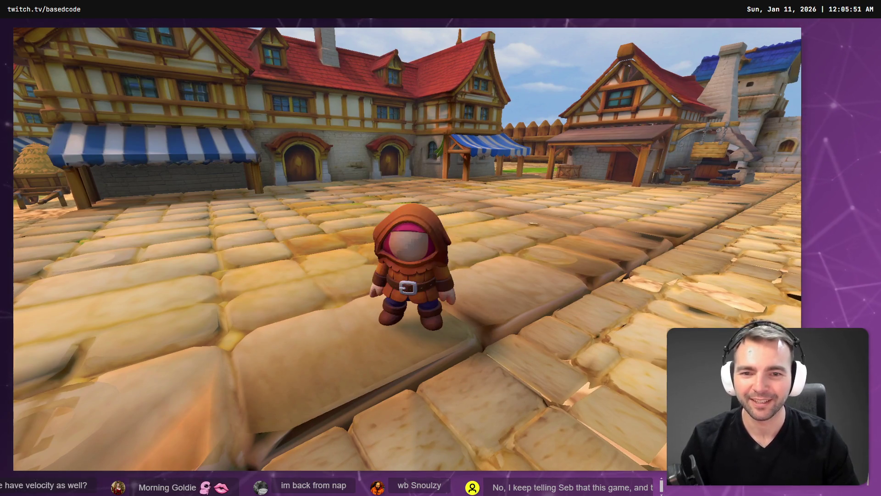
# Exit the running game and review the CharacterSwapper.cs script in Rider.
pyautogui.press('F8')
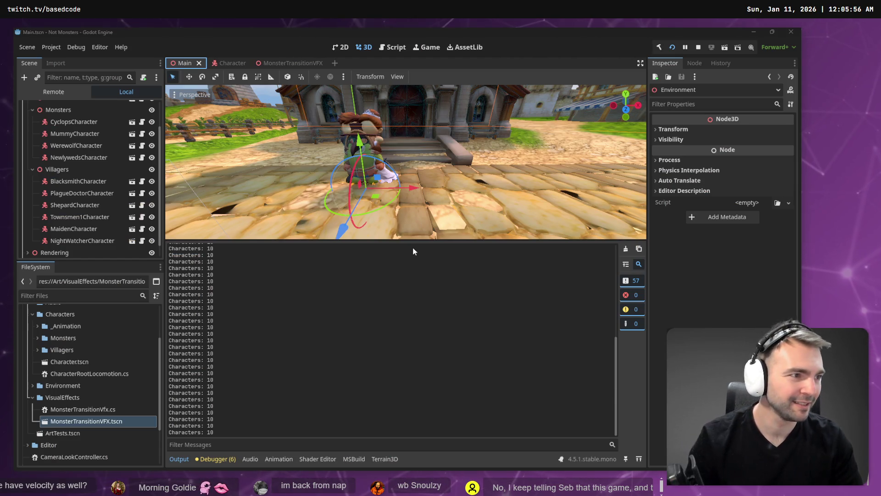
pyautogui.hotkey('alt', 'Tab')
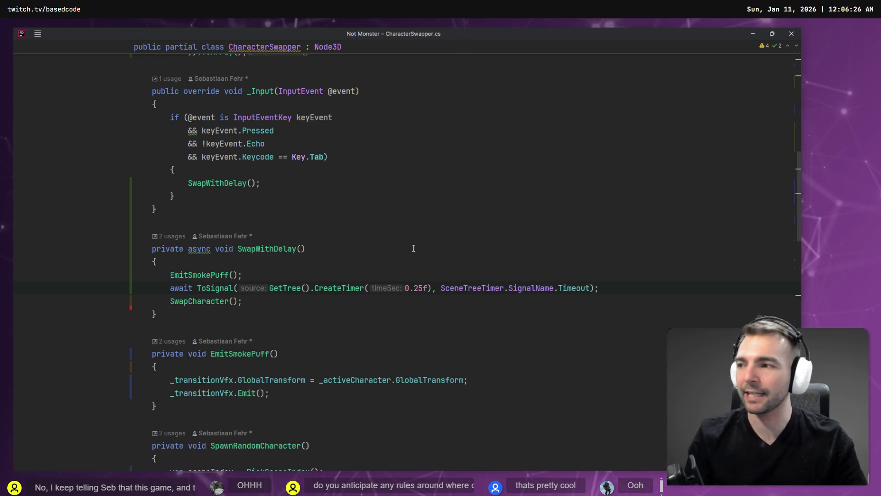
pyautogui.hotkey('alt', 'Tab')
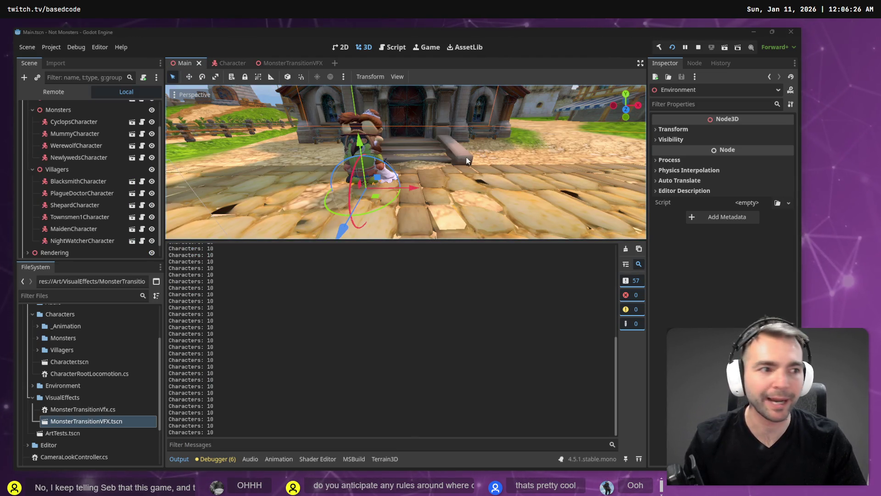
# Back in the game, swap to the maid and run her onto the wooden platform.
pyautogui.hotkey('alt', 'Tab')
pyautogui.press('space')
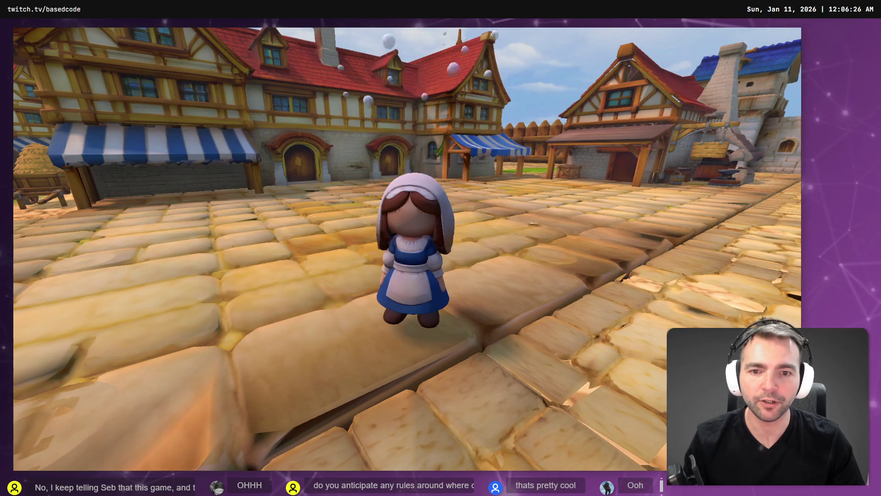
pyautogui.press('w')
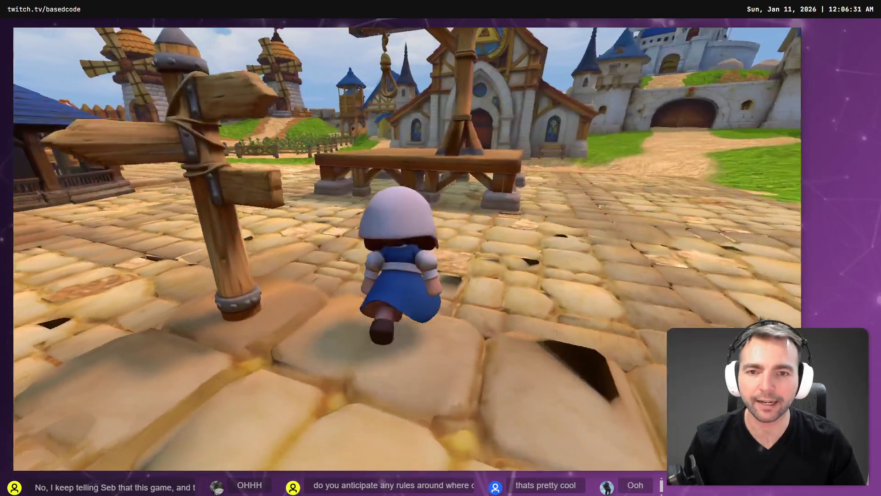
pyautogui.press('space')
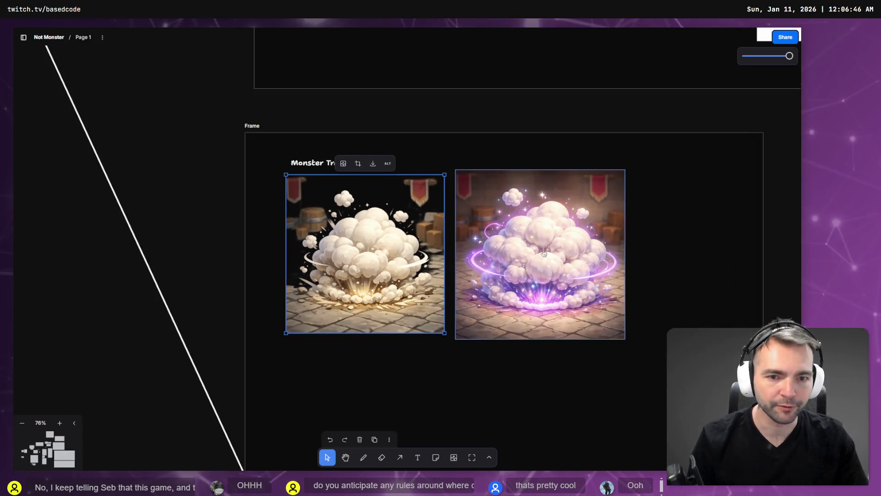
# Delete the STRAFE BEHVIOUR note near the Game Loop frame.
pyautogui.scroll(5, 496, 262)
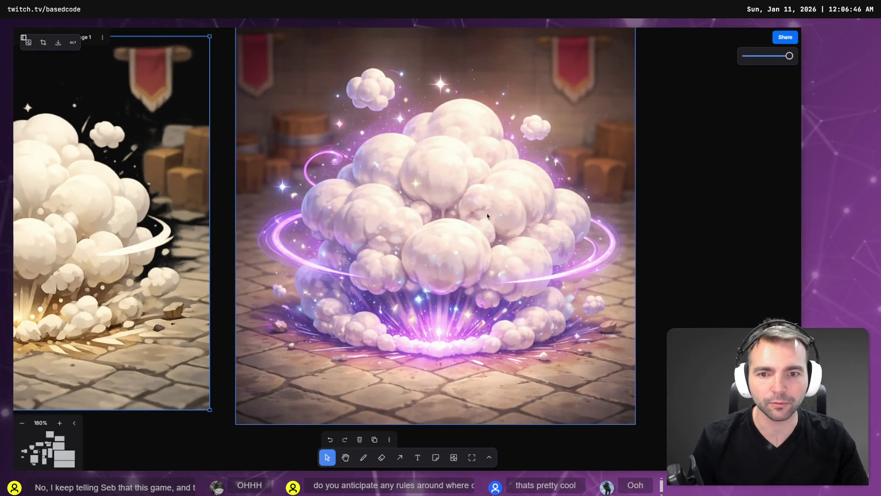
pyautogui.scroll(-5, 363, 167)
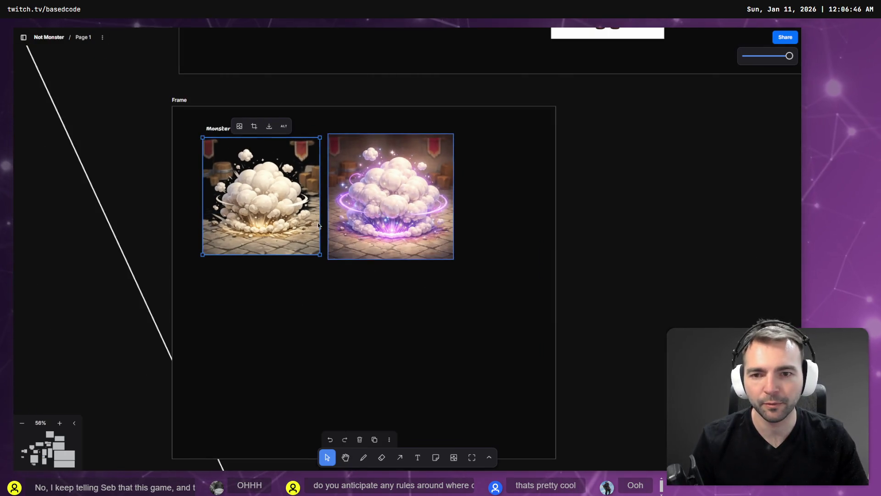
pyautogui.moveTo(179, 187); pyautogui.dragTo(563, 218)
pyautogui.scroll(-5, 563, 218)
pyautogui.moveTo(478, 177)
pyautogui.mouseDown()
pyautogui.moveTo(501, 315)
pyautogui.moveTo(718, 235)
pyautogui.mouseUp()
pyautogui.moveTo(527, 324)
pyautogui.mouseDown()
pyautogui.moveTo(525, 299)
pyautogui.moveTo(285, 248)
pyautogui.moveTo(495, 248)
pyautogui.moveTo(443, 259)
pyautogui.mouseUp()
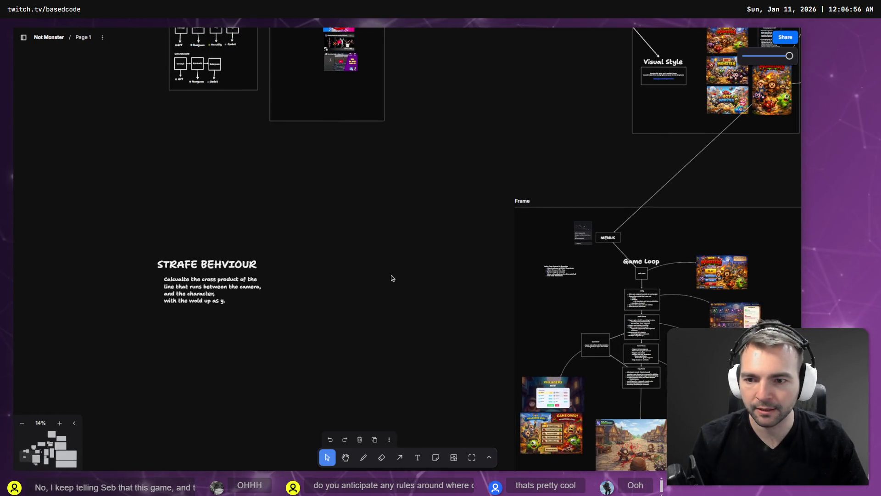
pyautogui.click(184, 270)
pyautogui.press('Delete')
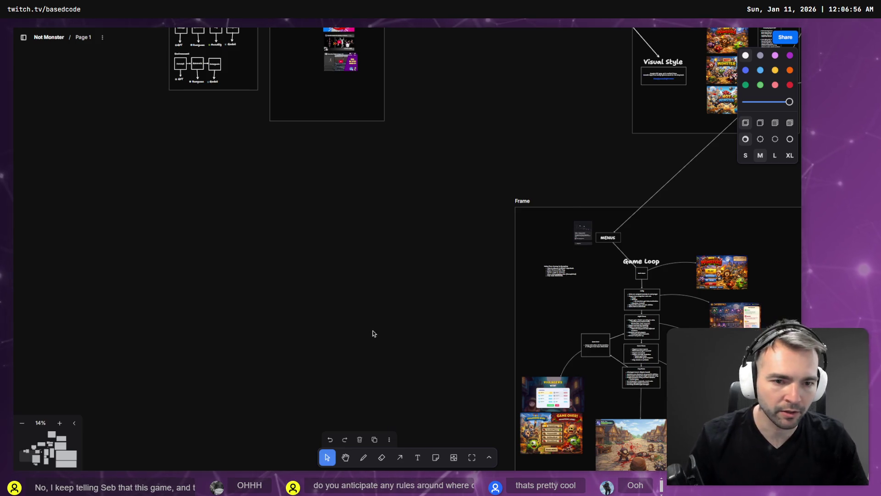
# Draw a new frame below Pipeline and Resources titled Random Design Thouhts.
pyautogui.moveTo(406, 298)
pyautogui.mouseDown()
pyautogui.moveTo(474, 402)
pyautogui.moveTo(459, 305)
pyautogui.moveTo(407, 222)
pyautogui.moveTo(215, 372)
pyautogui.moveTo(516, 26)
pyautogui.mouseUp()
pyautogui.moveTo(350, 248)
pyautogui.mouseDown()
pyautogui.moveTo(303, 65)
pyautogui.moveTo(138, 365)
pyautogui.mouseUp()
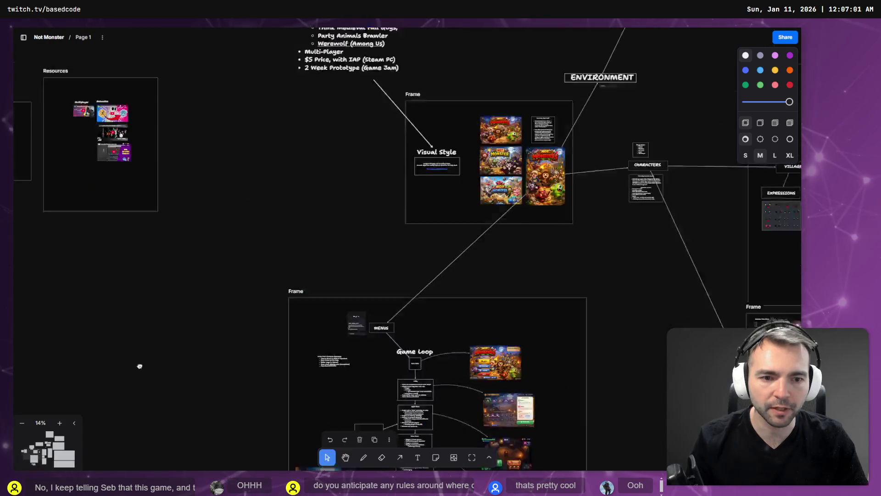
pyautogui.moveTo(373, 237)
pyautogui.mouseDown()
pyautogui.moveTo(219, 330)
pyautogui.moveTo(532, 128)
pyautogui.mouseUp()
pyautogui.moveTo(459, 322)
pyautogui.mouseDown()
pyautogui.moveTo(369, 104)
pyautogui.moveTo(264, 200)
pyautogui.mouseUp()
pyautogui.moveTo(386, 212)
pyautogui.mouseDown()
pyautogui.moveTo(183, 191)
pyautogui.moveTo(288, 152)
pyautogui.moveTo(504, 326)
pyautogui.moveTo(715, 266)
pyautogui.moveTo(707, 253)
pyautogui.mouseUp()
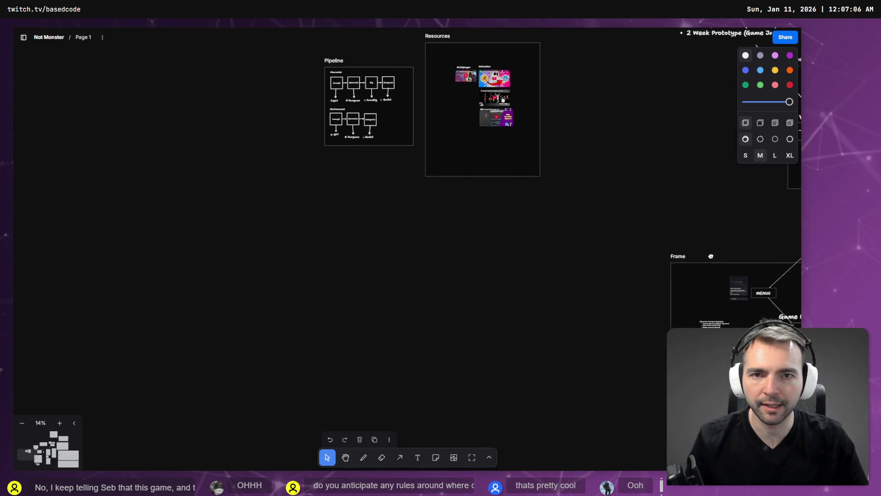
pyautogui.press('f')
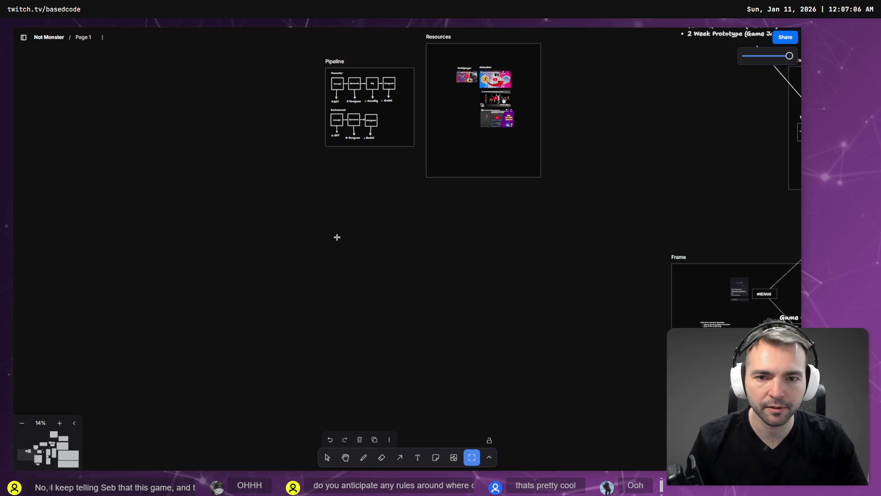
pyautogui.moveTo(533, 323); pyautogui.dragTo(535, 354)
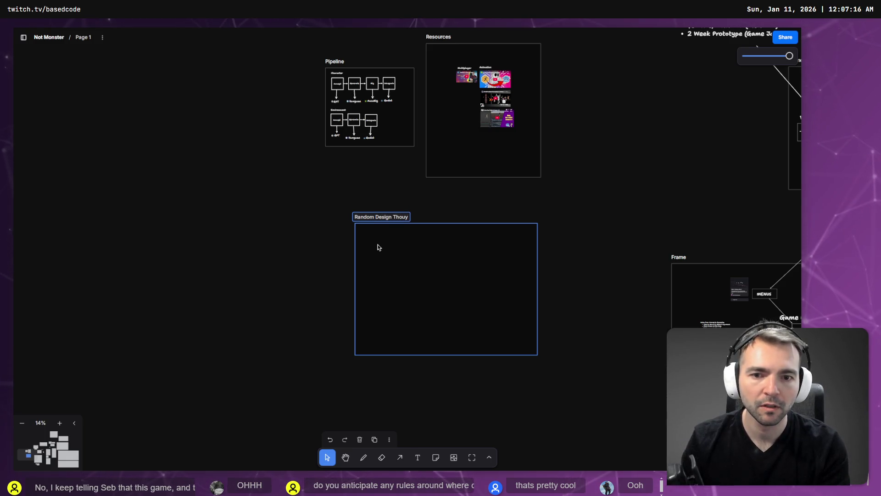
pyautogui.press('Return')
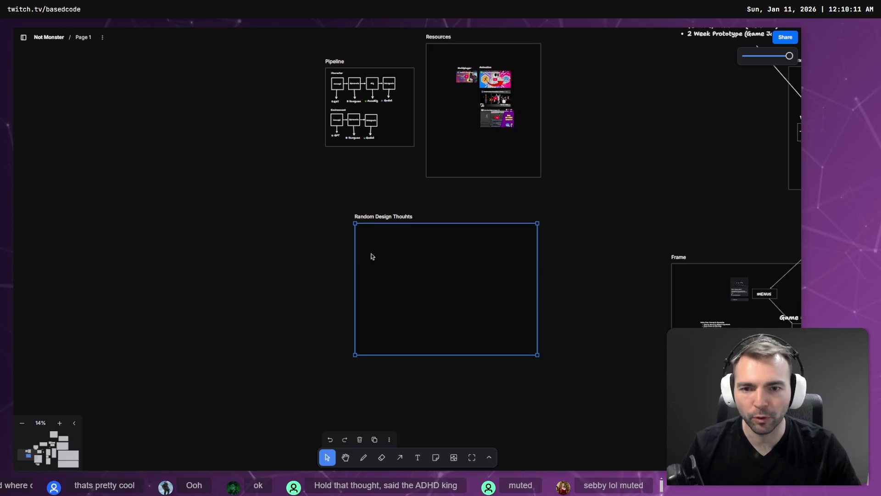
pyautogui.scroll(5, 390, 230)
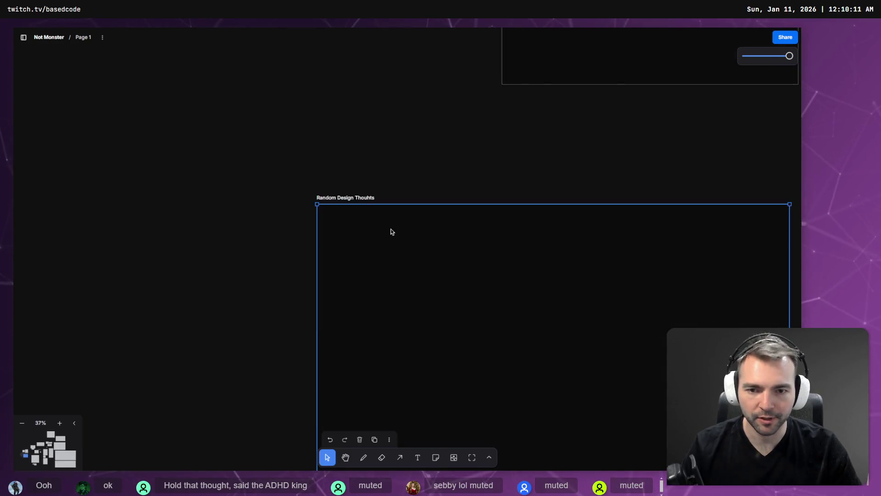
# Add an underlined 'Monster Ideas' text heading inside the new frame.
pyautogui.click(418, 457)
pyautogui.click(339, 273)
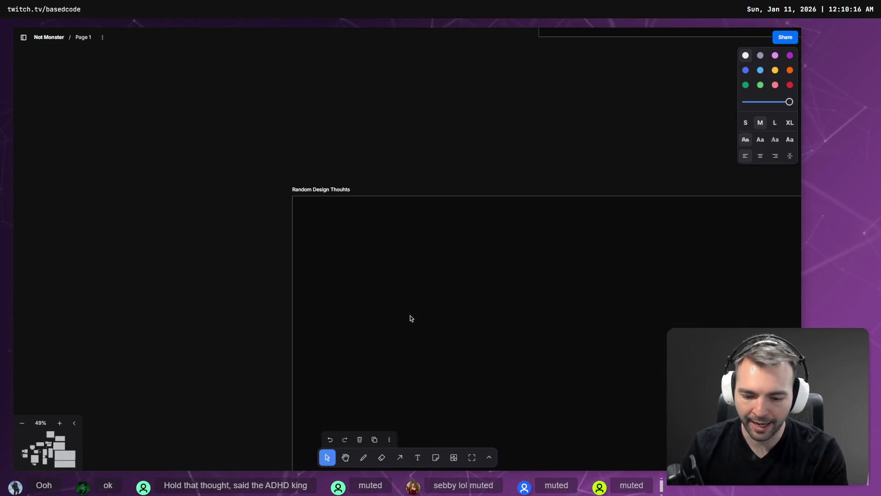
pyautogui.write('Monster Ideas')
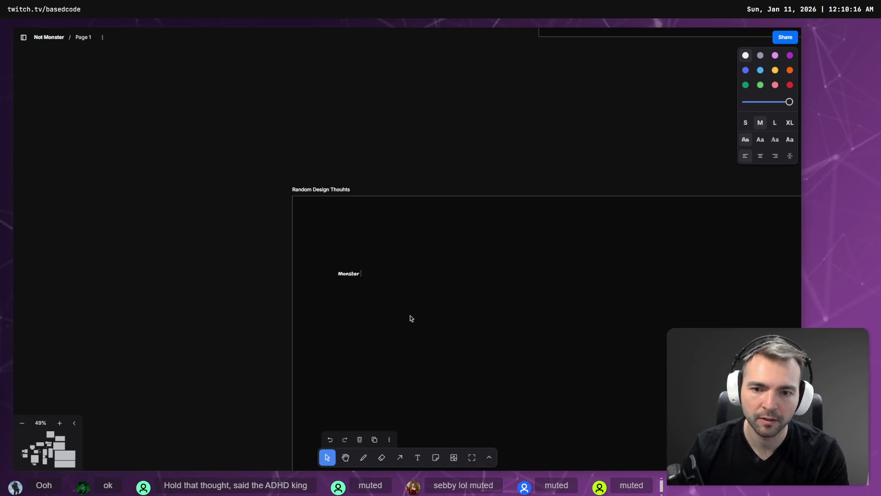
pyautogui.hotkey('ctrl', 'a')
pyautogui.press('Right')
pyautogui.hotkey('ctrl', 'a')
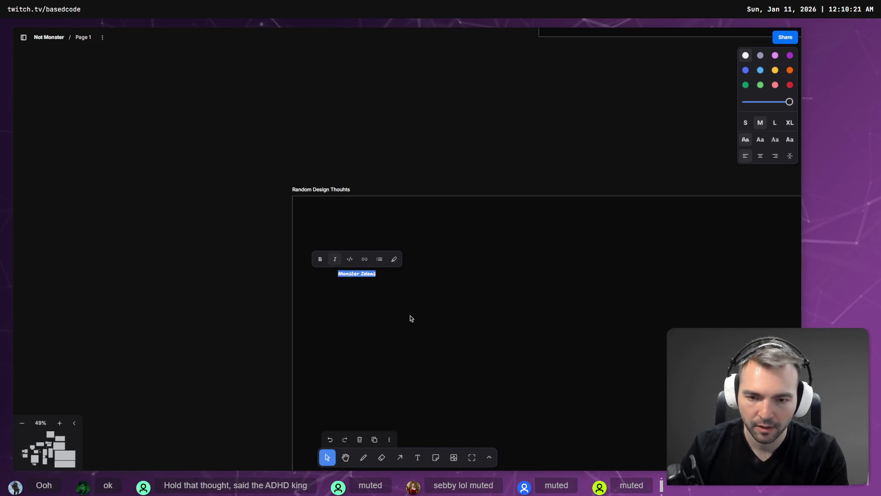
pyautogui.press('Right')
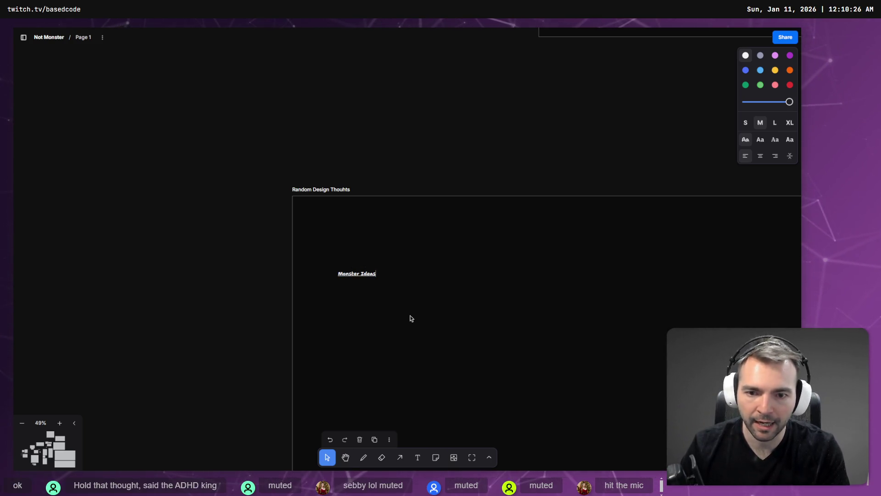
pyautogui.press('Return')
# List 'The Doppleganger' with an indented note about transforming/impersonating into other players.
pyautogui.write('- The ')
pyautogui.write('Dopplega')
pyautogui.write('nger')
pyautogui.press('Return')
pyautogui.press('Tab')
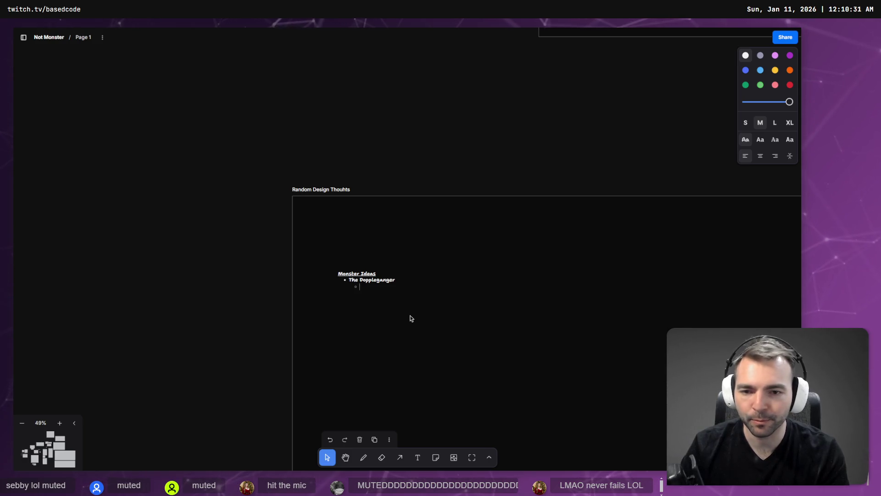
pyautogui.write('ransform into other players')
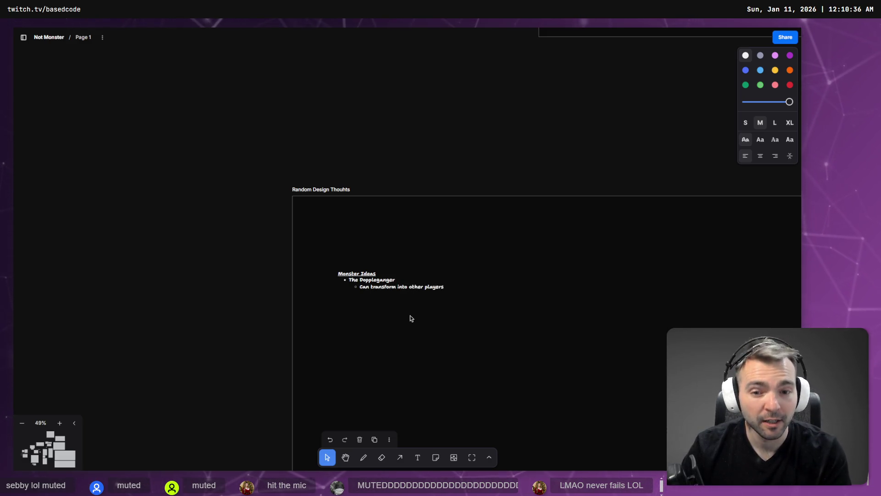
pyautogui.hotkey('ctrl', 'Left')
pyautogui.press('Left')
pyautogui.write('/imp')
pyautogui.write('ersonate')
pyautogui.press('End')
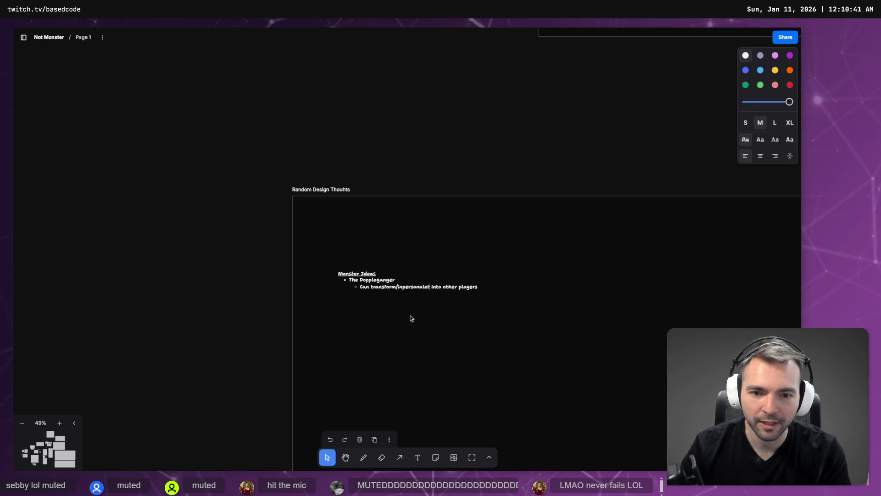
pyautogui.press('Return')
pyautogui.hotkey('shift', 'Tab')
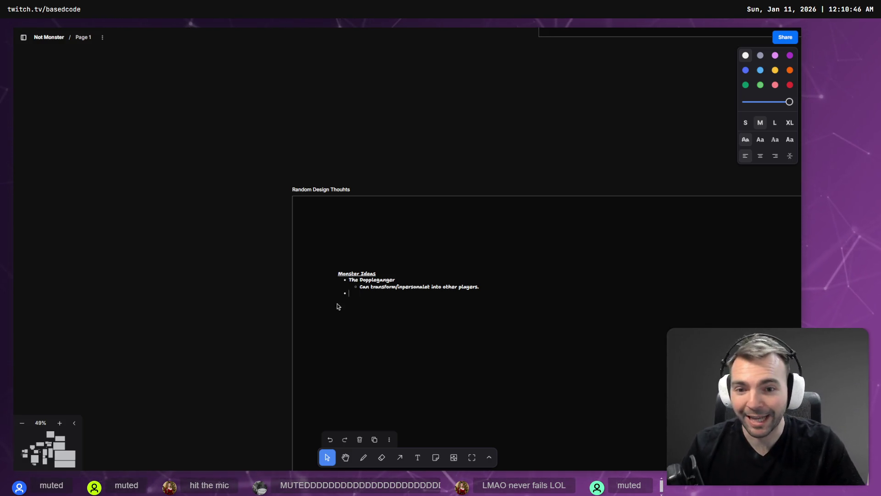
pyautogui.press('Escape')
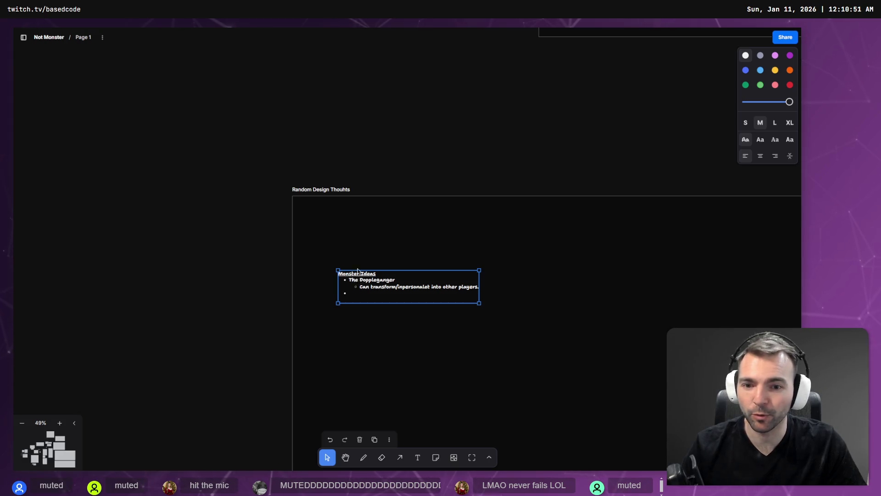
pyautogui.hotkey('shift', '2')
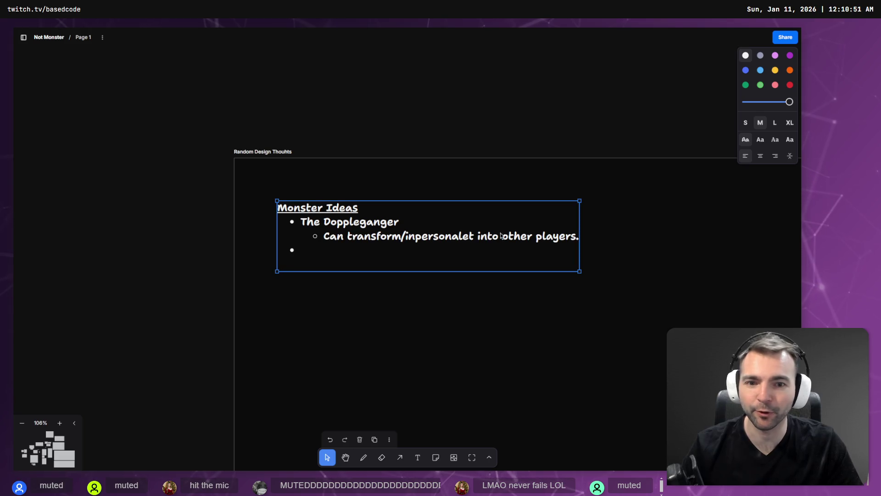
pyautogui.click(317, 250)
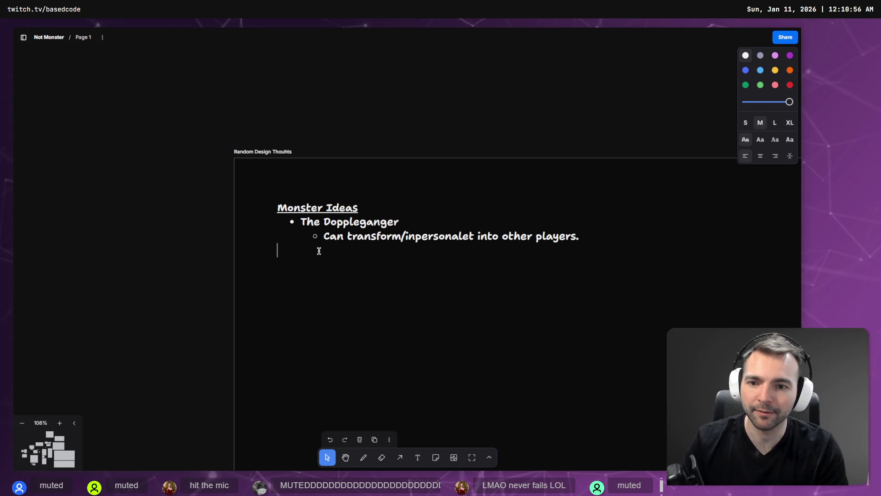
# Under Villager Ideas, list The Scientist: develops a monster cure, turns monsters back to villagers.
pyautogui.write('Vilager Ideas')
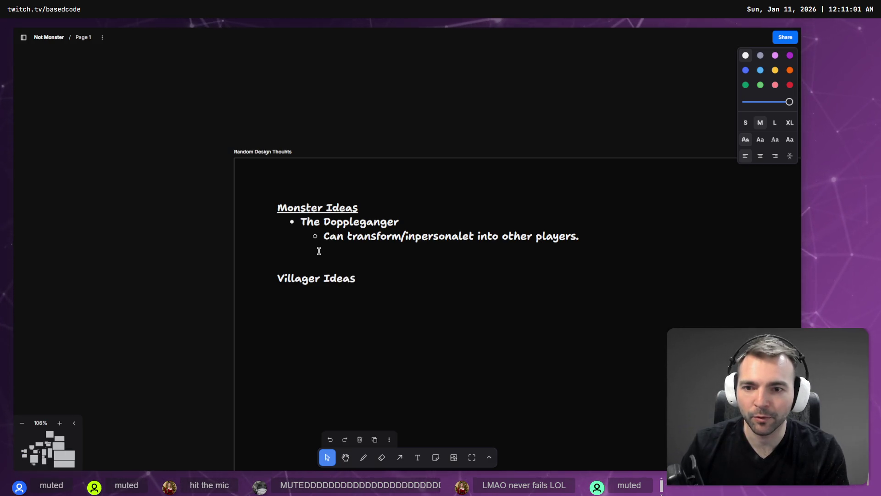
pyautogui.press('Return')
pyautogui.write('-')
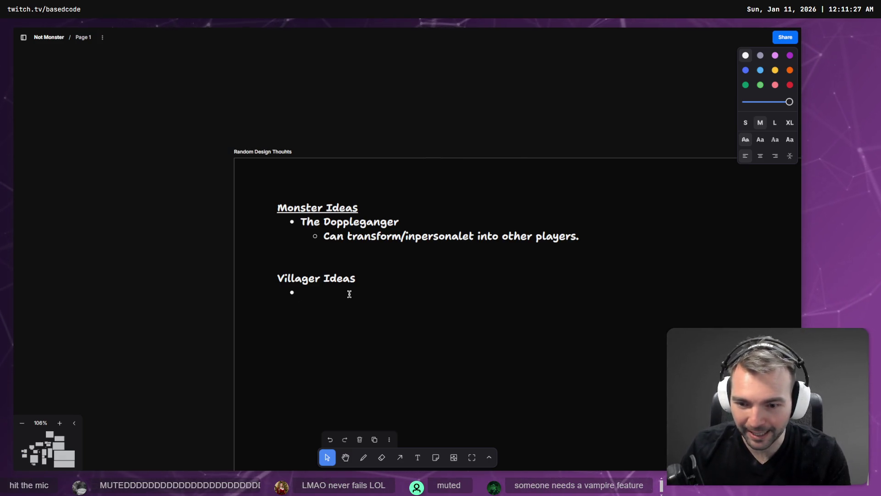
pyautogui.write('The Sci')
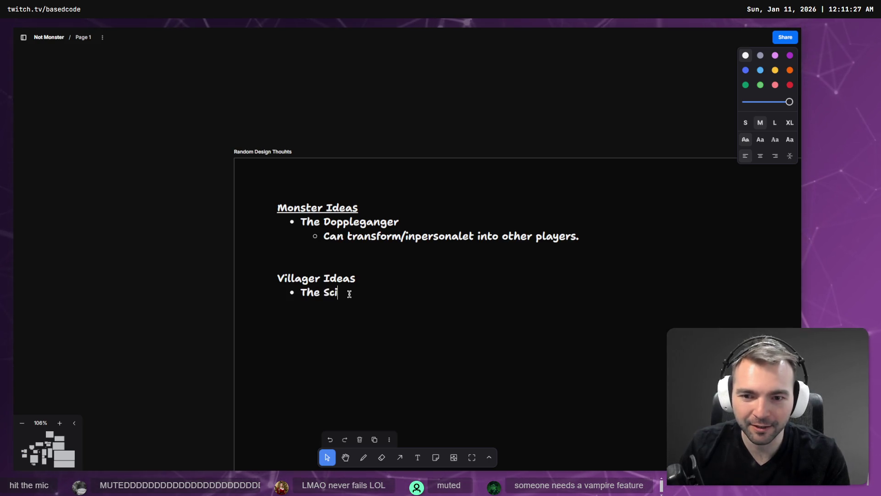
pyautogui.write('entist (')
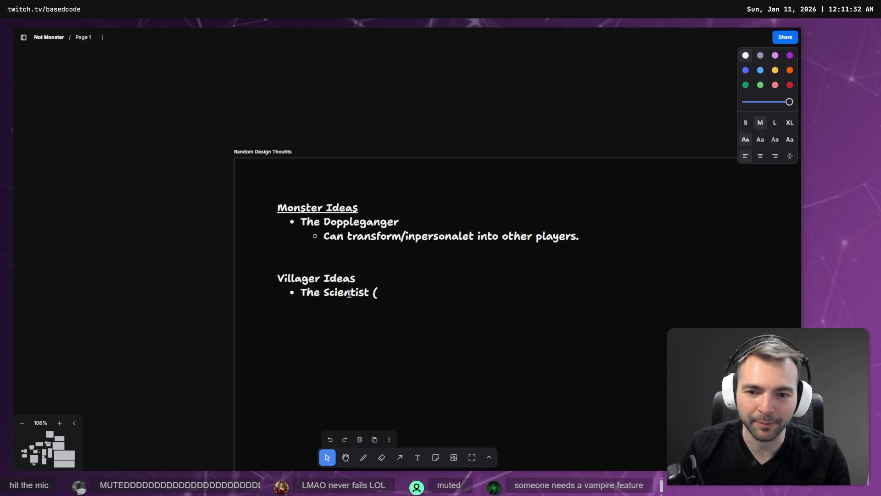
pyautogui.write('Kaztelle) Devel')
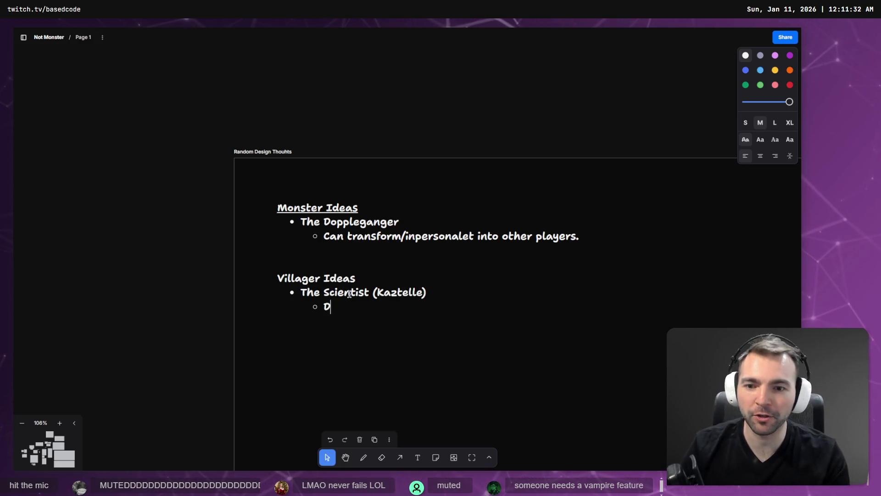
pyautogui.write('op a monster cure.')
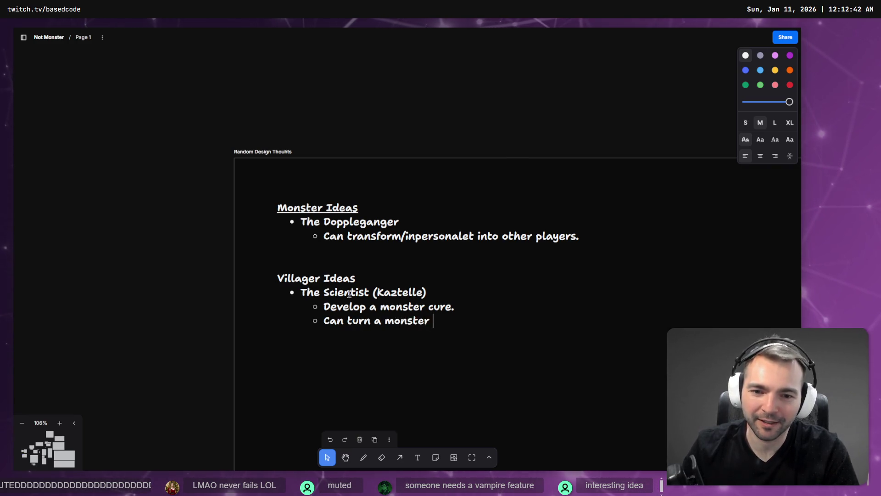
pyautogui.write('ck to villager.')
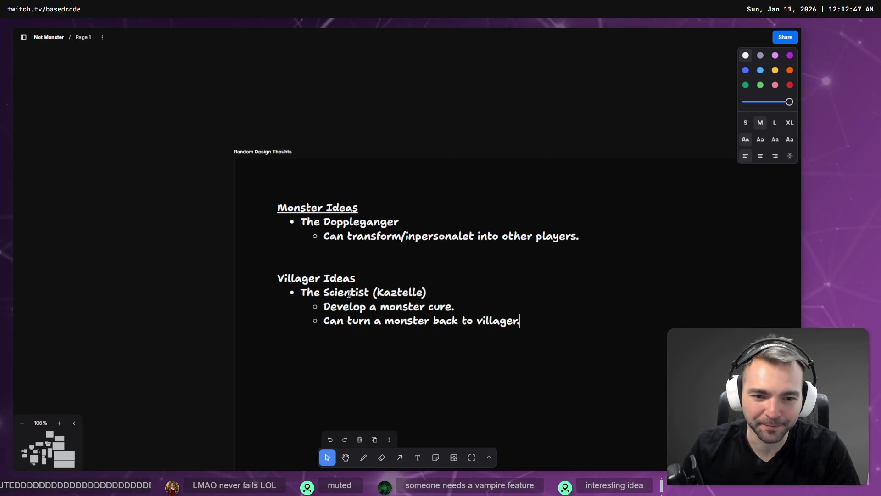
pyautogui.press('Return')
pyautogui.press('Tab')
pyautogui.write('(')
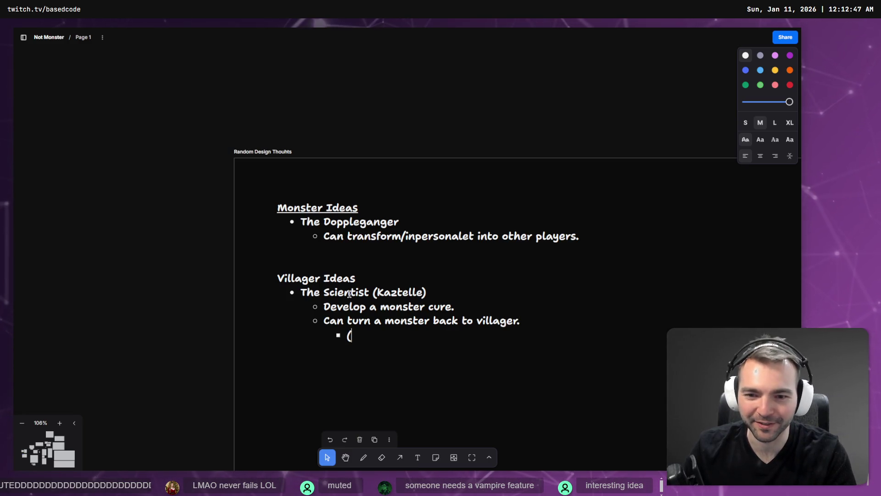
pyautogui.write('If they decide they want to')
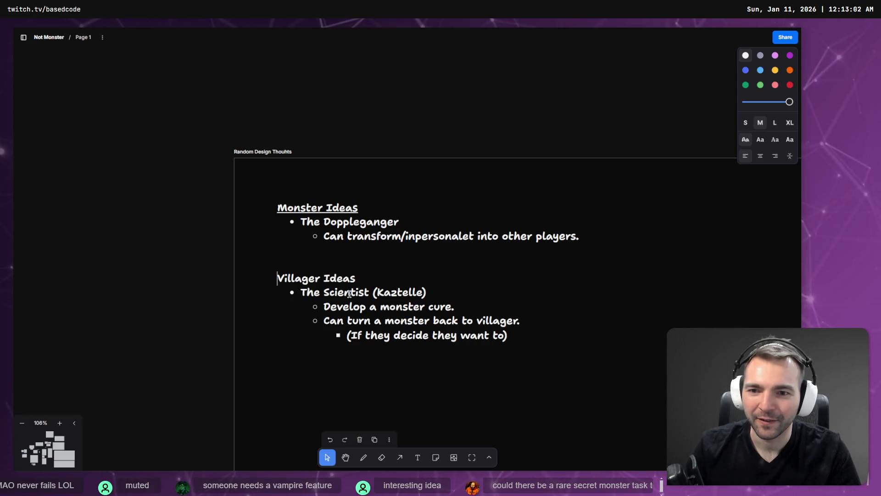
# Underline the Villager Ideas heading and remove the blank line above it.
pyautogui.hotkey('shift', 'Home')
pyautogui.press('Up')
pyautogui.press('BackSpace')
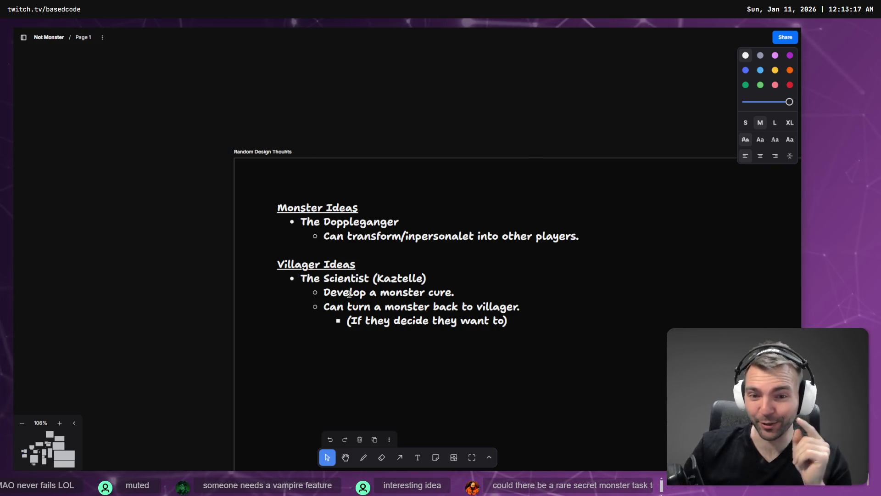
# Change 'Develop' to 'Develops' in The Scientist's monster-cure note.
pyautogui.click(367, 294)
pyautogui.write('s')
pyautogui.press('Escape')
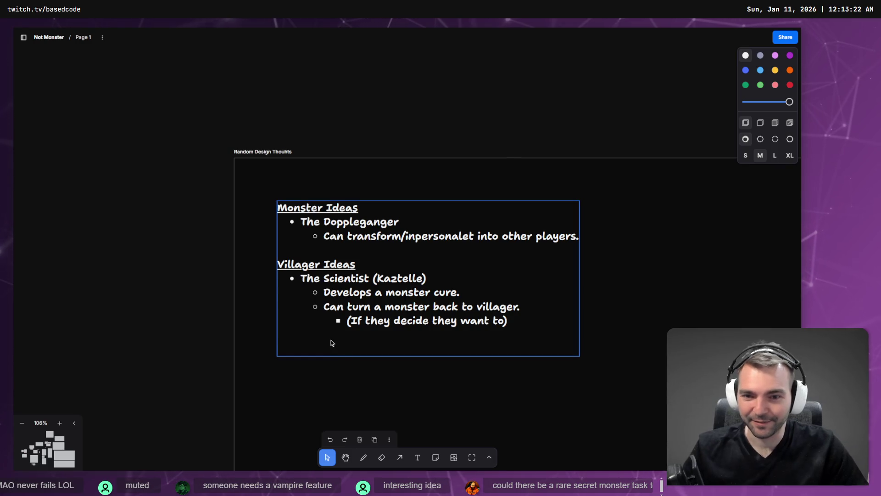
pyautogui.doubleClick(329, 343)
pyautogui.click(321, 350)
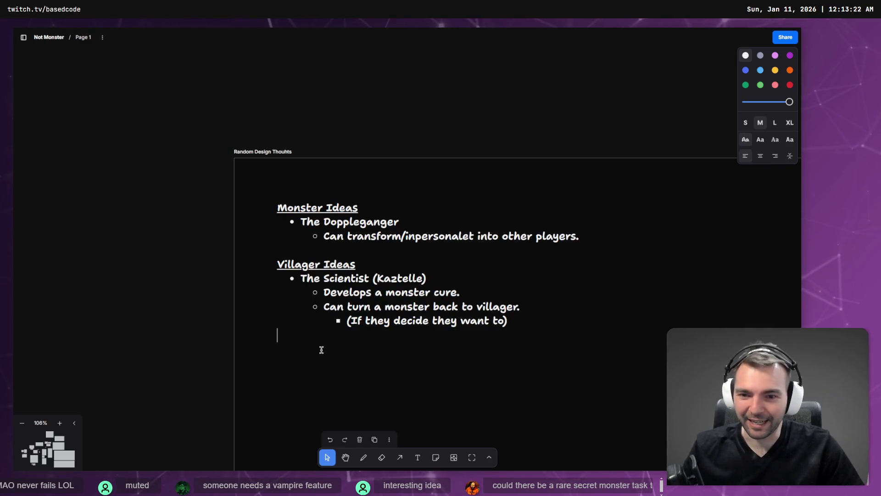
# Resize the Random Design Thouhts frame smaller and place it beside the Resources frame.
pyautogui.click(390, 112)
pyautogui.scroll(-5, 404, 108)
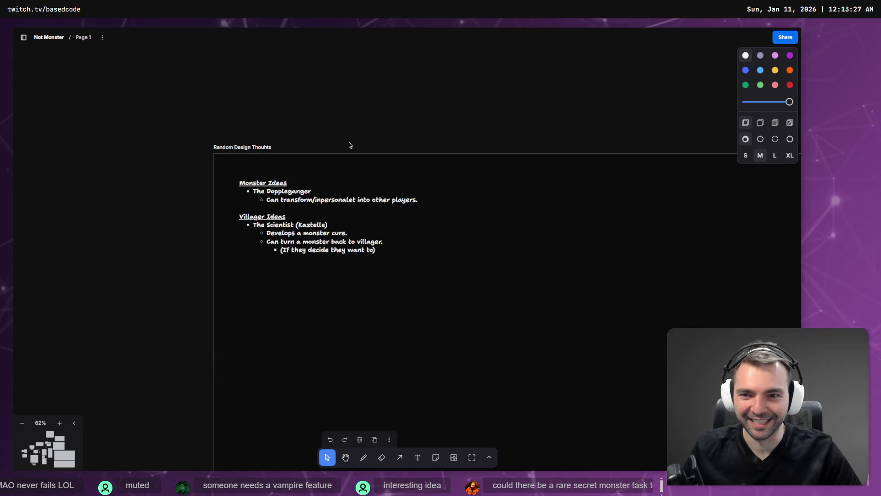
pyautogui.scroll(-1, 388, 136)
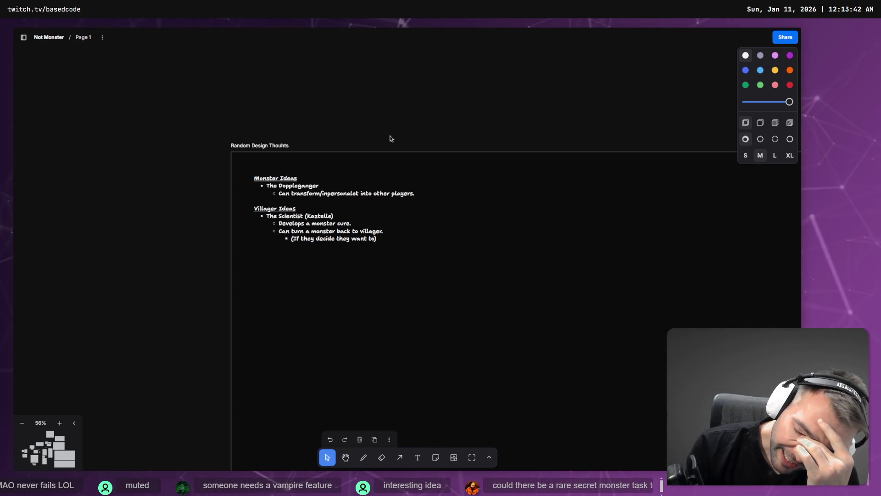
pyautogui.scroll(-5, 379, 221)
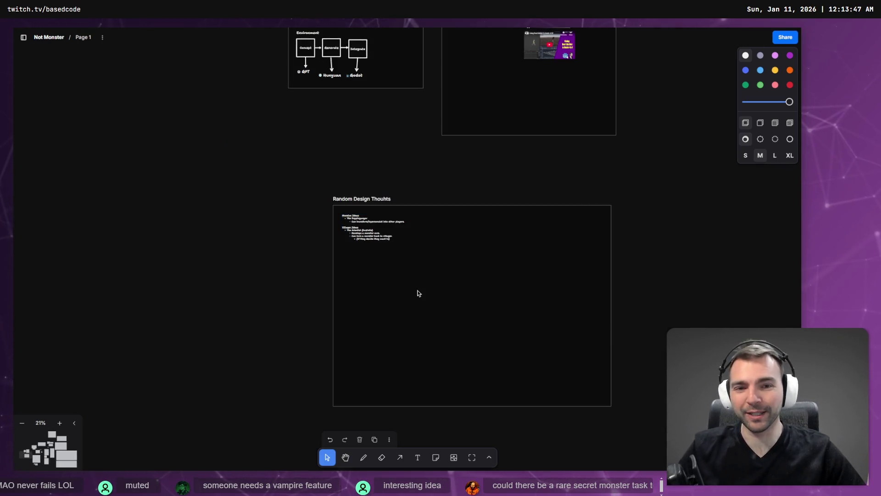
pyautogui.click(519, 358)
pyautogui.moveTo(531, 356)
pyautogui.mouseDown()
pyautogui.moveTo(454, 313)
pyautogui.moveTo(423, 310)
pyautogui.mouseUp()
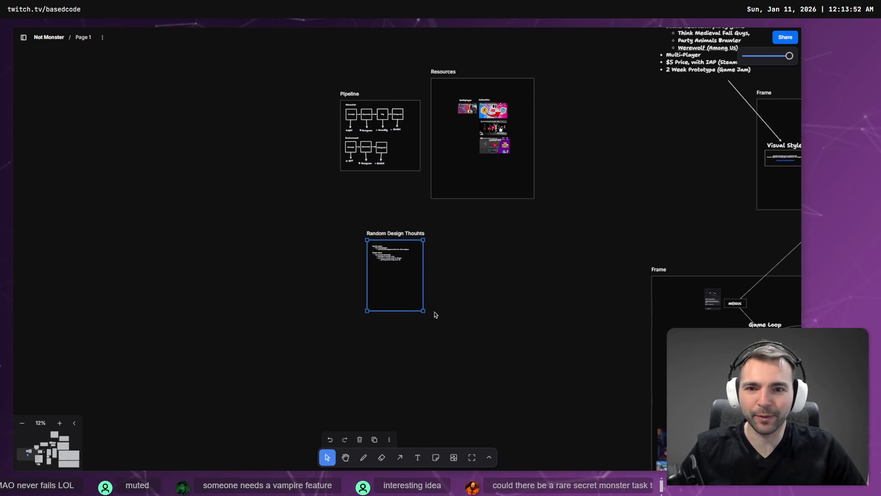
pyautogui.click(435, 315)
pyautogui.moveTo(404, 239)
pyautogui.mouseDown()
pyautogui.moveTo(566, 166)
pyautogui.moveTo(564, 95)
pyautogui.moveTo(580, 81)
pyautogui.mouseUp()
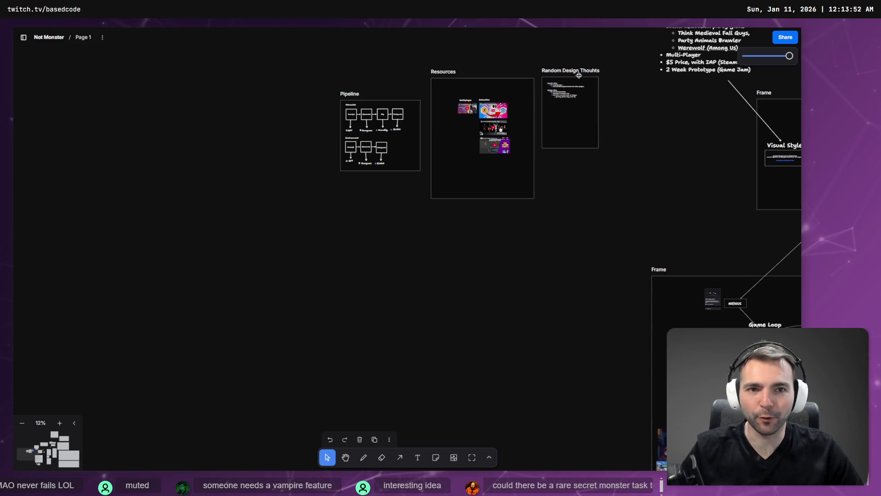
pyautogui.moveTo(630, 116)
pyautogui.mouseDown()
pyautogui.moveTo(474, 235)
pyautogui.moveTo(395, 247)
pyautogui.mouseUp()
pyautogui.scroll(10, 368, 240)
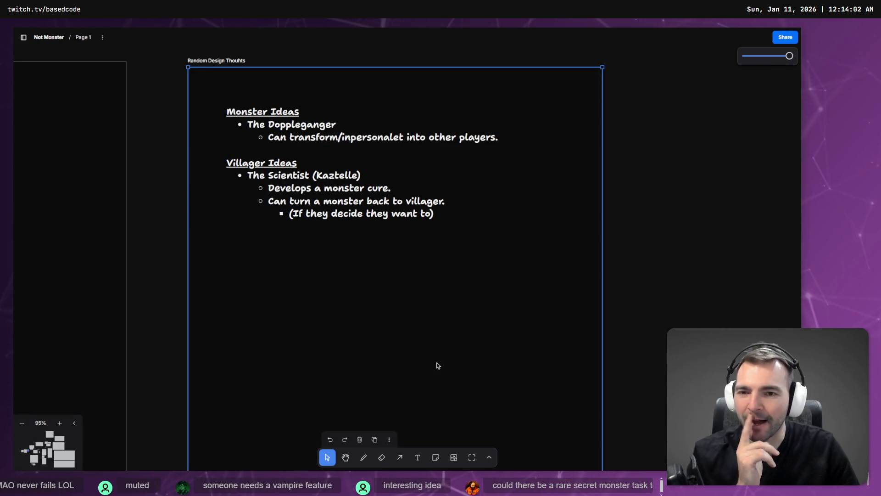
# Reopen the notes text and tidy the empty lines after the Doppleganger note.
pyautogui.doubleClick(441, 213)
pyautogui.click(442, 213)
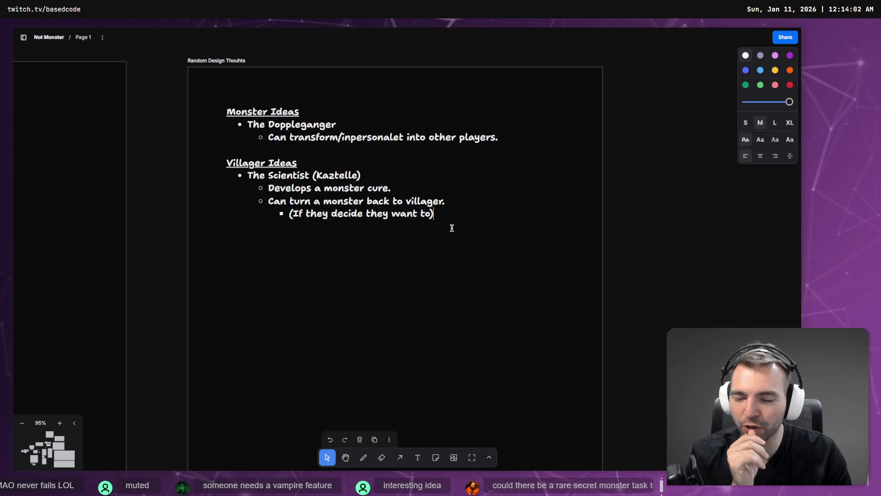
pyautogui.press('Return')
pyautogui.hotkey('shift', 'Tab')
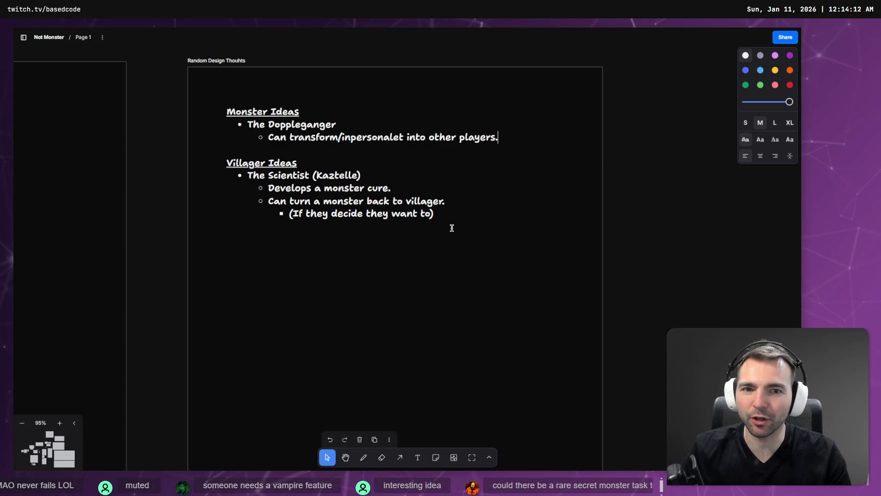
pyautogui.press('Return')
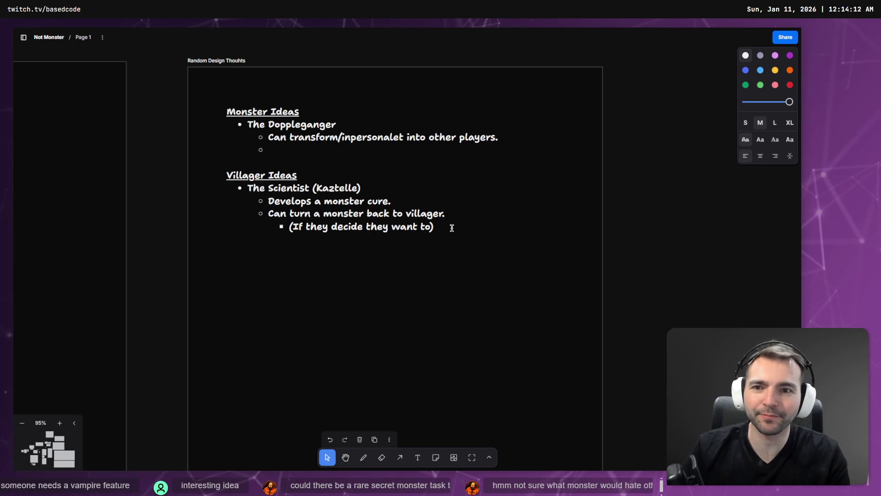
pyautogui.press('BackSpace')
# Reword the Doppleganger note to 'Can swap their skin to another villager's.'.
pyautogui.hotkey('ctrl', 'Left')
pyautogui.hotkey('ctrl', 'Left')
pyautogui.hotkey('ctrl', 'Left')
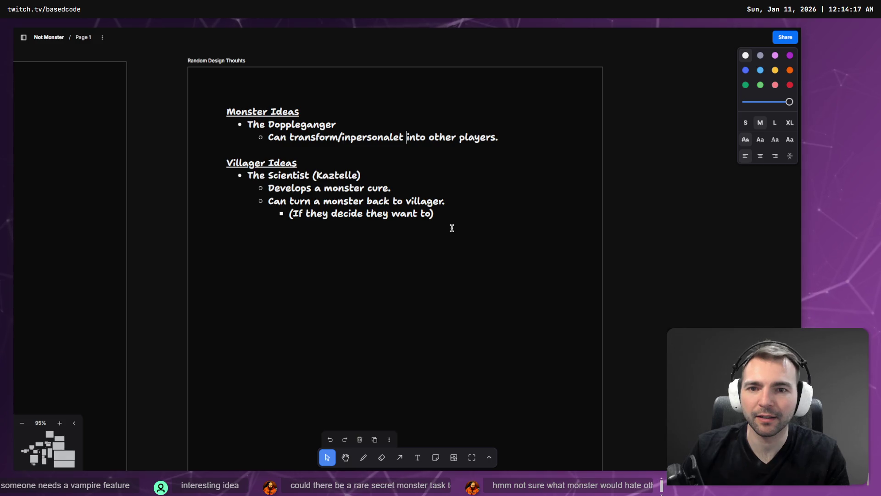
pyautogui.hotkey('ctrl', 'shift', 'Left')
pyautogui.hotkey('ctrl', 'shift', 'Left')
pyautogui.hotkey('ctrl', 'shift', 'Left')
pyautogui.hotkey('ctrl', 'shift', 'Right')
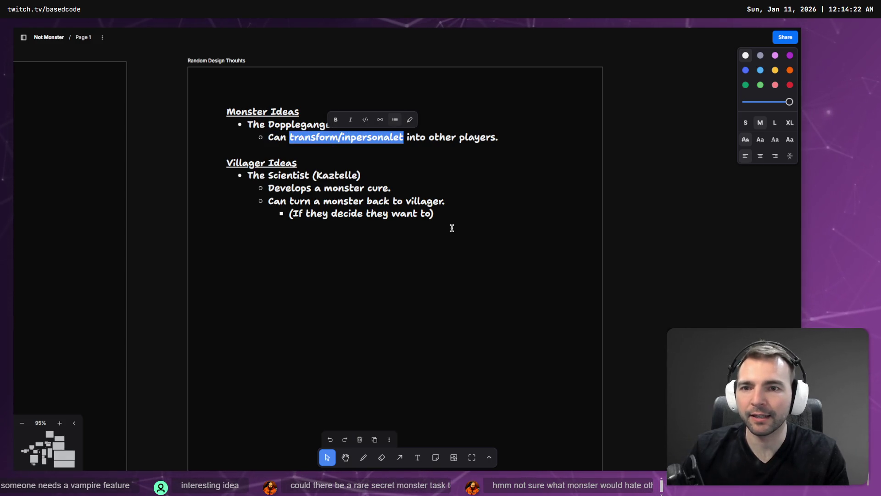
pyautogui.write('i')
pyautogui.write('swa')
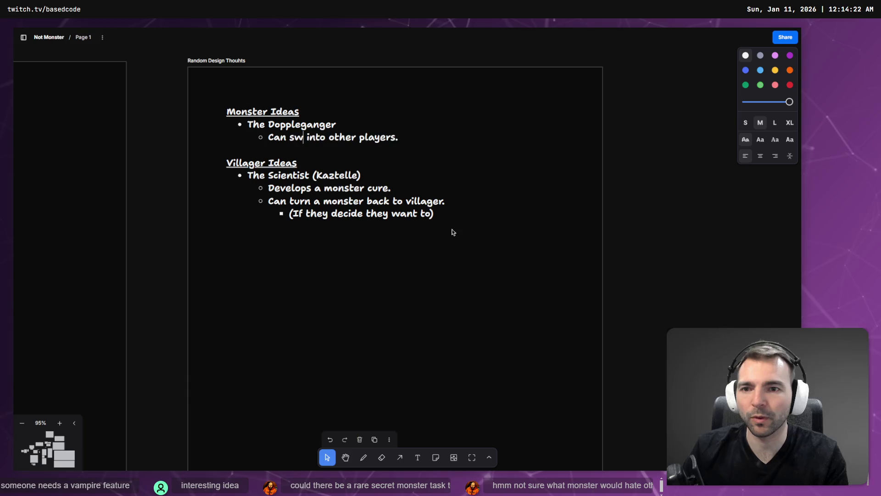
pyautogui.write(' skins with')
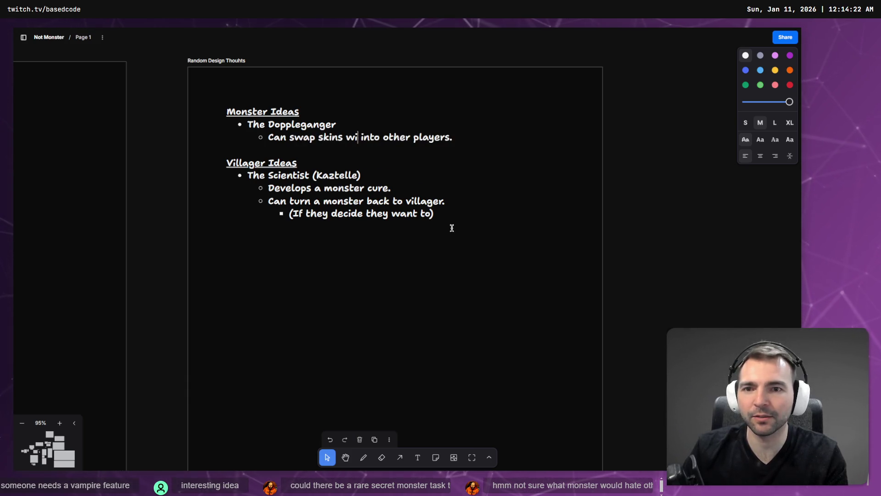
pyautogui.hotkey('ctrl', 'BackSpace')
pyautogui.hotkey('ctrl', 'BackSpace')
pyautogui.hotkey('ctrl', 'BackSpace')
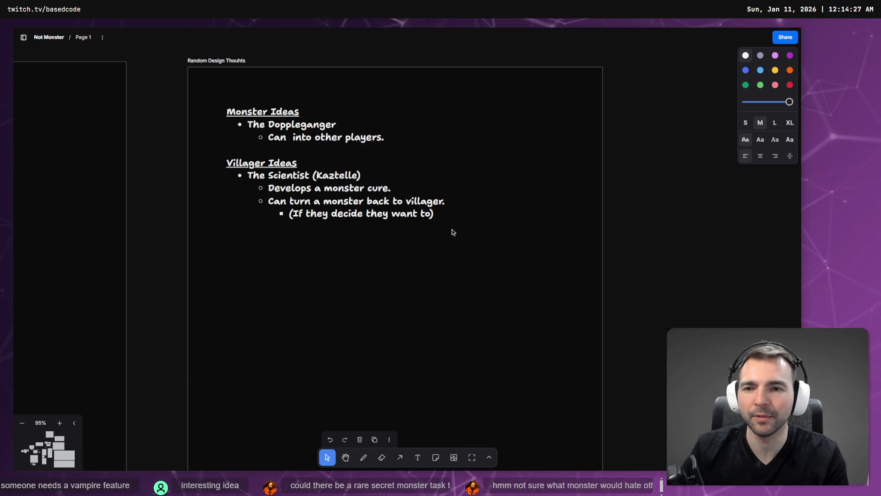
pyautogui.write('swap their skin to another villagers')
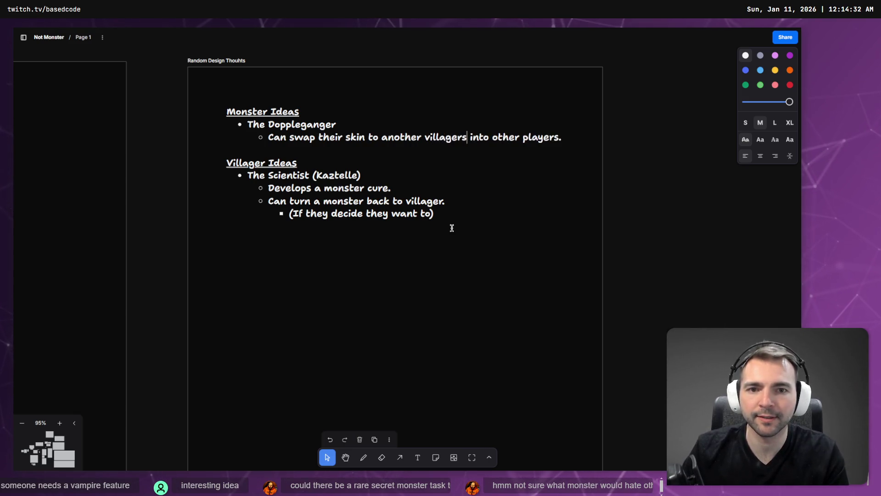
pyautogui.press('BackSpace')
pyautogui.write("'s")
pyautogui.hotkey('shift', 'End')
pyautogui.press('BackSpace')
pyautogui.write('.')
# Add a blank unbulleted line below the Monster Ideas block.
pyautogui.press('Return')
pyautogui.press('BackSpace')
pyautogui.press('BackSpace')
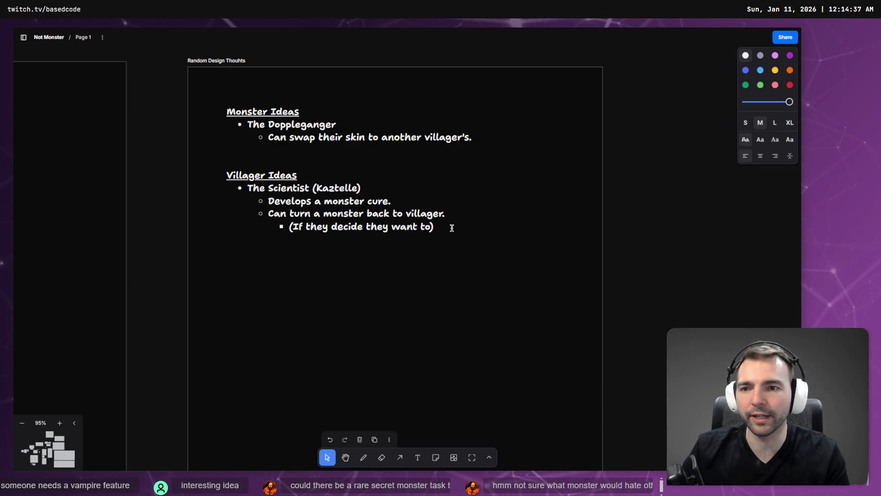
pyautogui.press('Return')
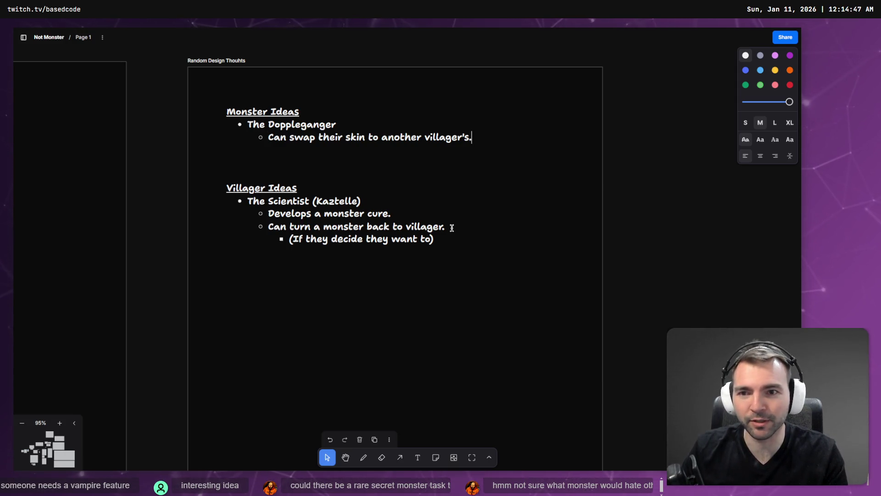
# Type a new line about a monster that swaps with a player below the skin-swap note.
pyautogui.press('Return')
pyautogui.write('S')
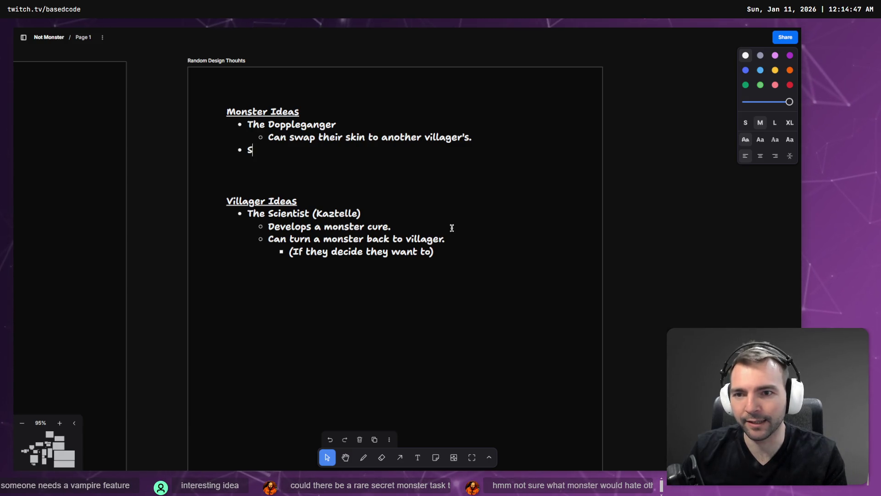
pyautogui.write('ome inind of monset')
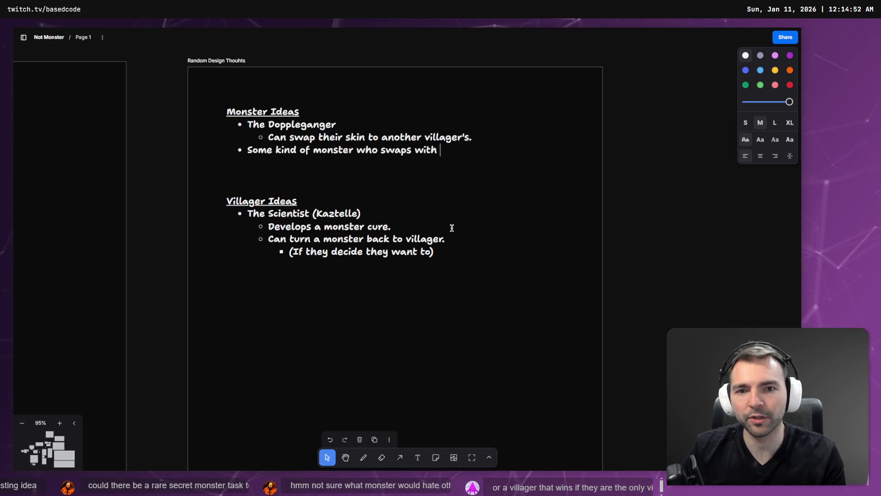
pyautogui.write('a player.')
pyautogui.press('Up')
pyautogui.press('Return')
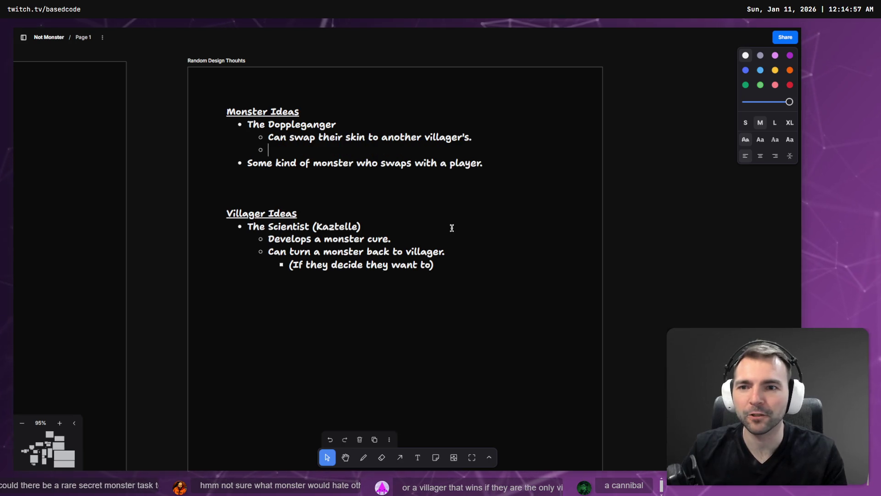
pyautogui.hotkey('shift', 'Tab')
pyautogui.hotkey('shift', 'Tab')
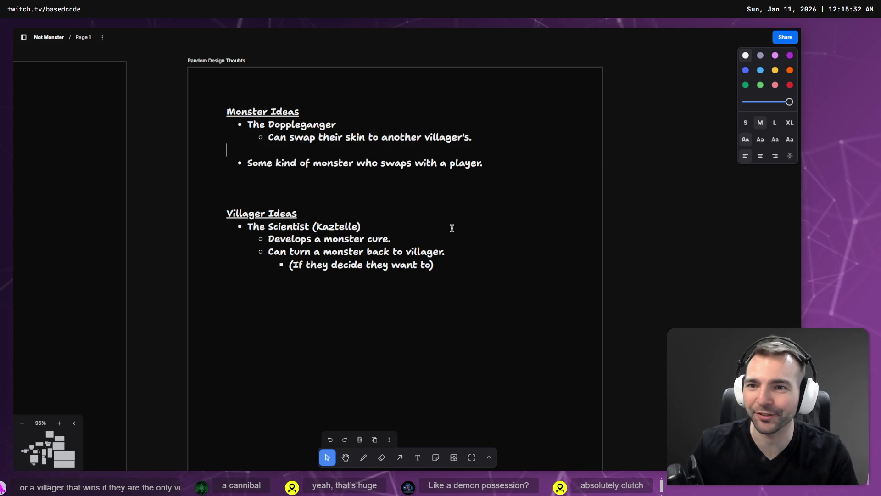
pyautogui.press('BackSpace')
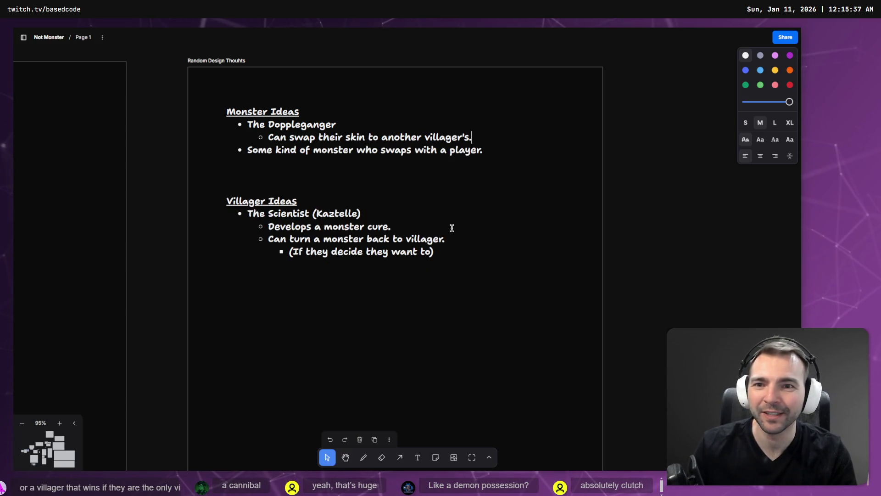
# Insert a 'The Posessed' bullet and reword the following line to 'Swaps with a player.'.
pyautogui.press('Return')
pyautogui.write('The')
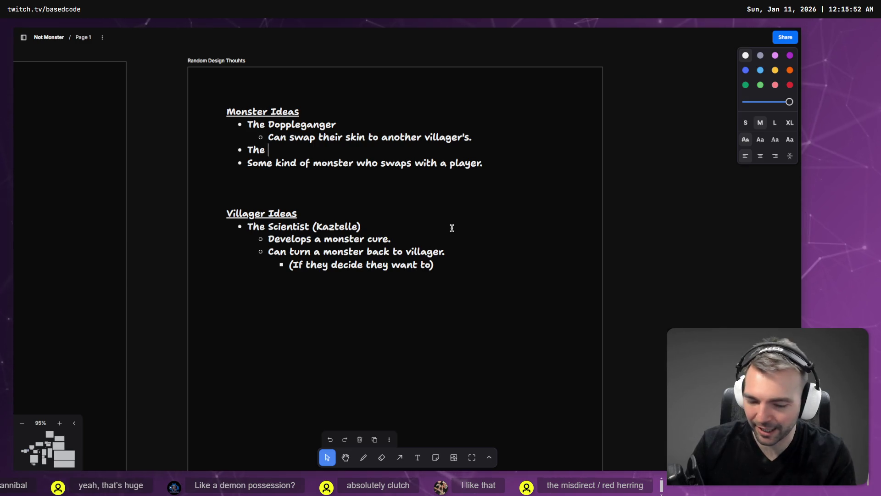
pyautogui.write('Posessed')
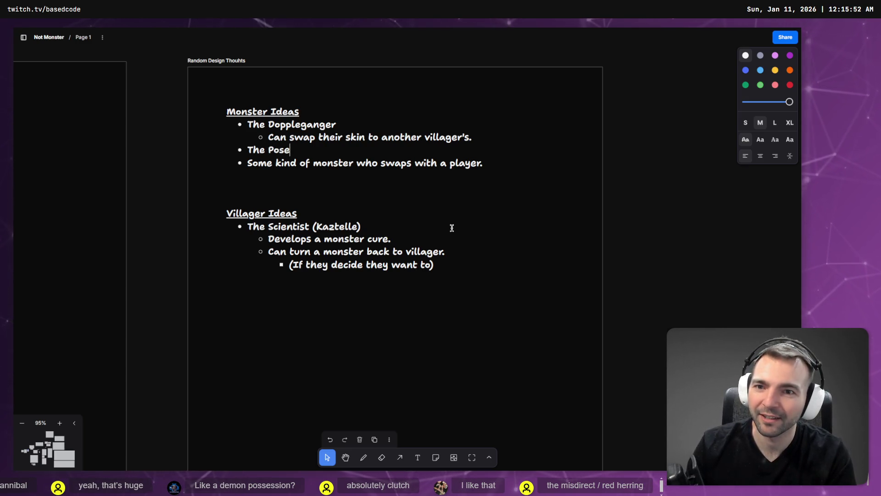
pyautogui.press('Home')
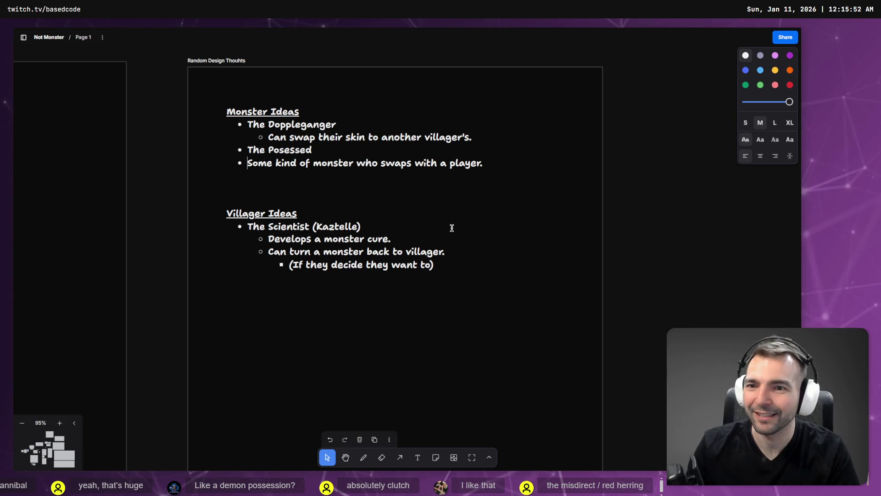
pyautogui.press('End')
pyautogui.press('Return')
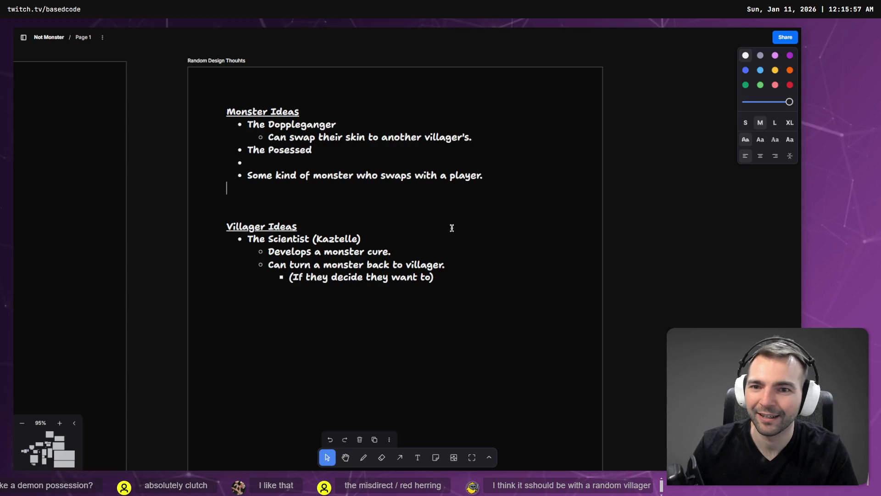
pyautogui.hotkey('ctrl', 'z')
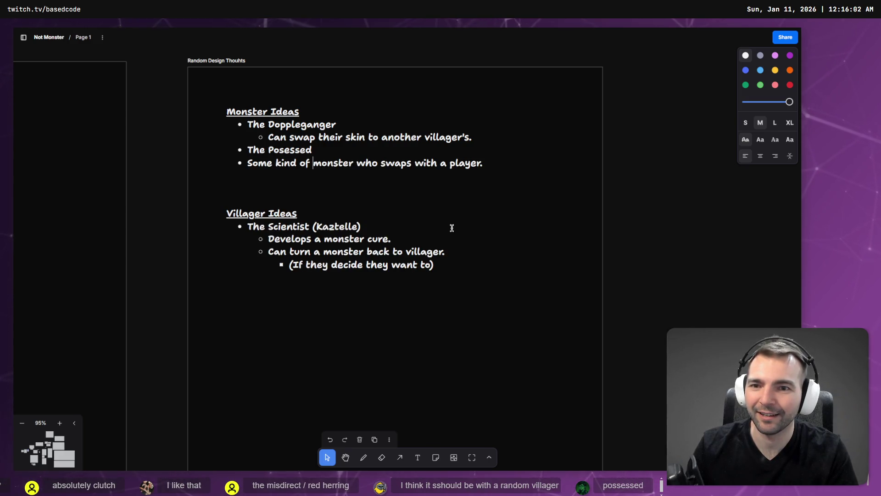
pyautogui.press('Right')
pyautogui.hotkey('shift', 'Home')
pyautogui.write('W')
pyautogui.press('BackSpace')
pyautogui.write('S')
pyautogui.press('Home')
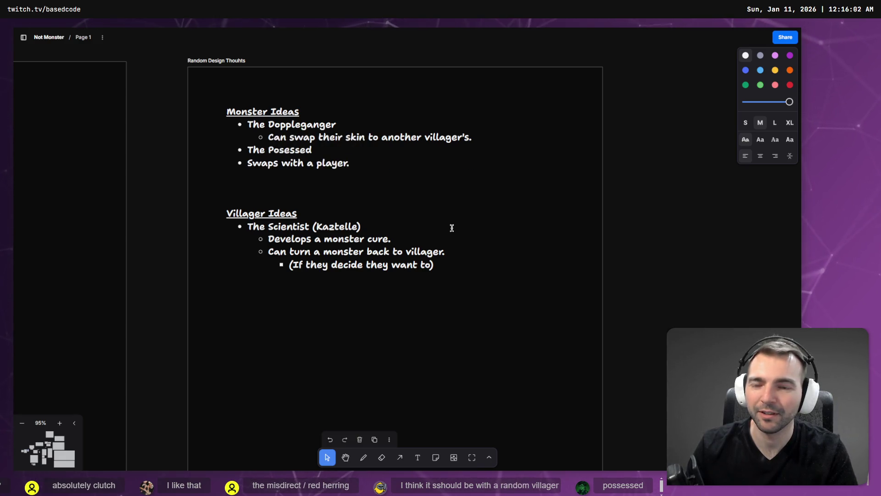
# Move 'Swaps with a player.' into an indented sub-point under The Posessed.
pyautogui.press('Up')
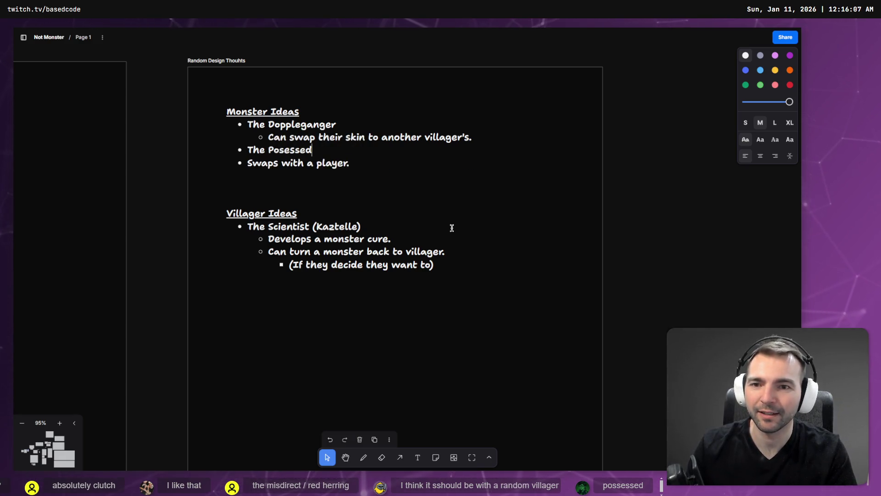
pyautogui.press('Return')
pyautogui.press('Tab')
pyautogui.hotkey('shift', 'End')
pyautogui.hotkey('ctrl', 'x')
pyautogui.press('Up')
pyautogui.hotkey('ctrl', 'v')
pyautogui.press('Down')
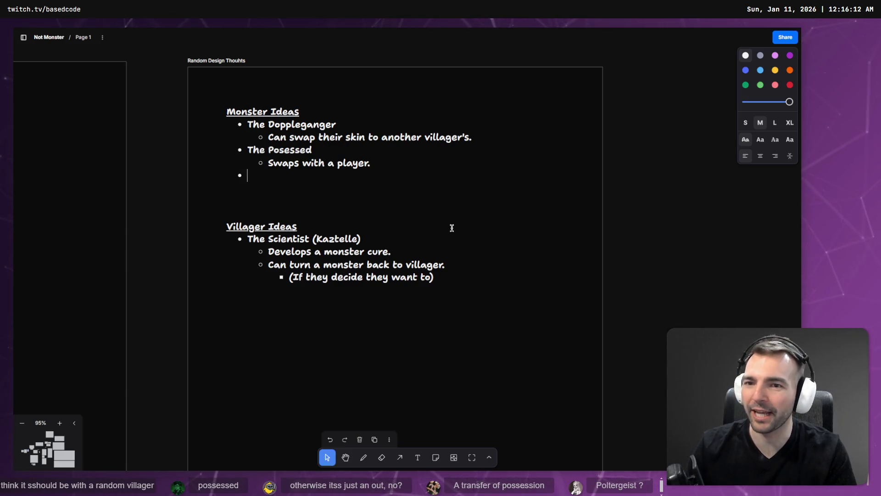
# Rename the entry to 'The Posessed/paraside/poltergeist' and start a top-level 'The Vampire' bullet.
pyautogui.press('BackSpace')
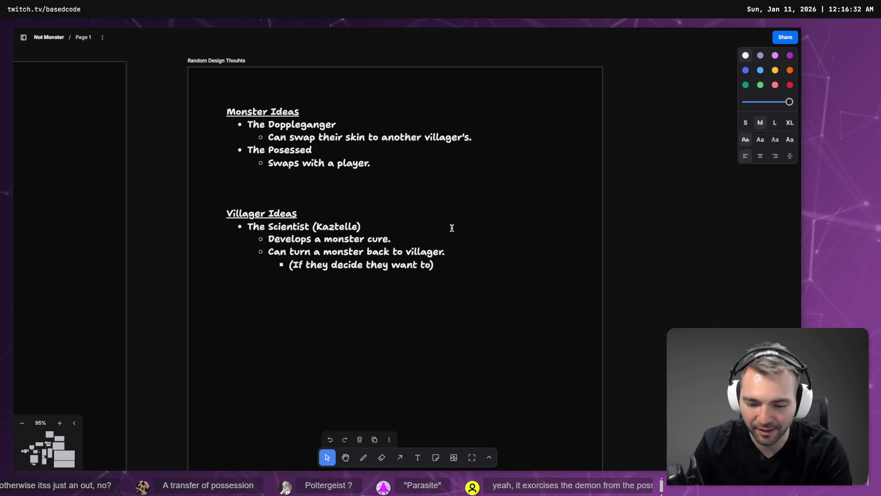
pyautogui.write('/paraside/poltergeist')
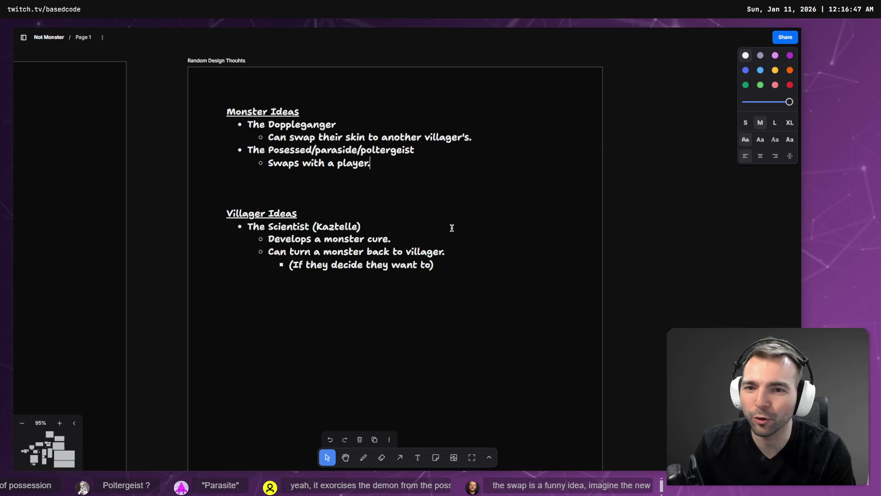
pyautogui.press('Down')
pyautogui.press('Return')
pyautogui.hotkey('shift', 'Tab')
pyautogui.write('The Vampire')
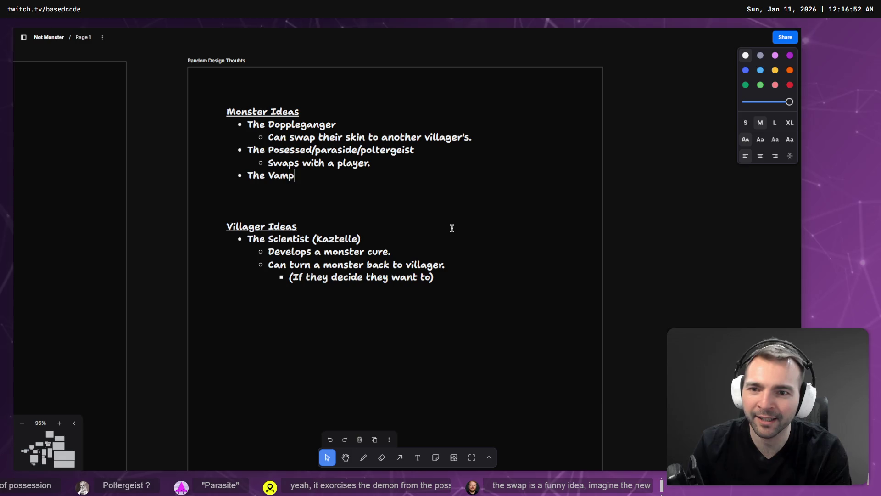
# Add the indented sub-point 'Turns villagers to monsters without killing them.' under The Vampire.
pyautogui.press('Return')
pyautogui.press('Tab')
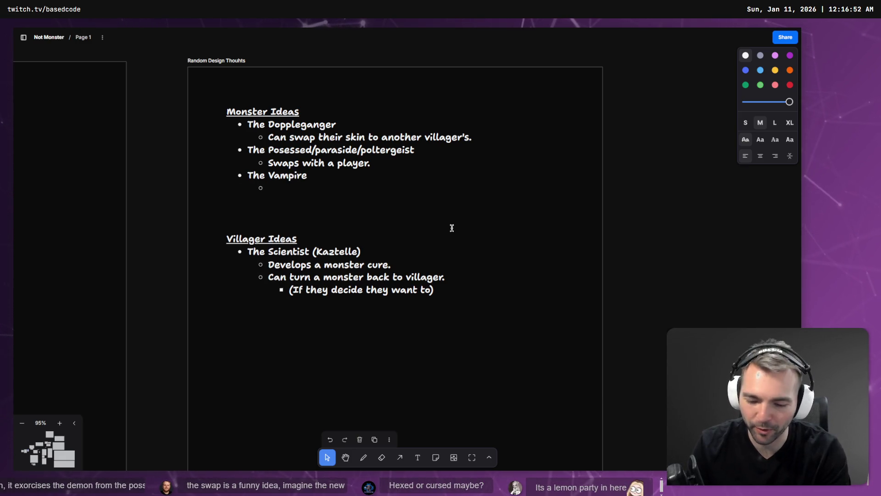
pyautogui.write('Turns peoi')
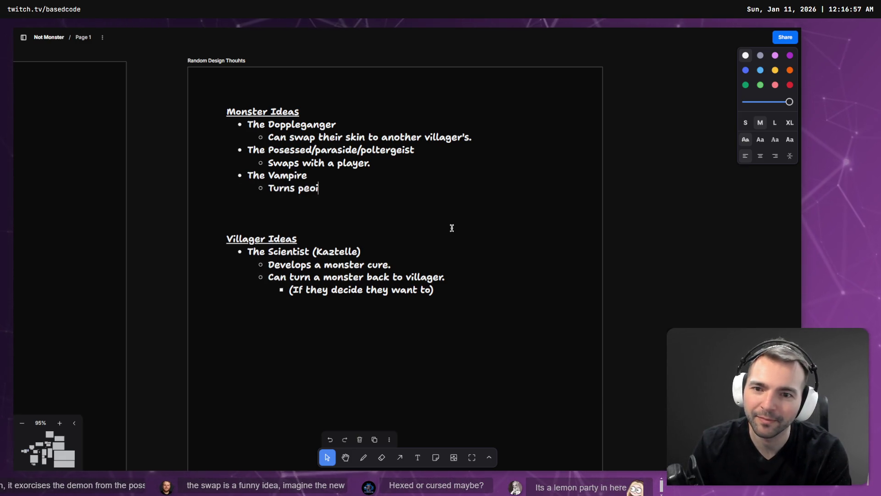
pyautogui.press('BackSpace')
pyautogui.press('BackSpace')
pyautogui.press('BackSpace')
pyautogui.press('BackSpace')
pyautogui.write('vill')
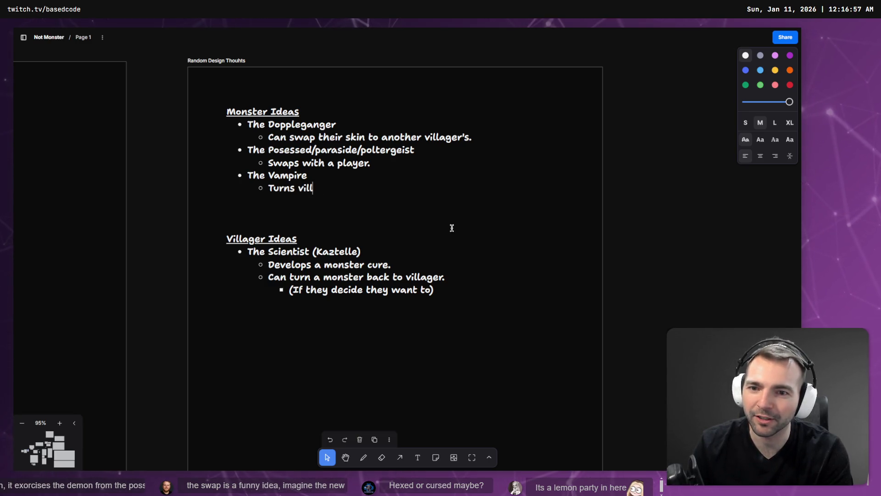
pyautogui.write('agers to mosn')
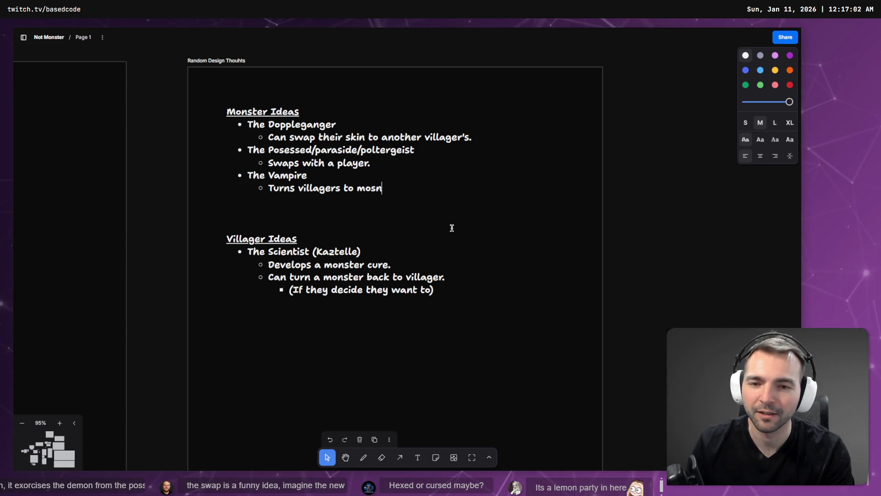
pyautogui.press('BackSpace')
pyautogui.press('BackSpace')
pyautogui.write('nsters wit')
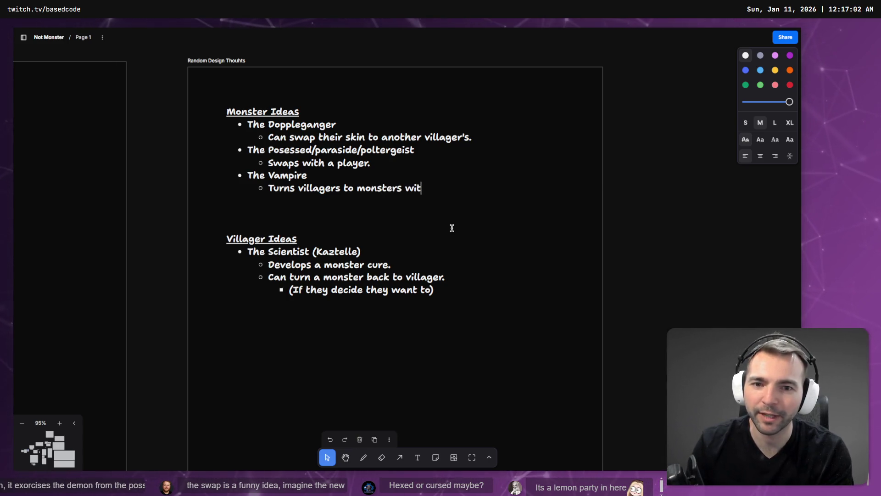
pyautogui.write('hou')
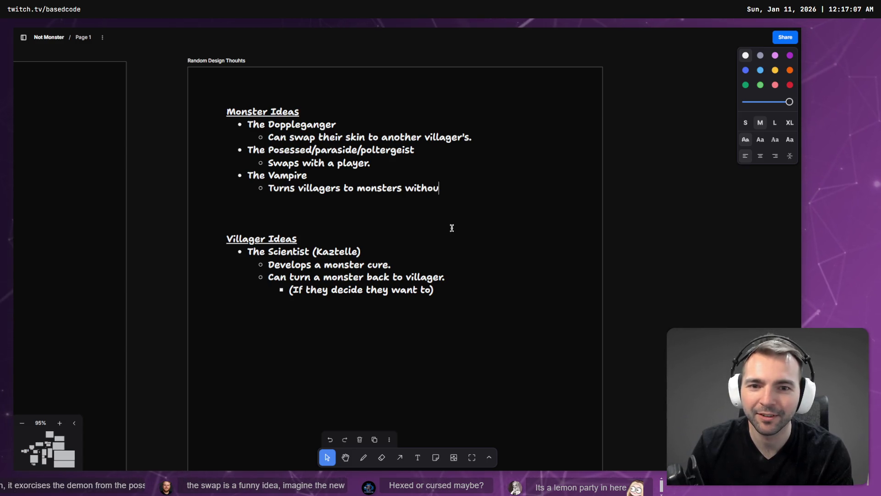
pyautogui.write('ut killing them.')
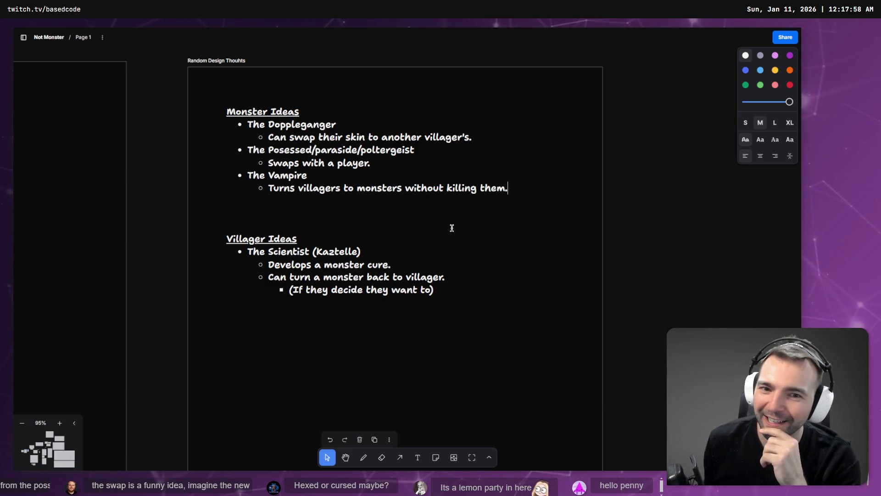
# Add the Vampire sub-point 'Any damage infects.' and rewrite the Delay bullet as 'They turn the next day.'.
pyautogui.press('Return')
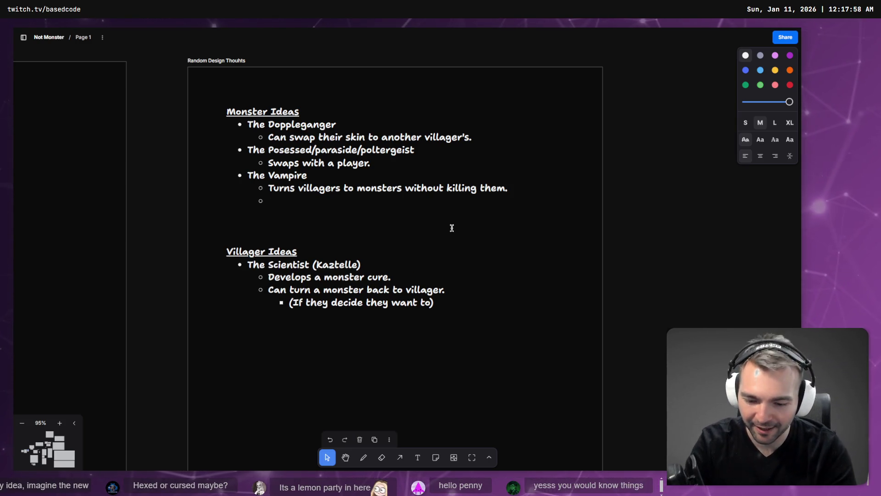
pyautogui.write('Delay onturnin')
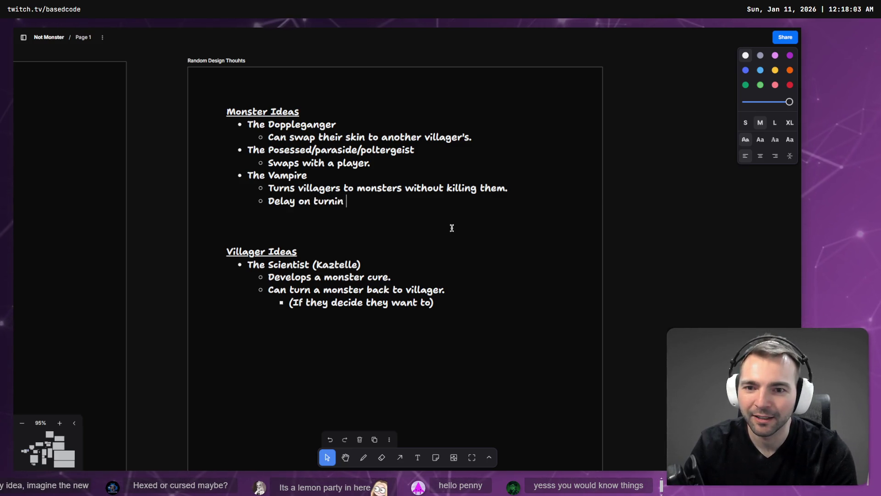
pyautogui.press('BackSpace')
pyautogui.press('BackSpace')
pyautogui.press('BackSpace')
pyautogui.write('till ne')
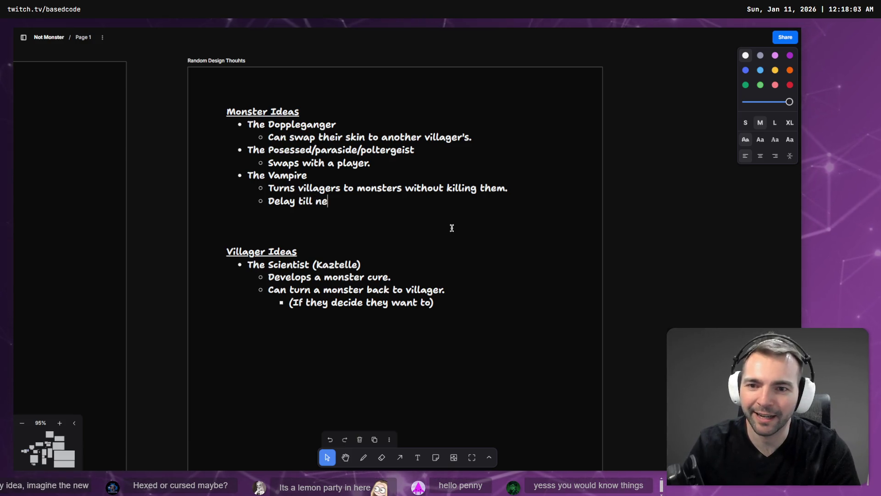
pyautogui.write('xt day in turning.')
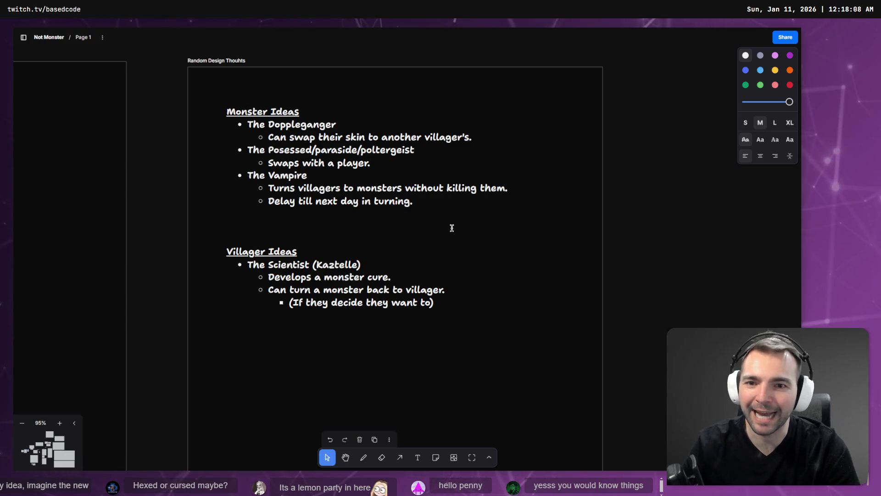
pyautogui.press('Return')
pyautogui.write('damage infects.')
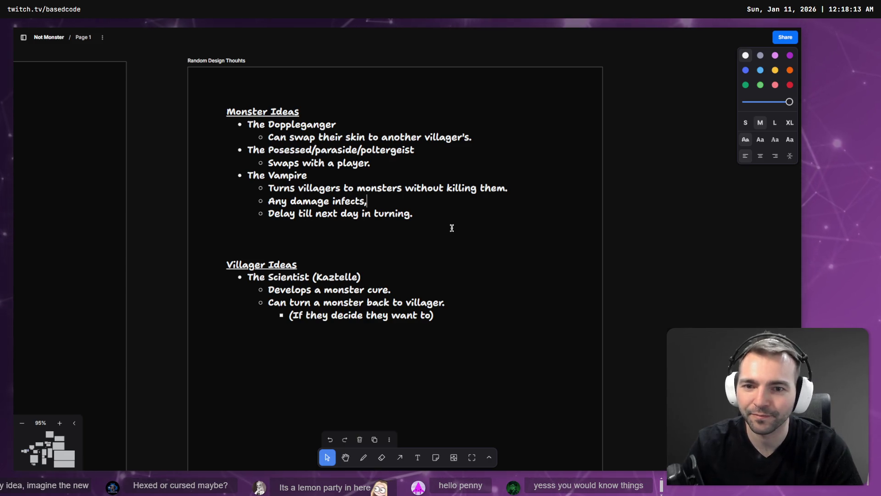
pyautogui.hotkey('shift', 'Home')
pyautogui.write('They')
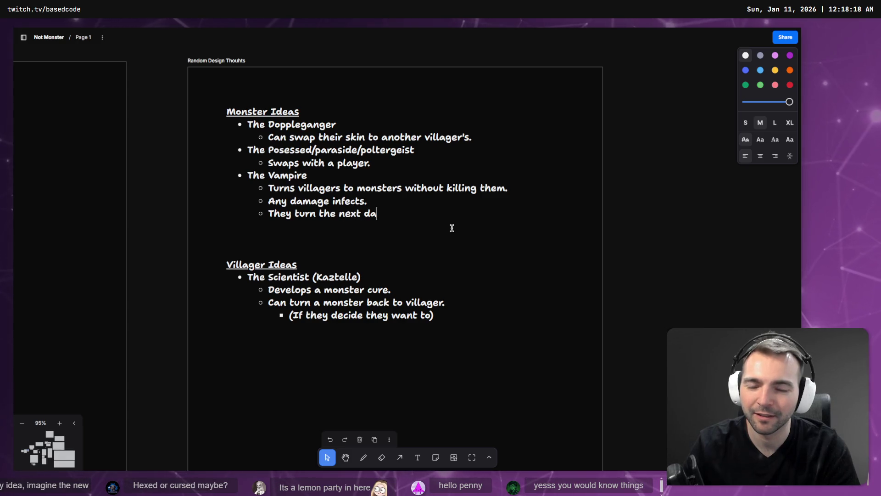
# Add 'Turn one villager per day.' under Turns villagers and remove the blank lines above Villager Ideas.
pyautogui.press('Up')
pyautogui.press('Up')
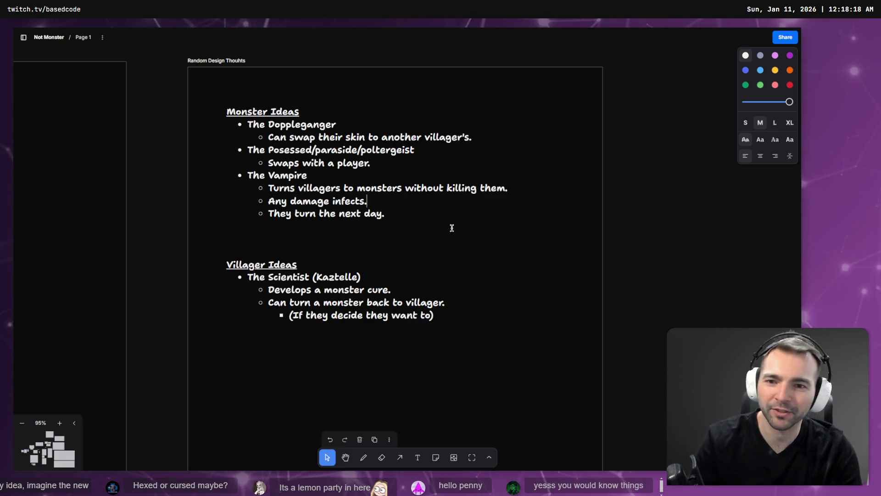
pyautogui.press('Home')
pyautogui.press('End')
pyautogui.press('Return')
pyautogui.write('Turn one villager per day.')
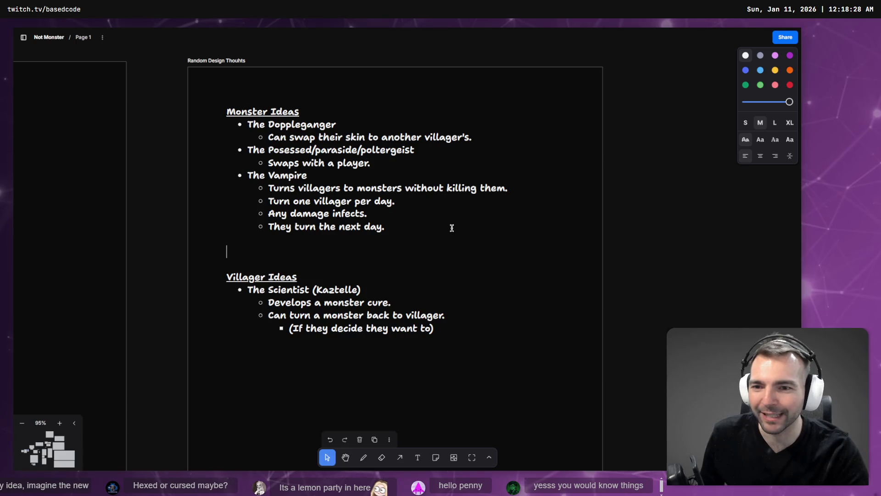
pyautogui.press('Delete')
pyautogui.press('BackSpace')
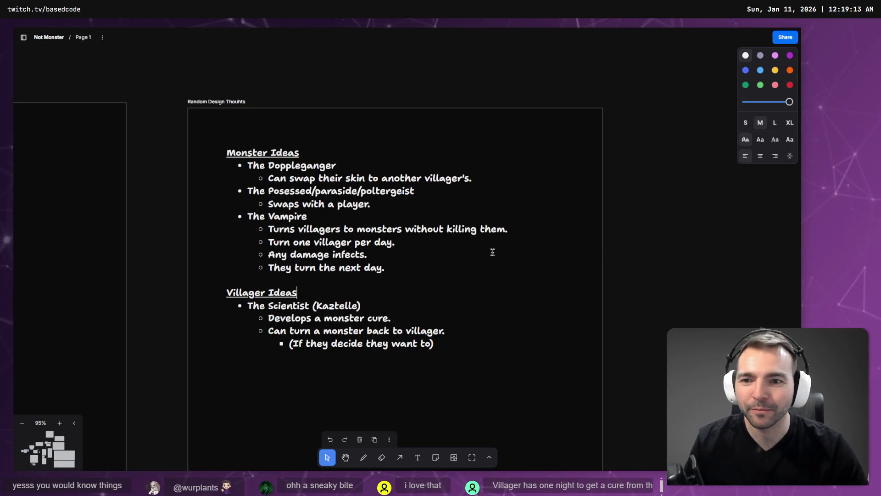
pyautogui.click(311, 265)
pyautogui.scroll(-3, 311, 265)
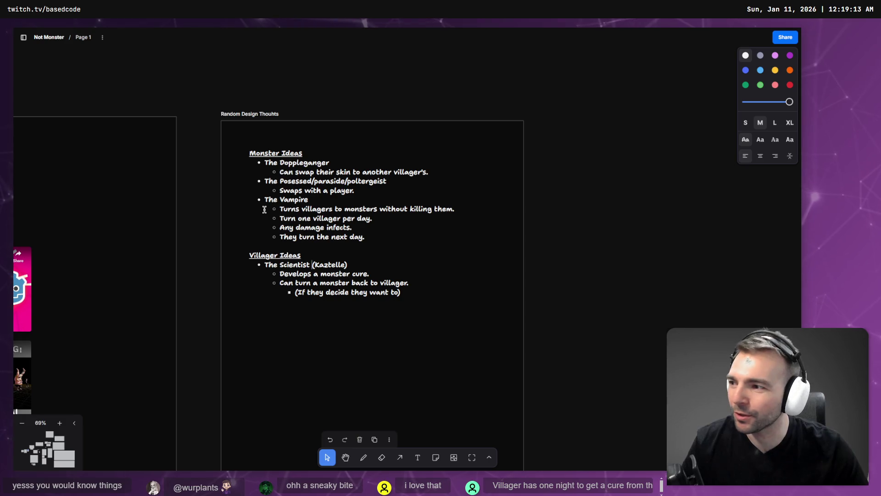
# Pan past the Resources frame and scroll the canvas to the Monster Transition images.
pyautogui.moveTo(129, 196); pyautogui.dragTo(399, 143)
pyautogui.scroll(-3, 437, 169)
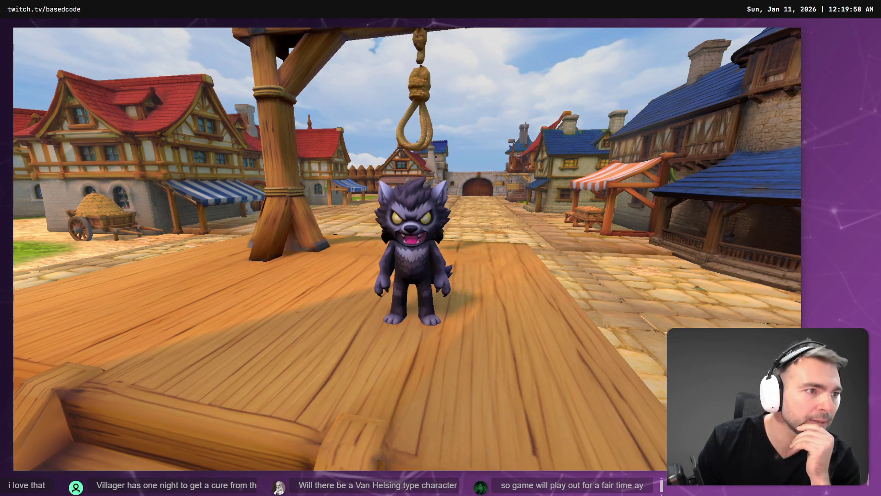
pyautogui.hscroll(10, 568, 179)
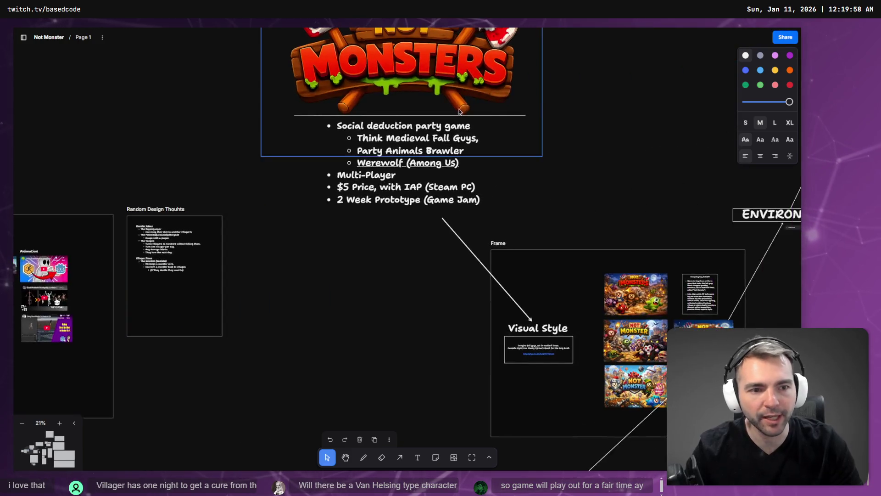
pyautogui.scroll(-10, 492, 263)
pyautogui.scroll(10, 394, 265)
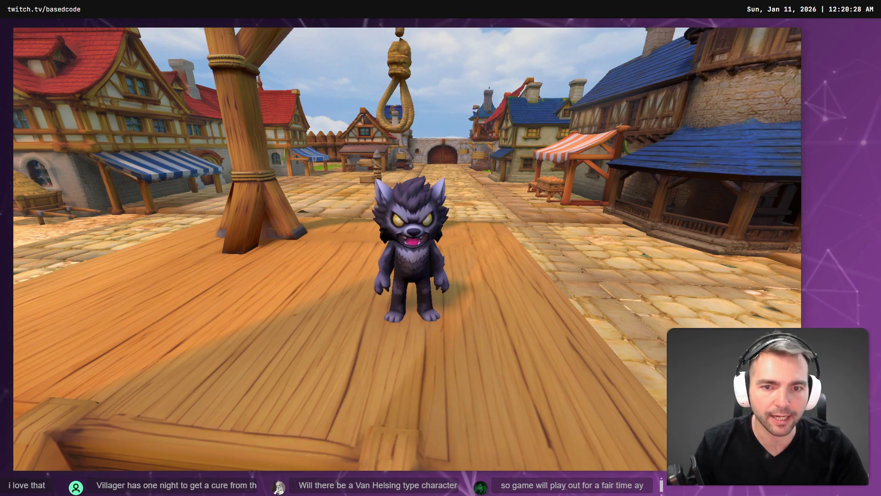
# Quit the running Not Monsters game with Alt+F4.
pyautogui.hotkey('alt', 'F4')
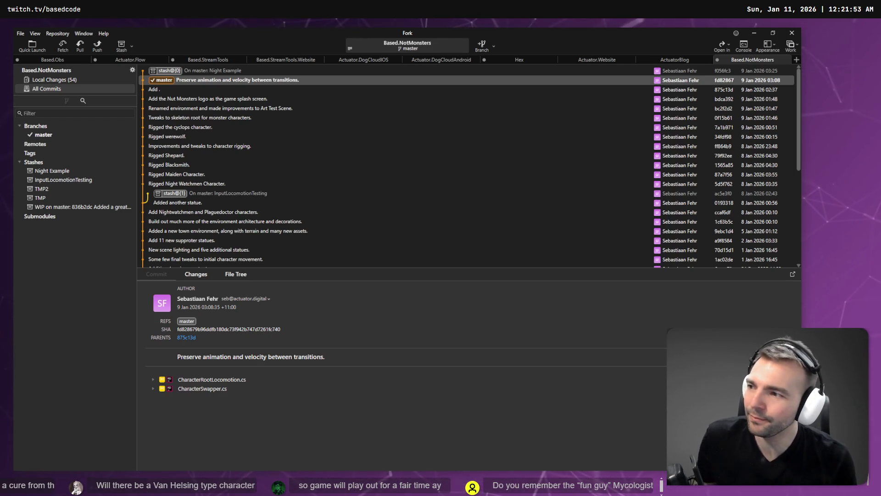
# Stage the Newlyweds folder from the Local Changes list.
pyautogui.click(148, 72)
pyautogui.click(179, 82)
pyautogui.click(45, 79)
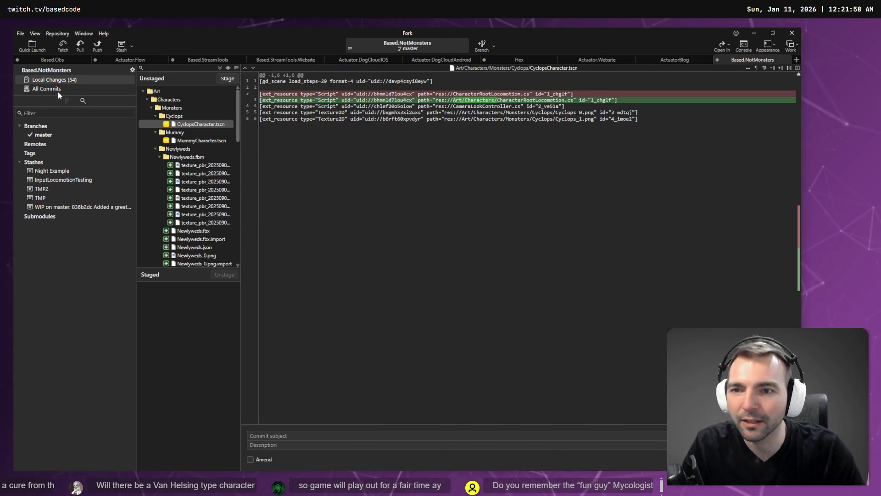
pyautogui.click(189, 148)
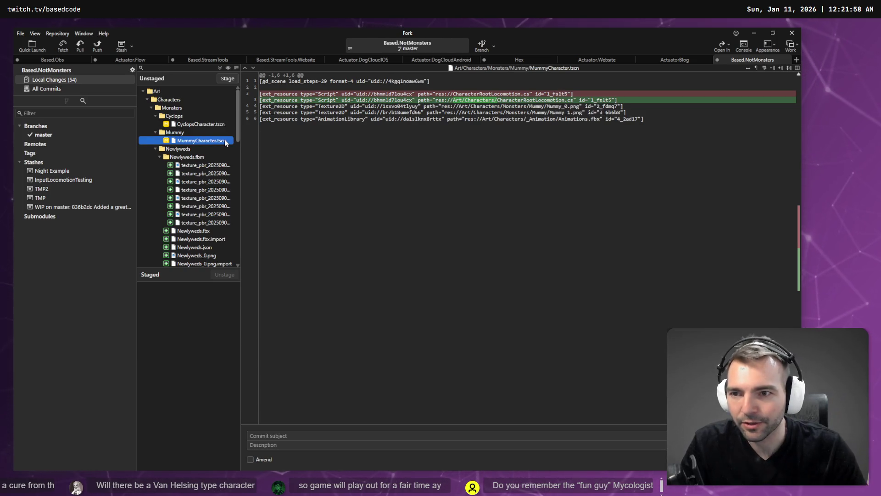
pyautogui.scroll(-1, 189, 138)
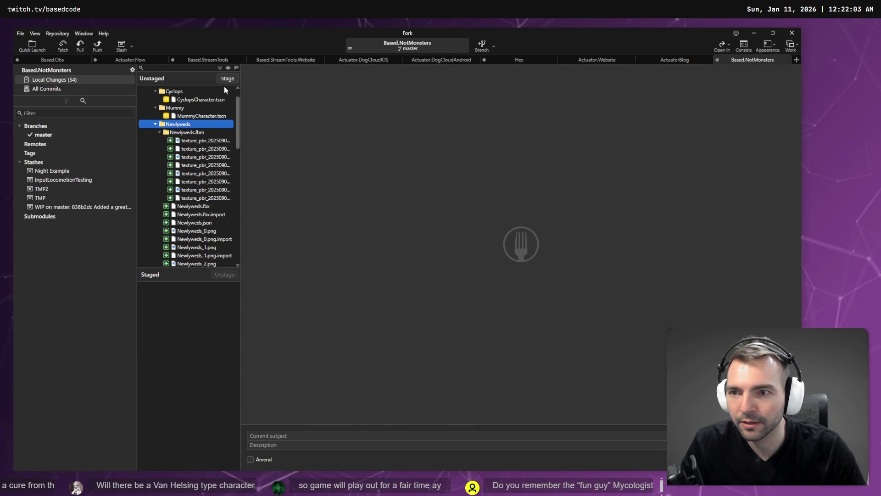
pyautogui.click(224, 80)
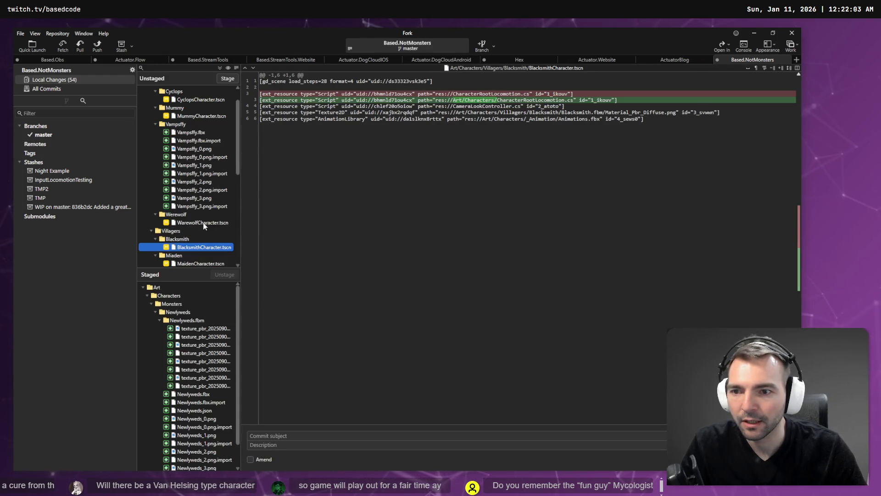
# Review the remaining diffs: WerewolfCharacter, MonsterTransitionVfx.cs, ArtTests, Editor, Vampsffy.fbx, Mummy and Cyclops.
pyautogui.click(208, 223)
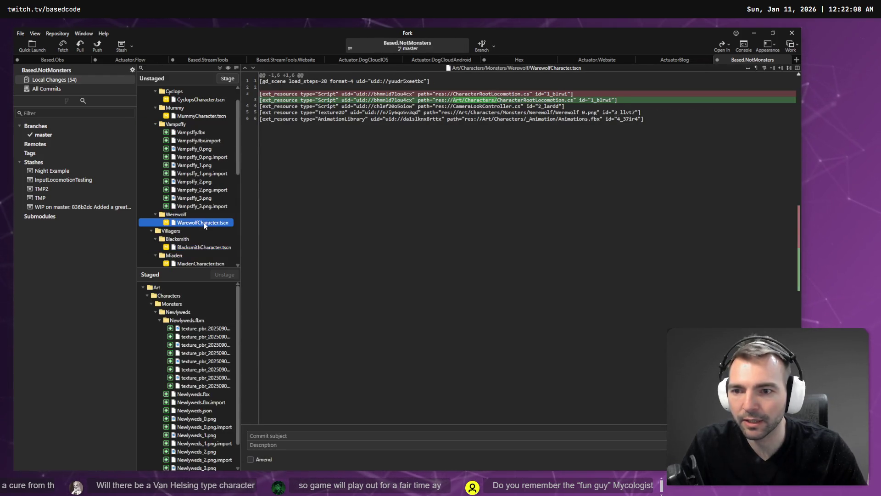
pyautogui.scroll(-5, 205, 228)
pyautogui.click(192, 181)
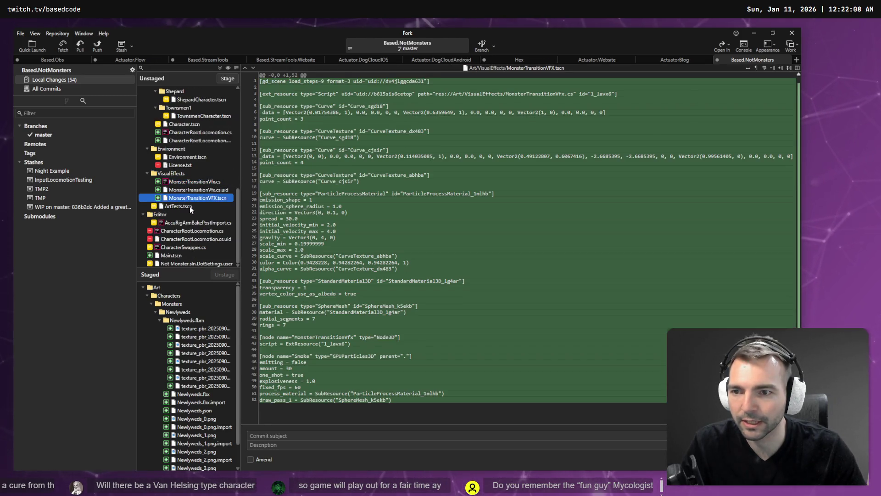
pyautogui.click(190, 208)
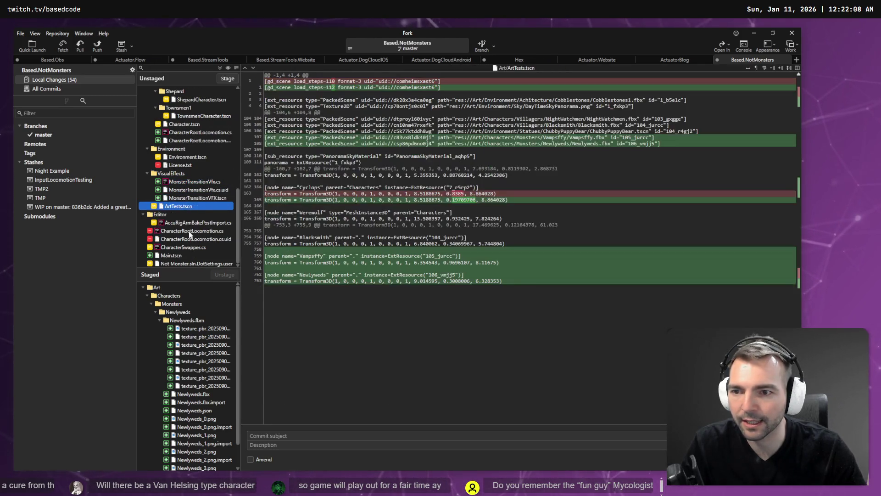
pyautogui.click(196, 214)
pyautogui.scroll(5, 208, 244)
pyautogui.scroll(1, 209, 243)
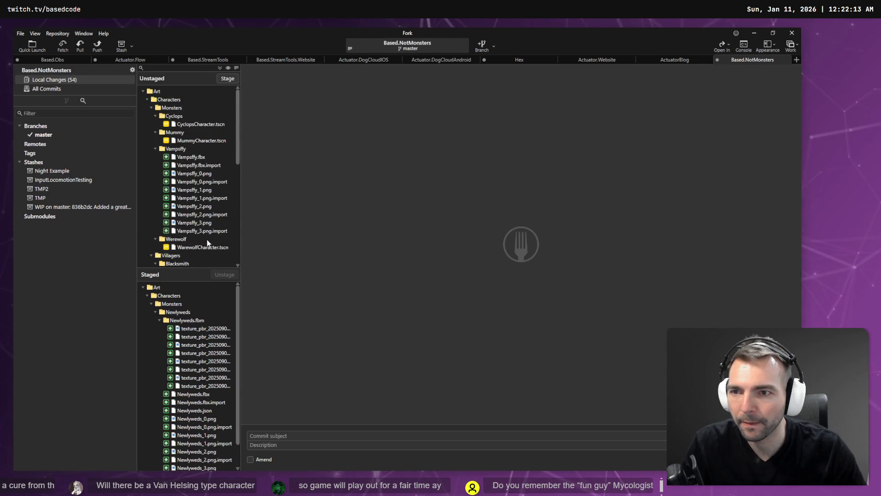
pyautogui.click(190, 157)
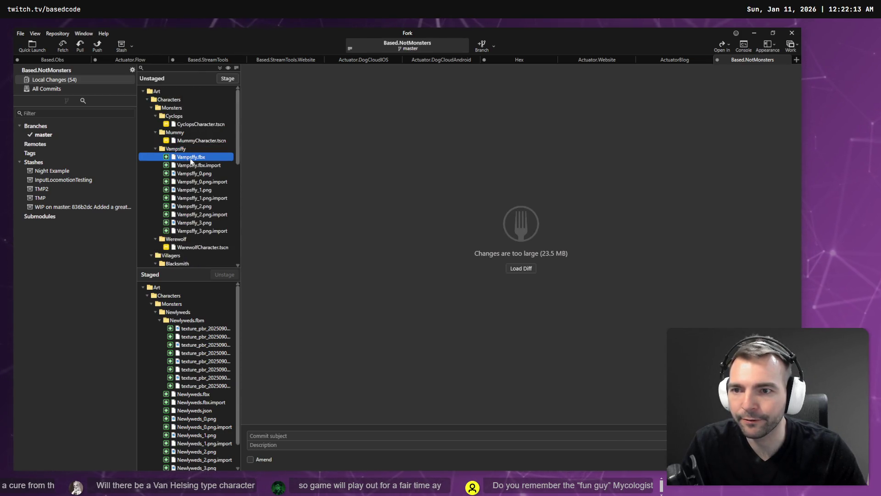
pyautogui.click(191, 141)
pyautogui.click(197, 123)
pyautogui.click(195, 115)
pyautogui.click(211, 124)
pyautogui.click(209, 119)
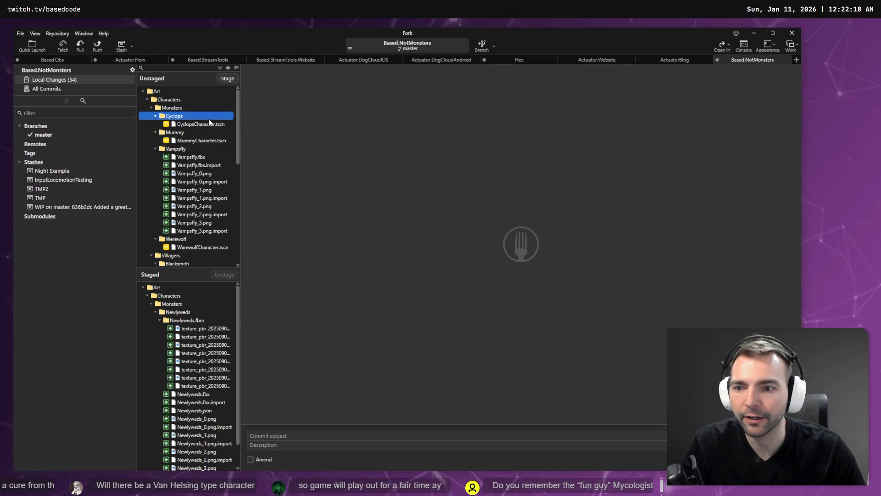
# Commit the staged files as 'Added a new rigged character for newlyweds.' with a work-in-progress description.
pyautogui.click(301, 436)
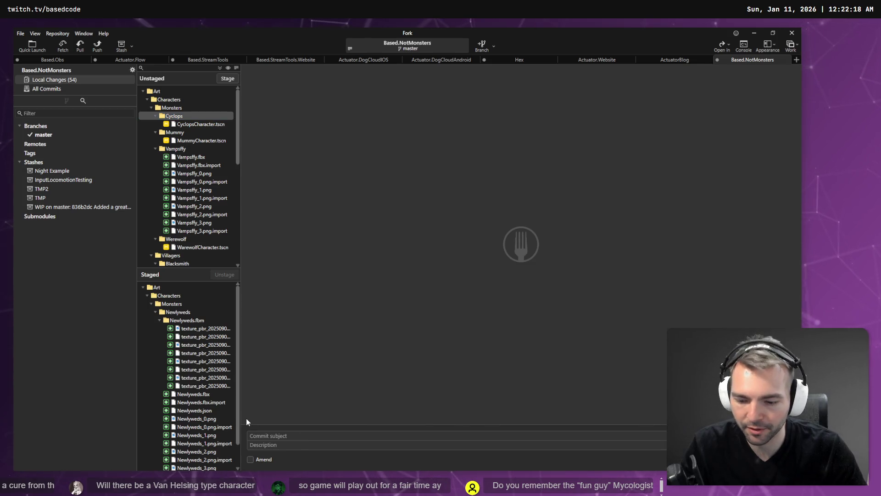
pyautogui.press('super+h')
pyautogui.write('added')
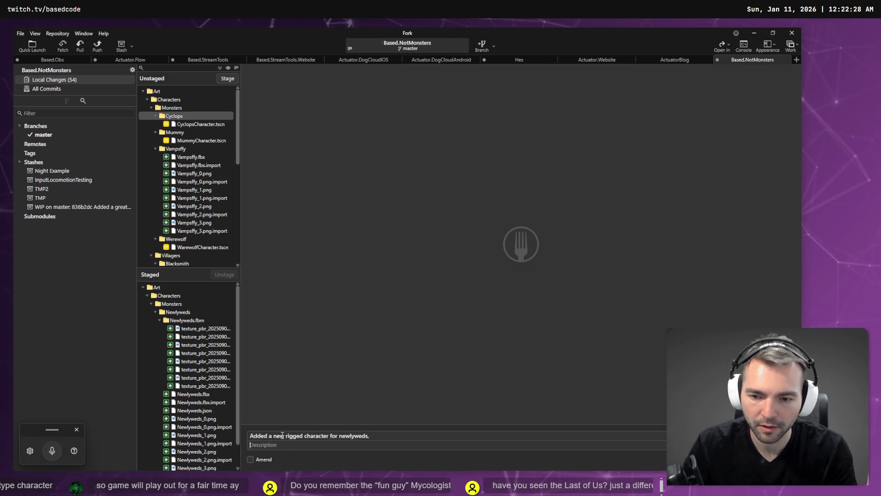
pyautogui.press('Tab')
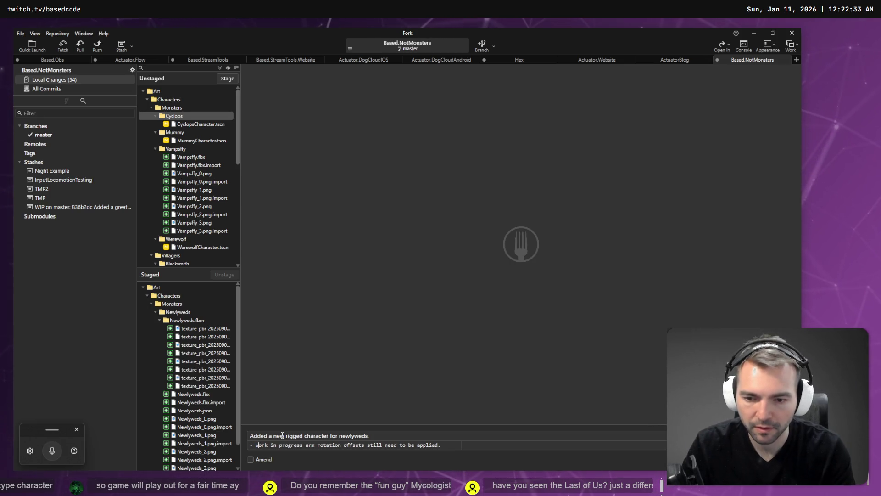
pyautogui.click(383, 433)
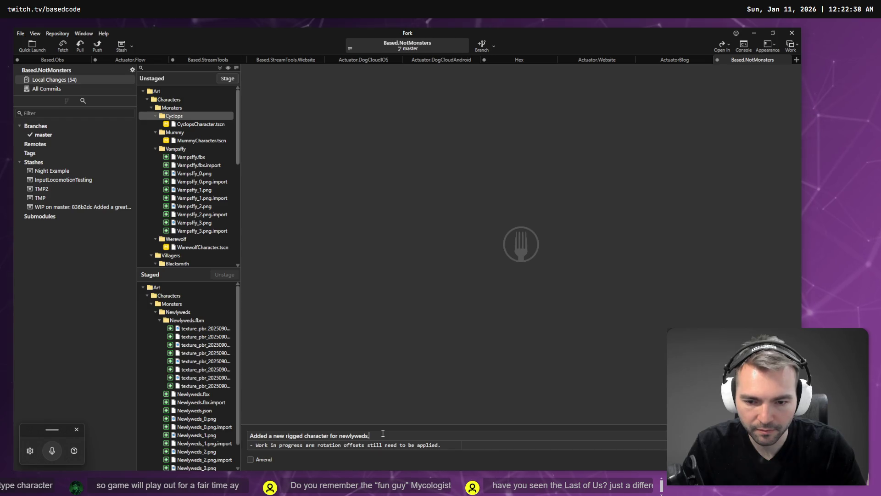
pyautogui.press('BackSpace')
pyautogui.write('.')
pyautogui.hotkey('ctrl', 'Return')
pyautogui.click(184, 149)
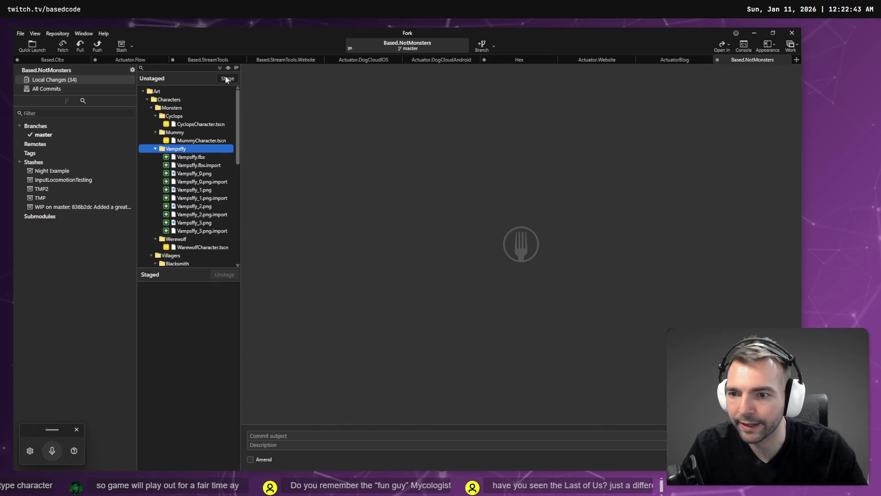
# Stage the Vampsffy folder's new model and texture files, then switch to AccuRIG.
pyautogui.scroll(-2, 186, 231)
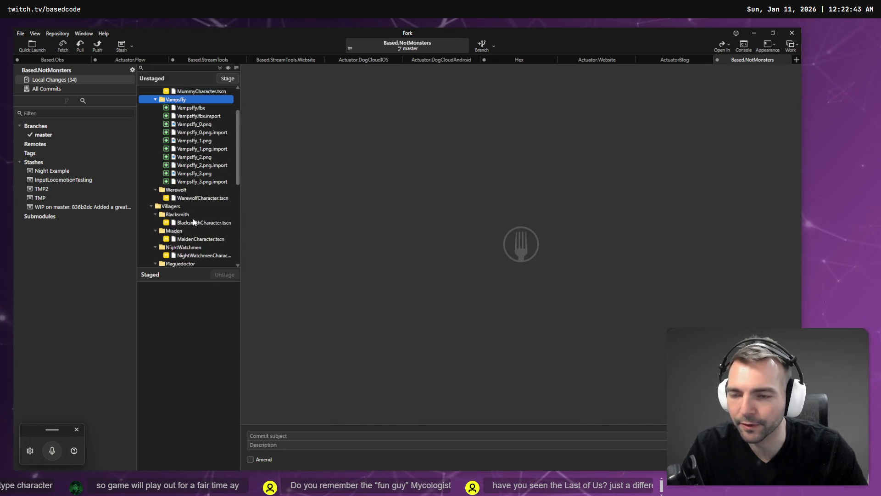
pyautogui.scroll(-7, 193, 218)
pyautogui.scroll(-1, 192, 223)
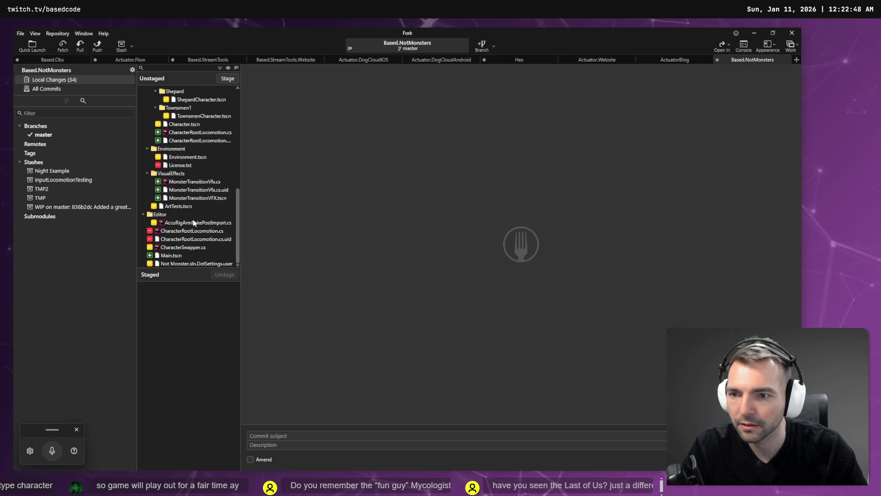
pyautogui.scroll(10, 192, 220)
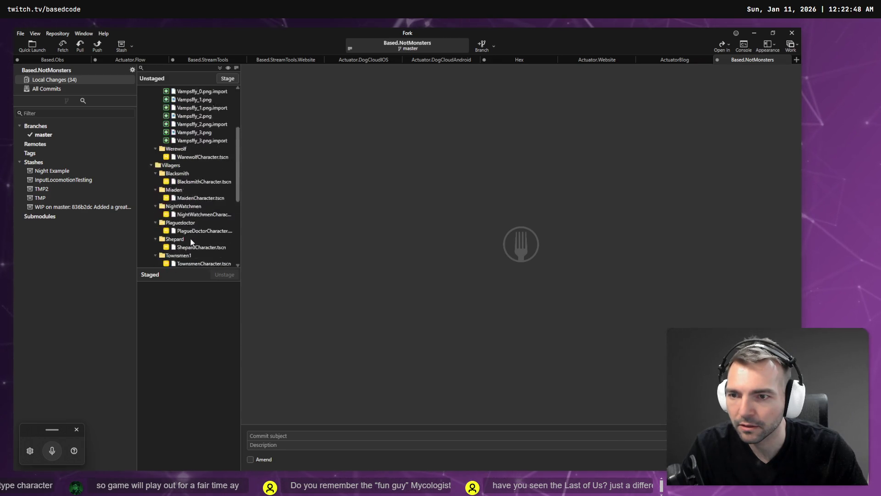
pyautogui.click(193, 149)
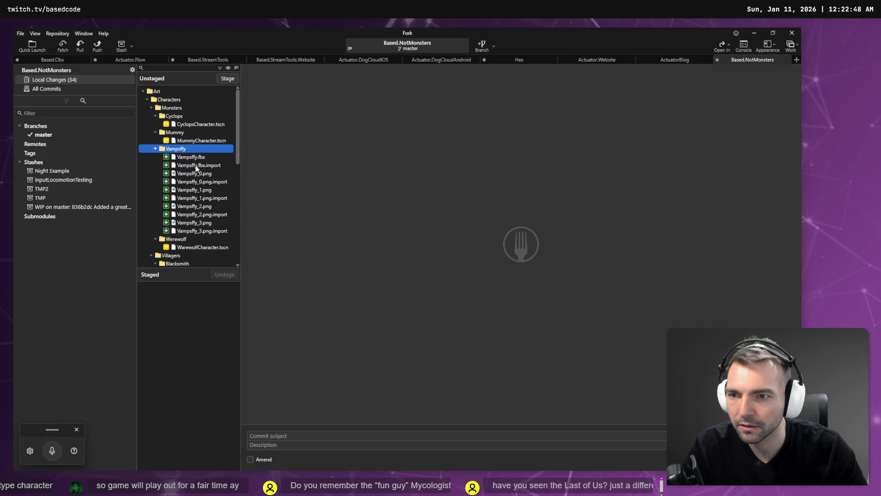
pyautogui.click(225, 80)
pyautogui.hotkey('alt', 'Tab')
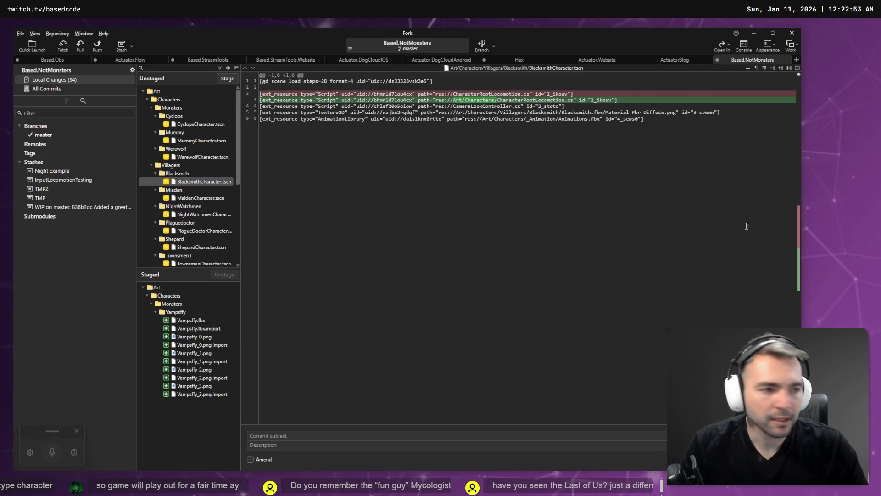
pyautogui.hotkey('alt', 'Tab')
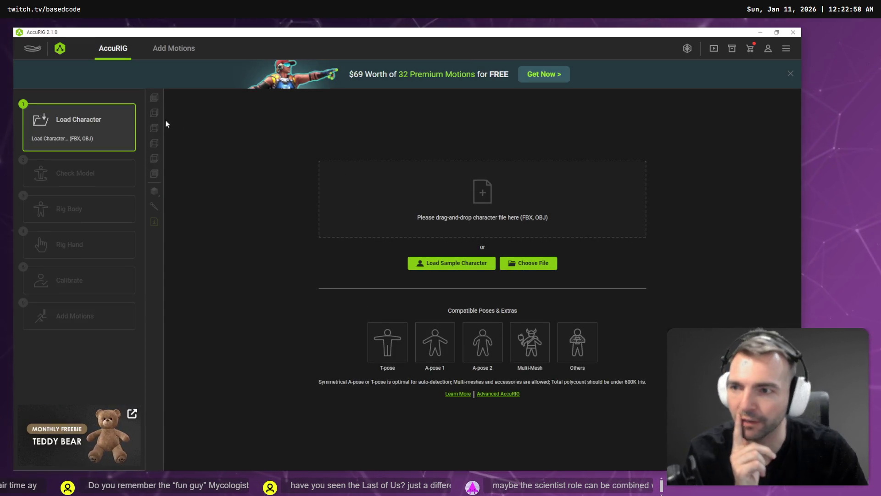
# Load Monsters/Vampsffy/Vampsffy.fbx as the character, then switch to tldraw.
pyautogui.click(478, 199)
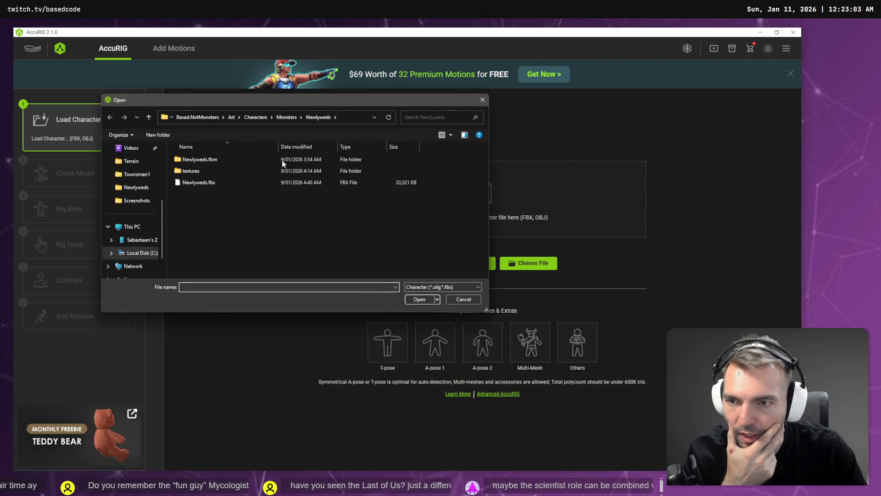
pyautogui.click(286, 117)
pyautogui.doubleClick(196, 194)
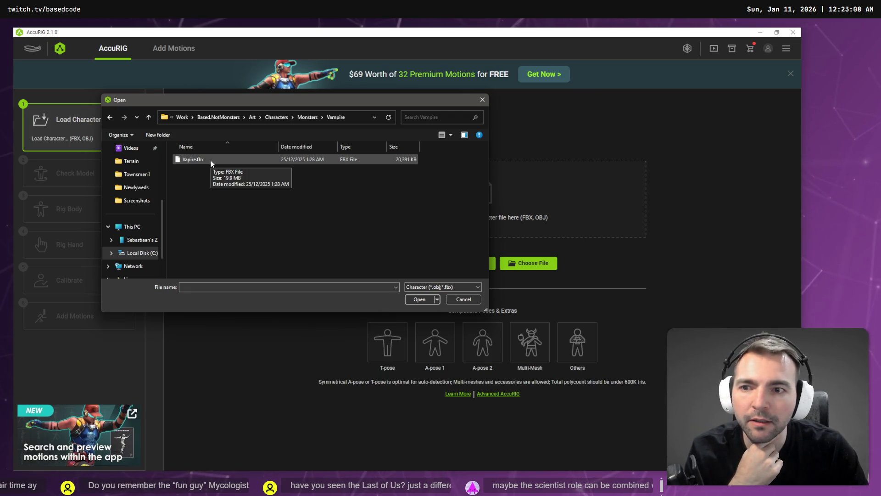
pyautogui.click(308, 121)
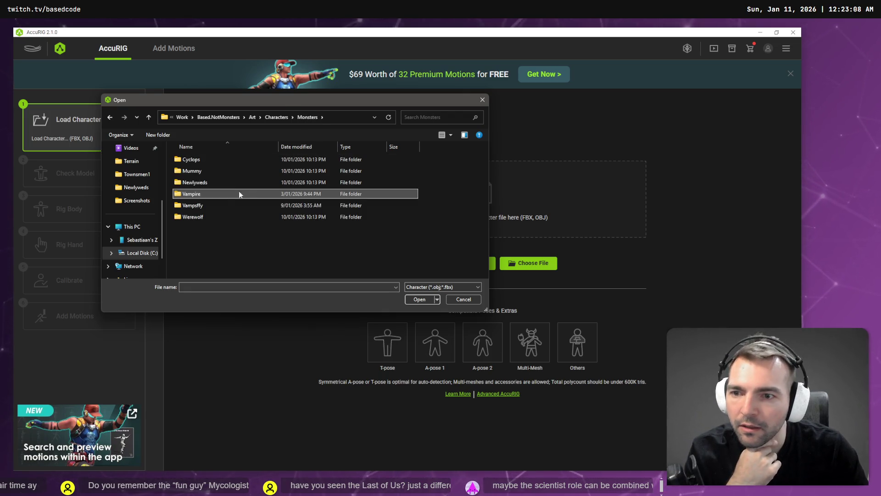
pyautogui.doubleClick(214, 202)
pyautogui.doubleClick(204, 162)
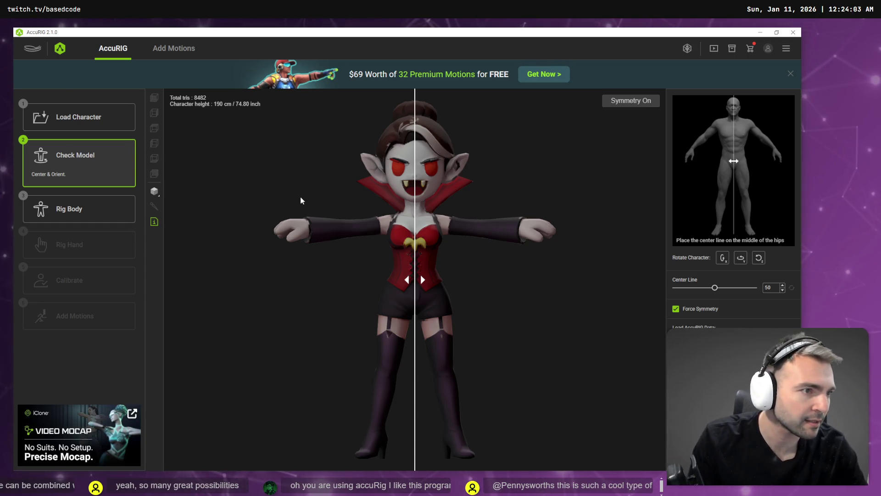
pyautogui.hotkey('alt', 'Tab')
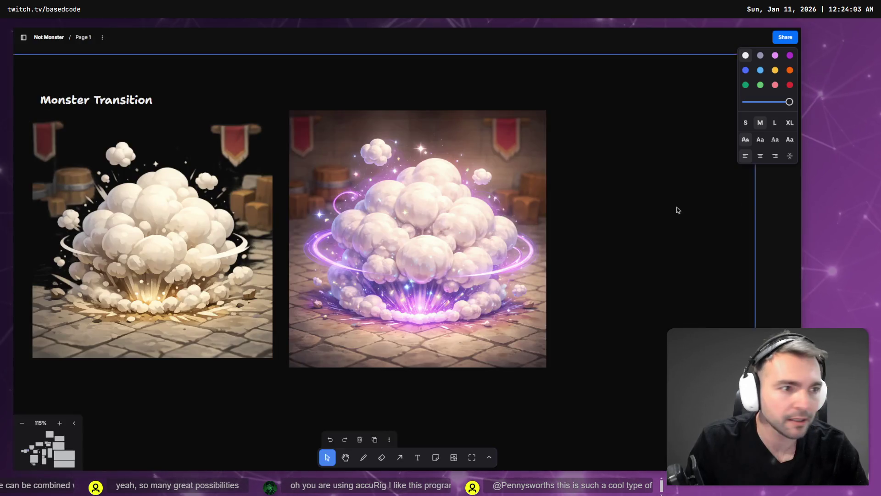
# Add 'The Alcemist' with sub-note 'Makes potions/buffs.' under Villager Ideas, then return to AccuRIG.
pyautogui.scroll(-10, 678, 210)
pyautogui.scroll(8, 602, 229)
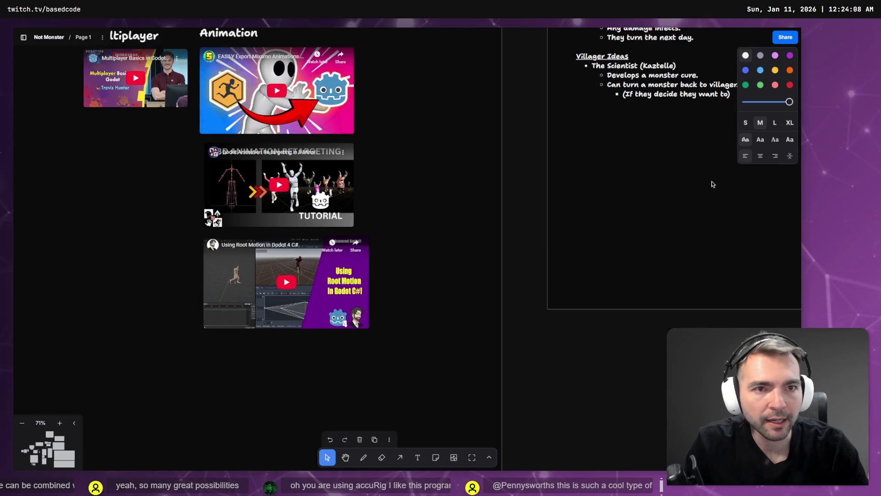
pyautogui.moveTo(713, 184); pyautogui.dragTo(475, 298)
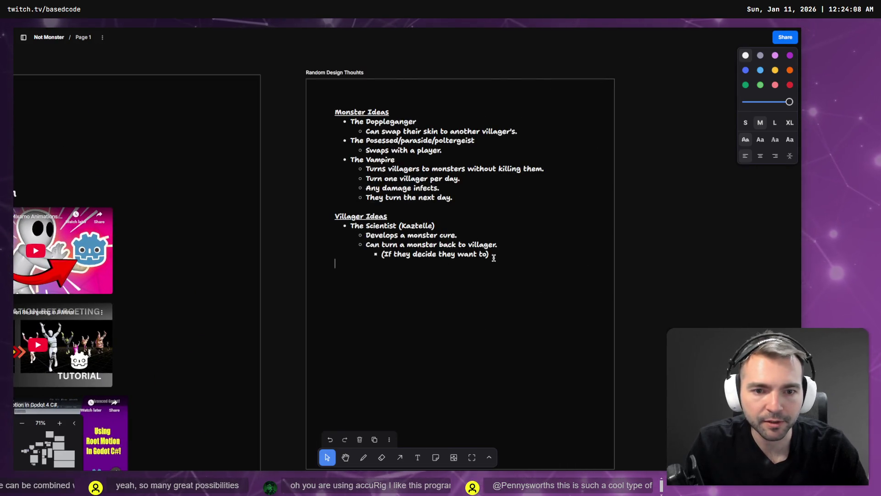
pyautogui.hotkey('shift', 'Tab')
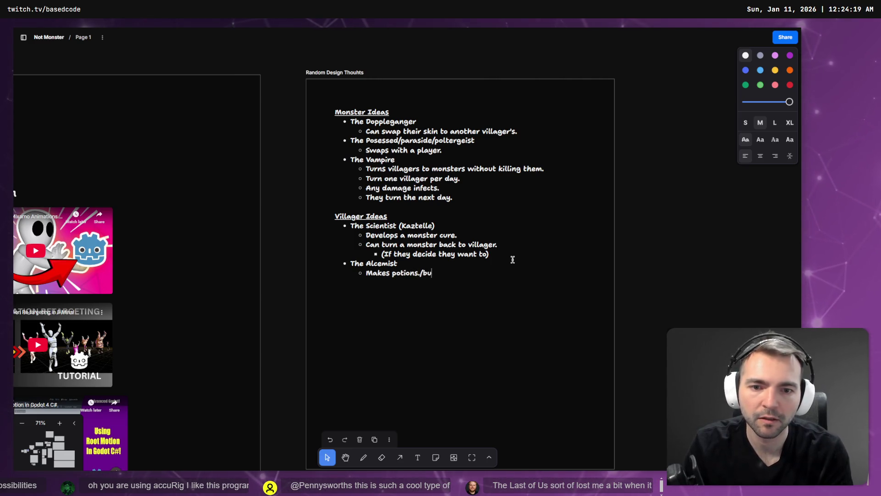
pyautogui.write('buffs.')
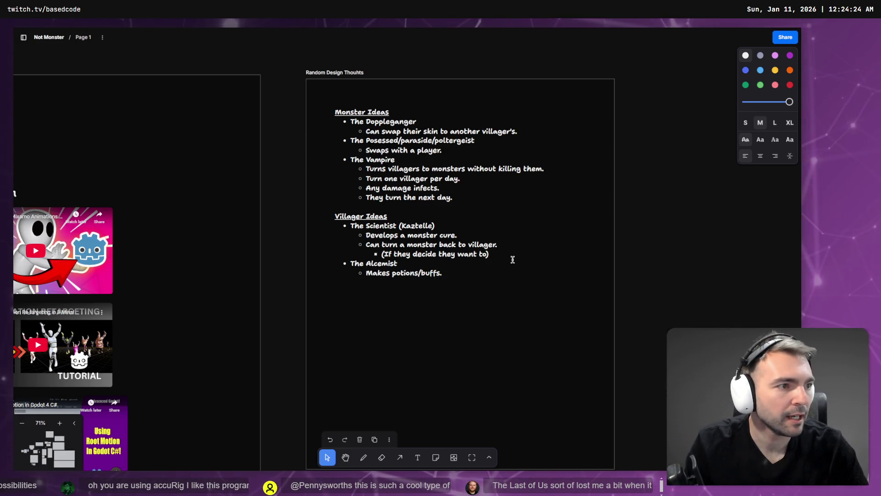
pyautogui.hotkey('alt', 'Tab')
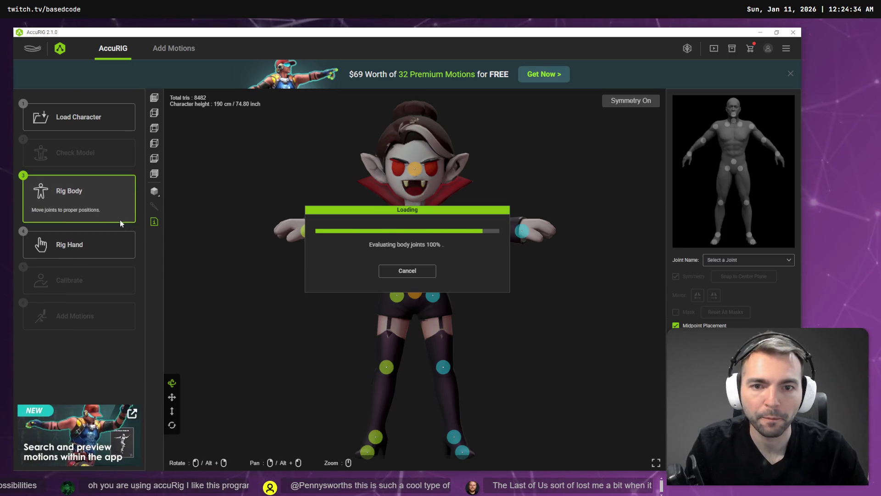
# Rig the vampire's hands with the finger count set to 0 and continue to Calibrate.
pyautogui.click(85, 245)
pyautogui.click(381, 275)
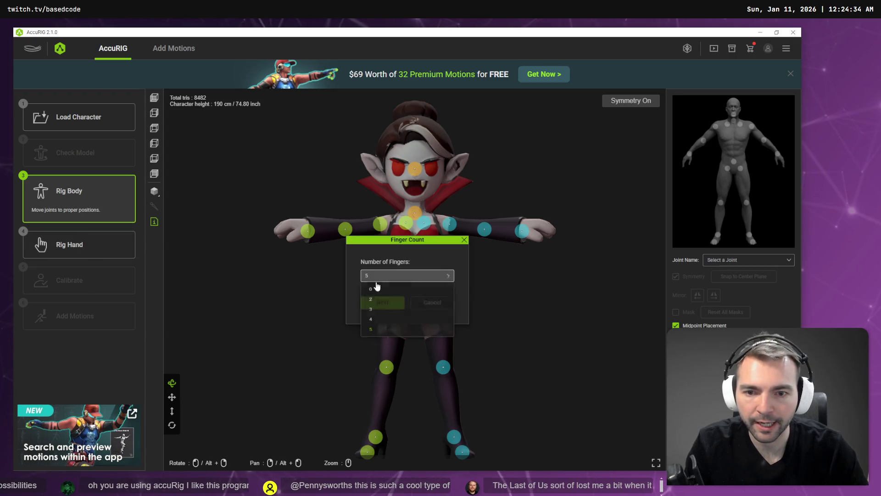
pyautogui.click(381, 294)
pyautogui.click(388, 302)
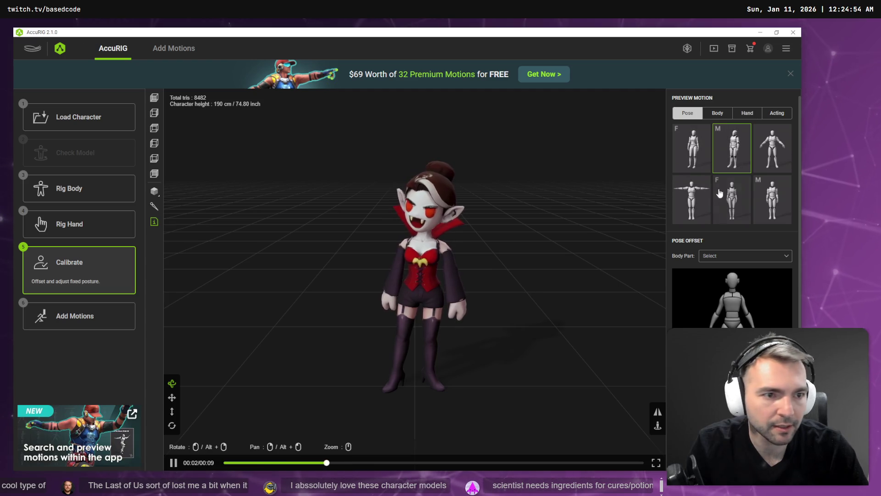
# Preview the first Body motion, view the vampire from the side, then return to Rig Body.
pyautogui.click(715, 115)
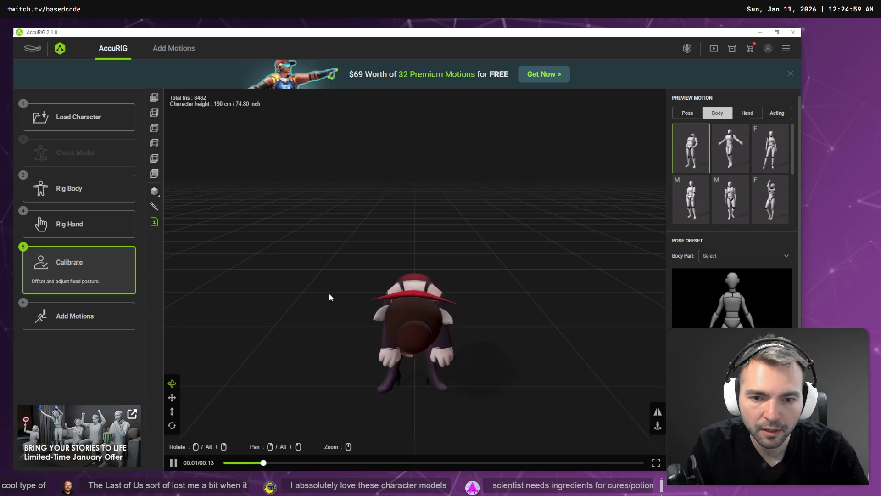
pyautogui.moveTo(330, 296)
pyautogui.mouseDown()
pyautogui.moveTo(441, 280)
pyautogui.moveTo(233, 297)
pyautogui.moveTo(537, 281)
pyautogui.moveTo(442, 264)
pyautogui.moveTo(555, 281)
pyautogui.moveTo(372, 269)
pyautogui.moveTo(370, 281)
pyautogui.mouseUp()
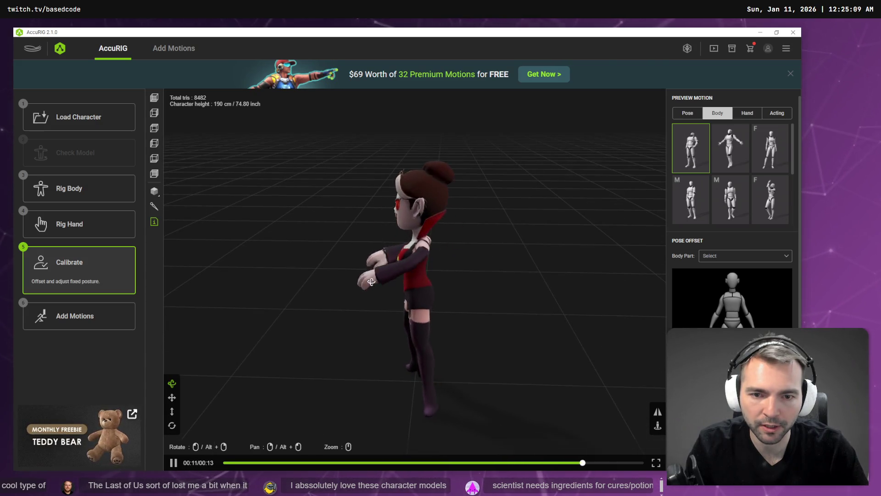
pyautogui.click(63, 203)
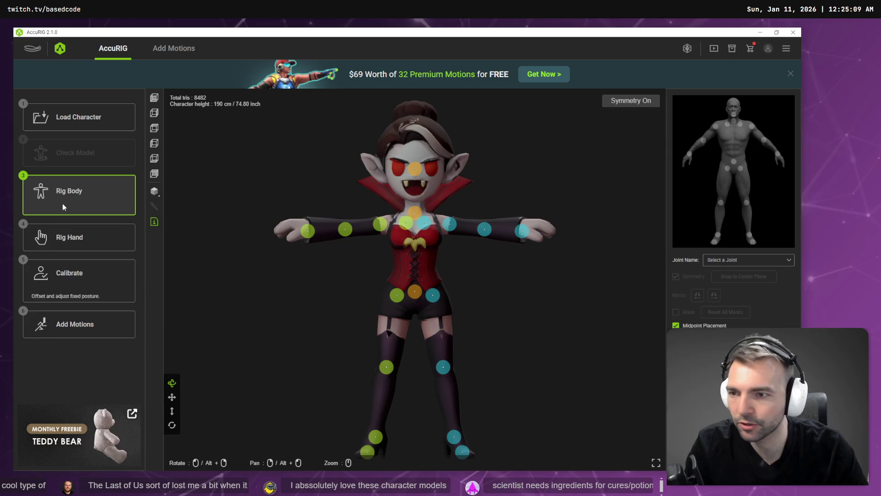
# Shift the Right Humerus joint slightly into place and recalculate the rig with Calibrate.
pyautogui.moveTo(380, 224); pyautogui.dragTo(393, 226)
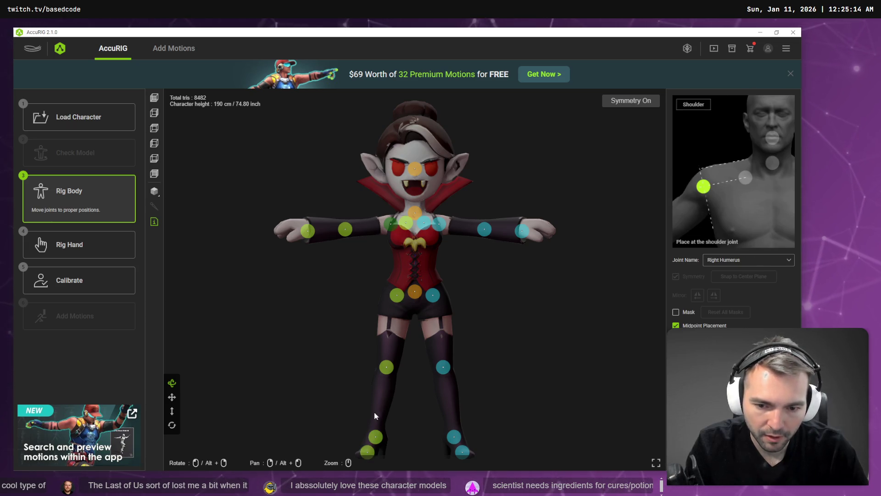
pyautogui.click(77, 279)
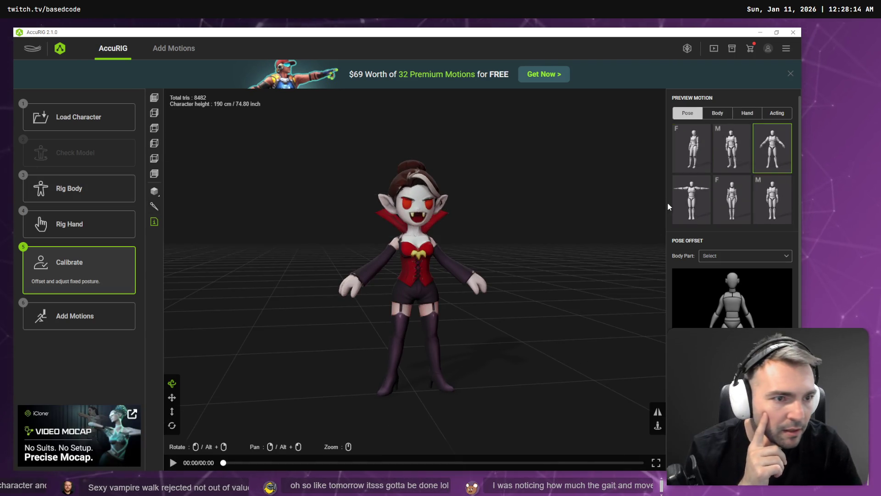
# Return to Rig Body, select the left foot and left toe base joints, then recalibrate.
pyautogui.moveTo(445, 393)
pyautogui.mouseDown()
pyautogui.moveTo(356, 391)
pyautogui.moveTo(473, 409)
pyautogui.mouseUp()
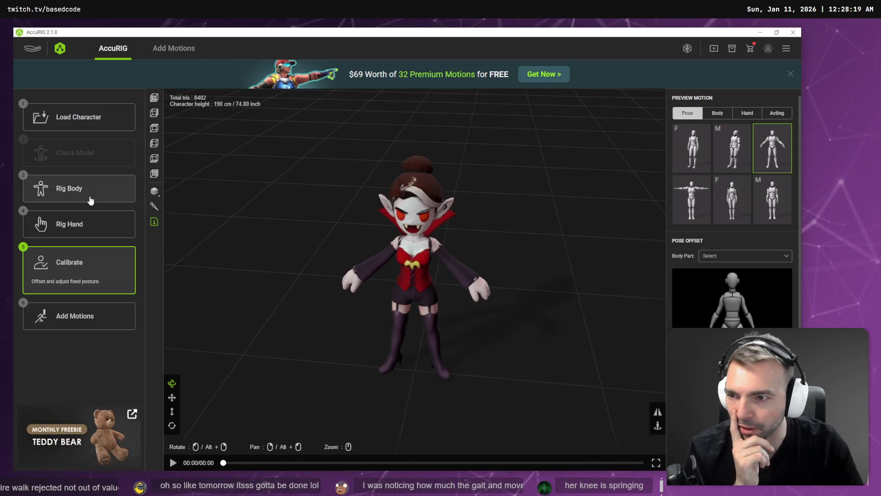
pyautogui.click(88, 195)
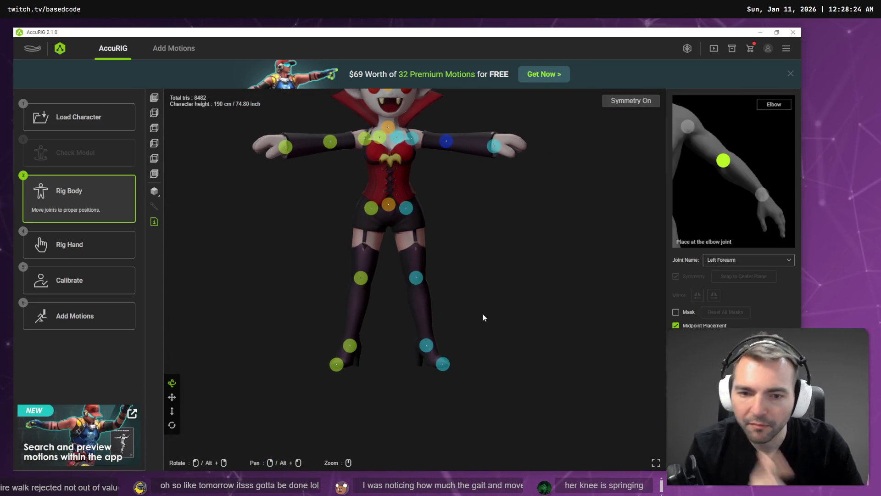
pyautogui.moveTo(483, 316)
pyautogui.mouseDown()
pyautogui.moveTo(447, 321)
pyautogui.moveTo(445, 309)
pyautogui.moveTo(415, 319)
pyautogui.moveTo(409, 350)
pyautogui.moveTo(459, 367)
pyautogui.mouseUp()
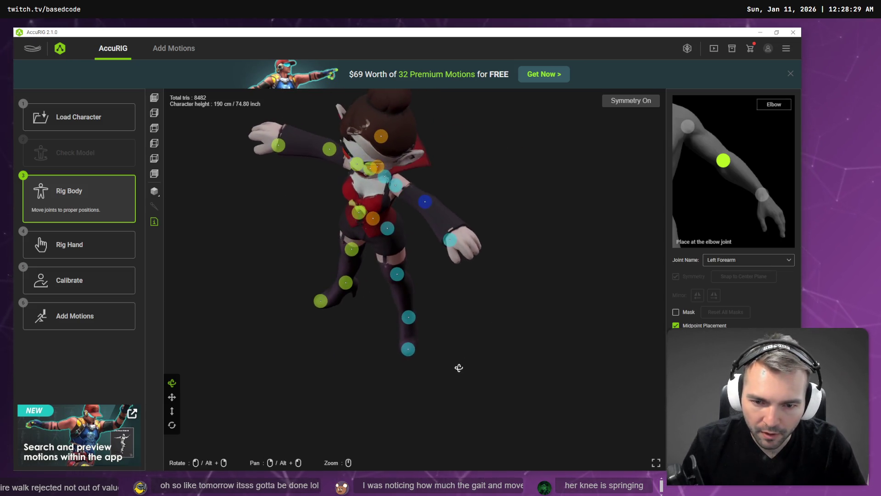
pyautogui.click(409, 317)
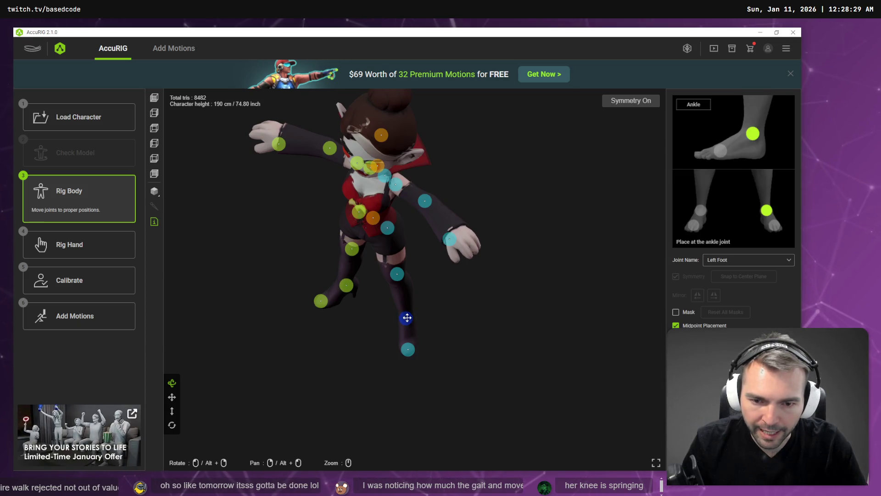
pyautogui.click(407, 351)
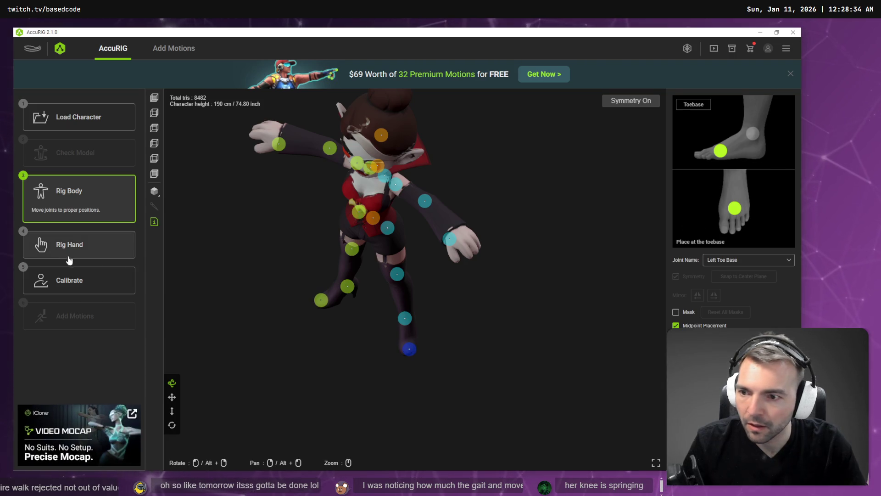
pyautogui.click(69, 278)
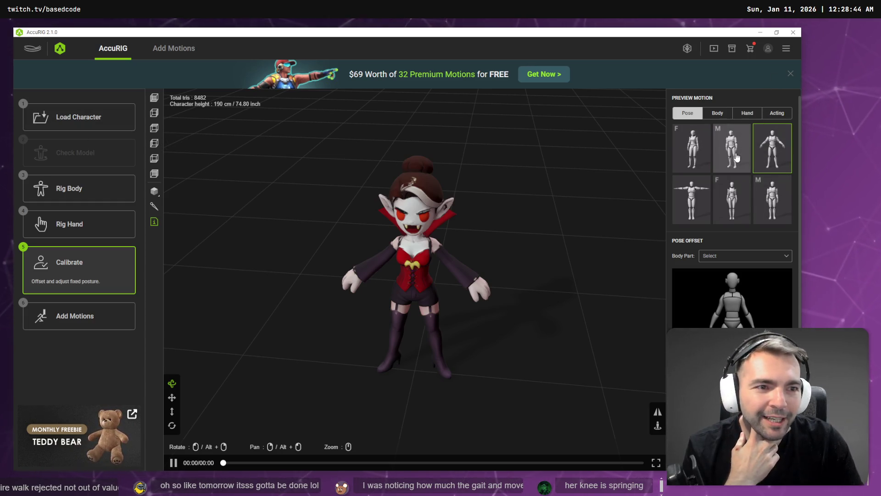
# Preview the female standing pose and the fifth Acting motion on the vampire, then reopen Rig Body.
pyautogui.click(750, 219)
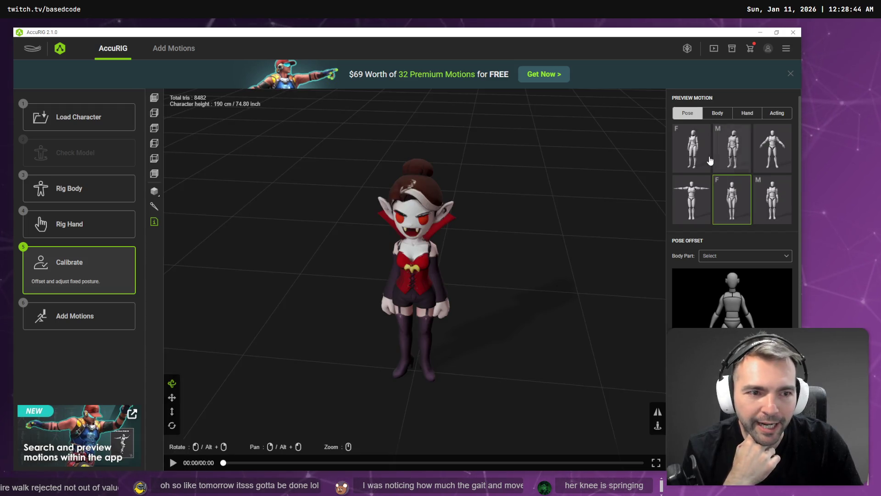
pyautogui.click(718, 115)
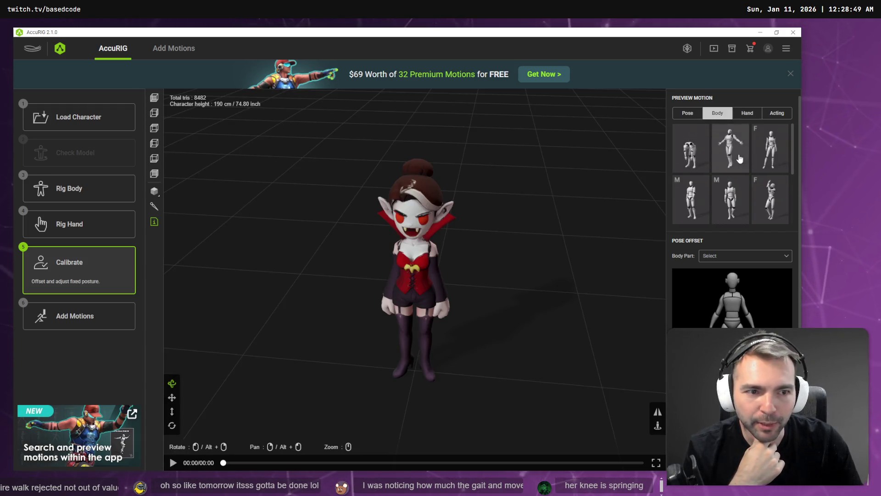
pyautogui.click(747, 114)
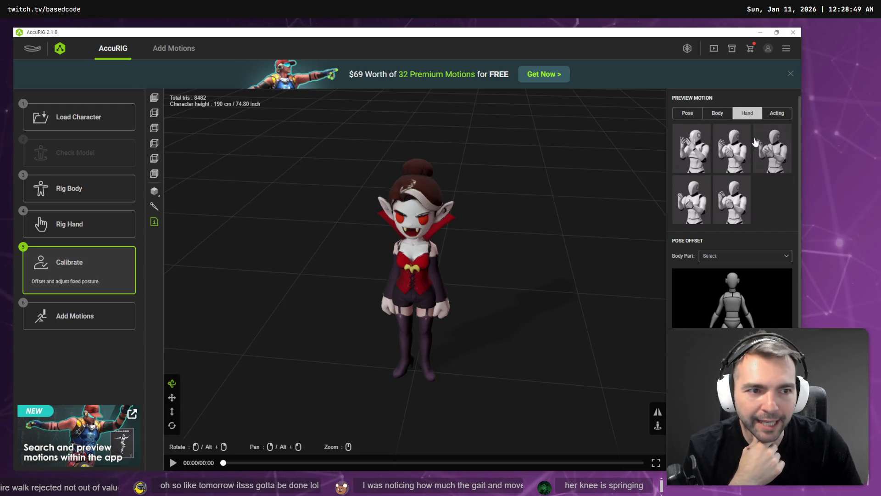
pyautogui.click(778, 114)
pyautogui.click(732, 199)
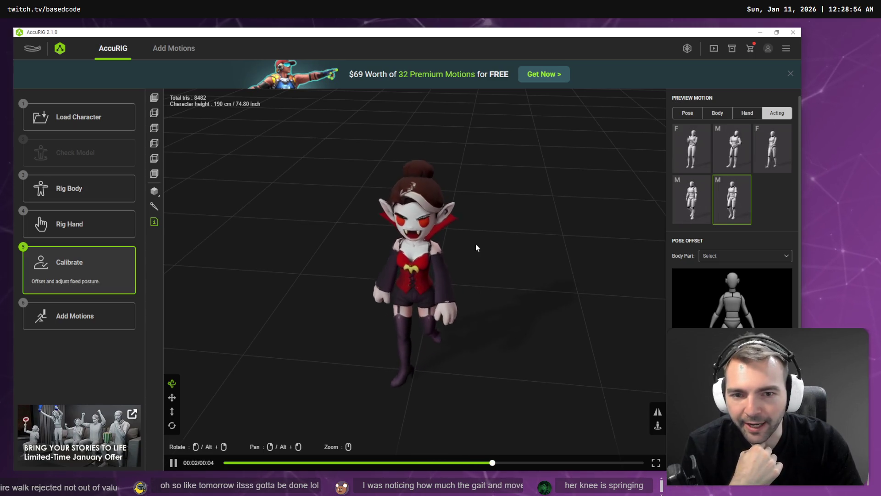
pyautogui.moveTo(490, 250)
pyautogui.mouseDown()
pyautogui.moveTo(383, 234)
pyautogui.moveTo(299, 236)
pyautogui.moveTo(389, 240)
pyautogui.moveTo(351, 224)
pyautogui.mouseUp()
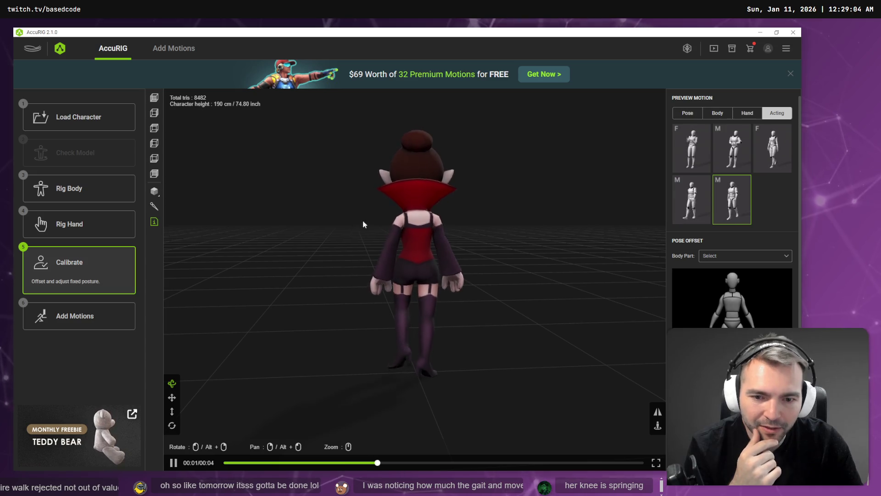
pyautogui.click(71, 189)
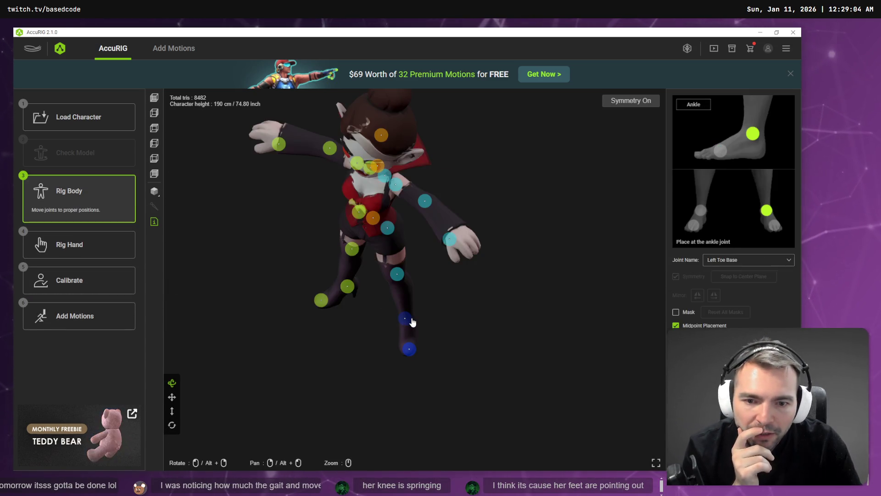
# Nudge the left ankle joint slightly and recompute the calibration skin weights.
pyautogui.moveTo(416, 318); pyautogui.dragTo(412, 315)
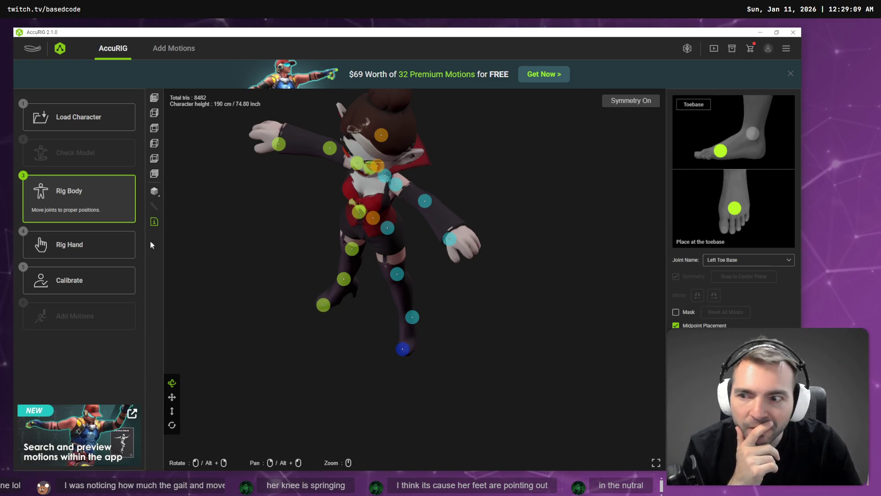
pyautogui.moveTo(536, 327)
pyautogui.mouseDown()
pyautogui.moveTo(459, 284)
pyautogui.moveTo(400, 264)
pyautogui.moveTo(354, 265)
pyautogui.moveTo(427, 266)
pyautogui.moveTo(390, 271)
pyautogui.mouseUp()
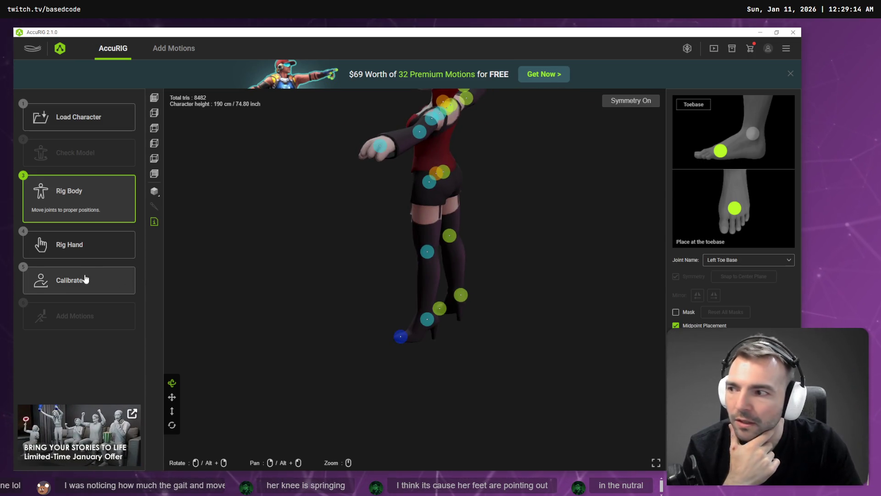
pyautogui.click(85, 279)
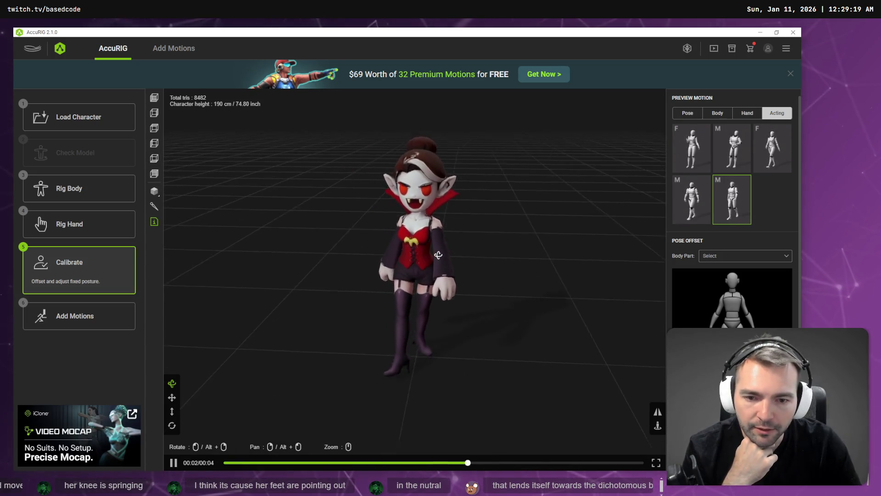
# Preview another Acting motion, a standing pose, then the earlier Acting motion, and return to Rig Body.
pyautogui.click(689, 200)
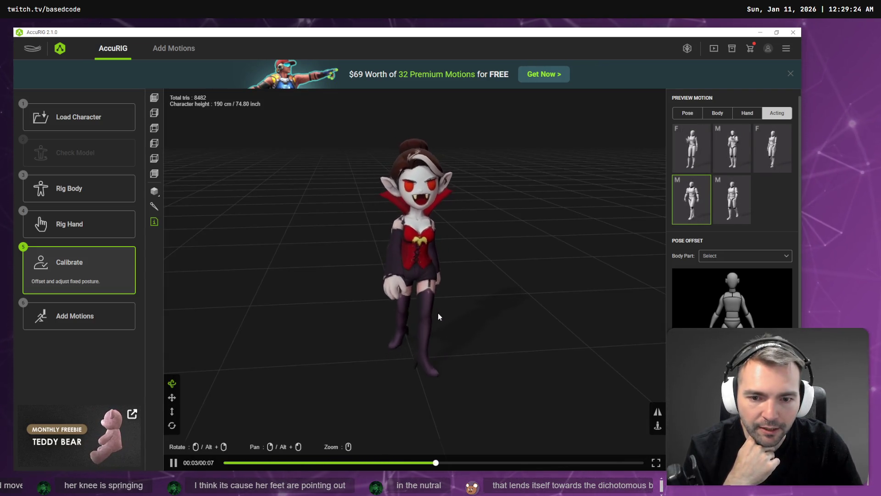
pyautogui.click(697, 117)
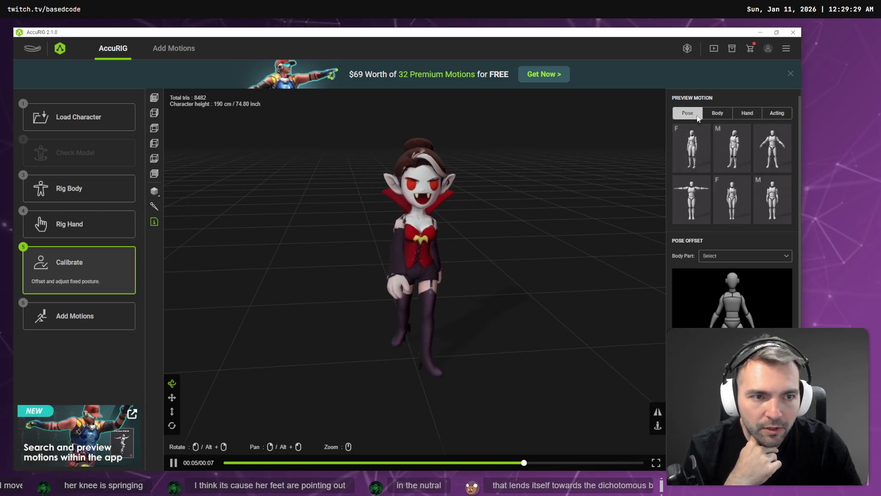
pyautogui.click(732, 147)
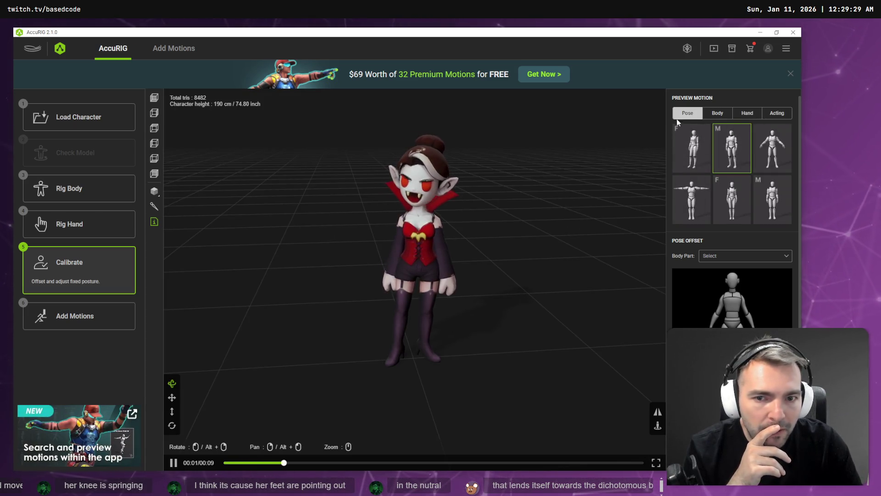
pyautogui.click(747, 113)
pyautogui.click(777, 113)
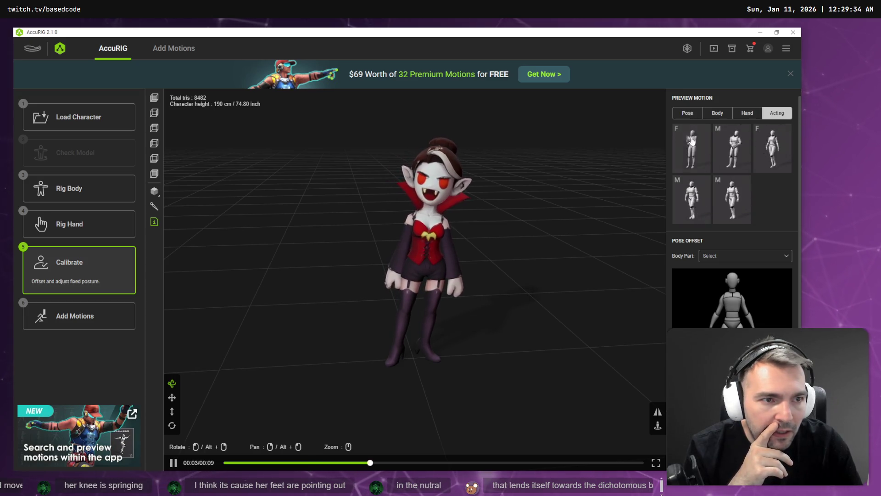
pyautogui.click(734, 217)
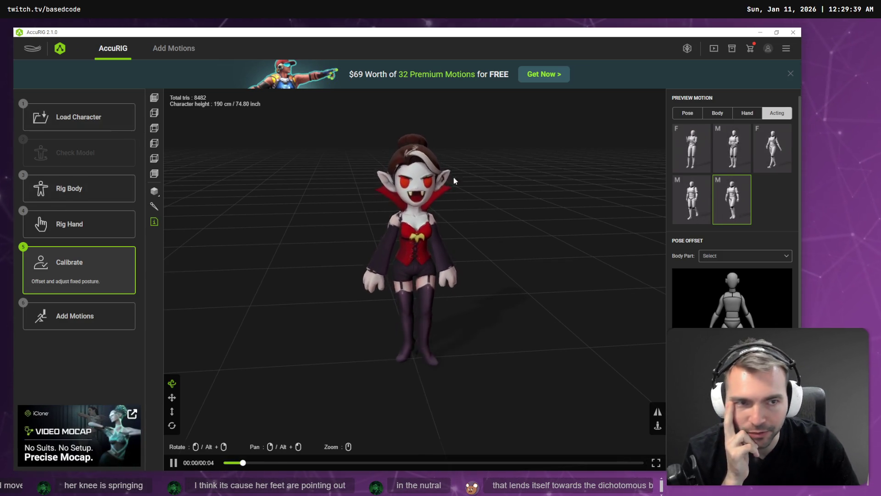
pyautogui.click(83, 188)
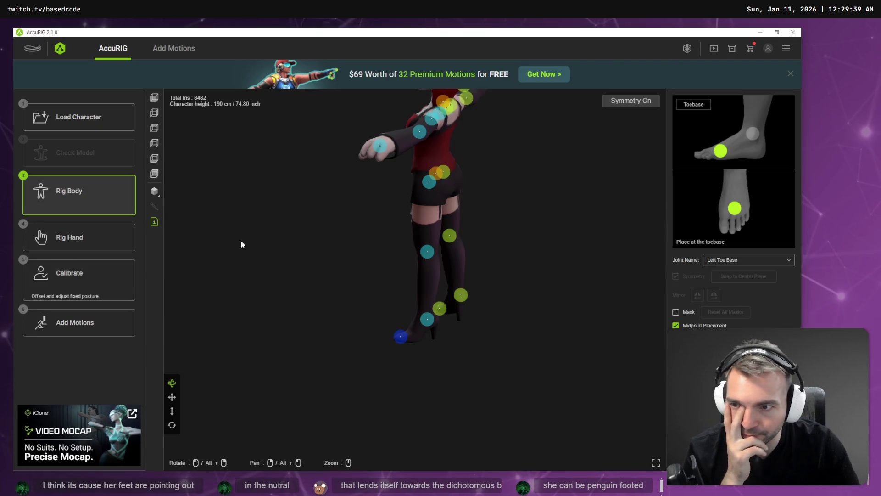
# Select the left foot and left toe base joints from behind and front, then recalibrate.
pyautogui.moveTo(531, 329)
pyautogui.mouseDown()
pyautogui.moveTo(441, 337)
pyautogui.moveTo(392, 356)
pyautogui.moveTo(401, 365)
pyautogui.moveTo(413, 360)
pyautogui.moveTo(434, 332)
pyautogui.moveTo(405, 354)
pyautogui.mouseUp()
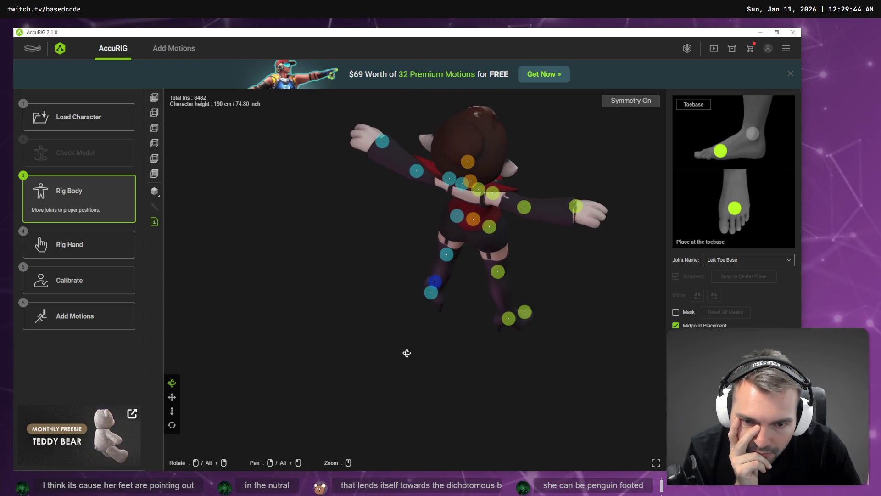
pyautogui.click(433, 293)
pyautogui.moveTo(439, 300)
pyautogui.mouseDown()
pyautogui.moveTo(440, 317)
pyautogui.moveTo(576, 317)
pyautogui.moveTo(490, 344)
pyautogui.mouseUp()
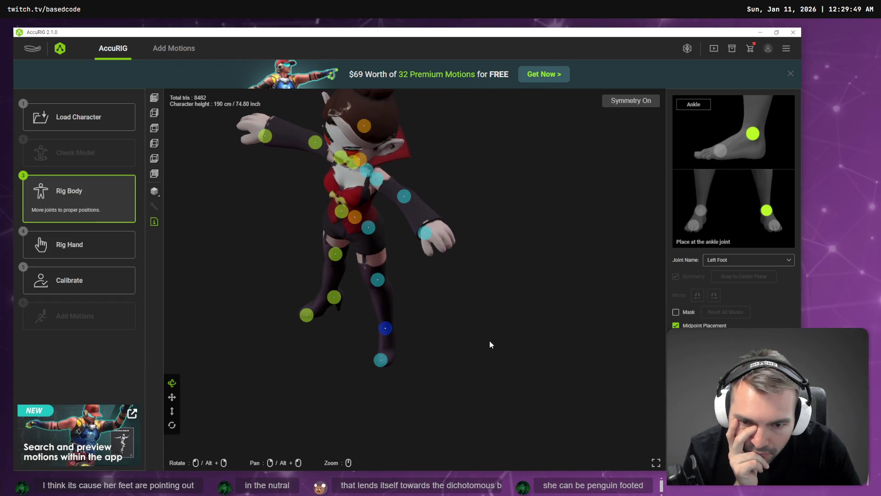
pyautogui.click(381, 361)
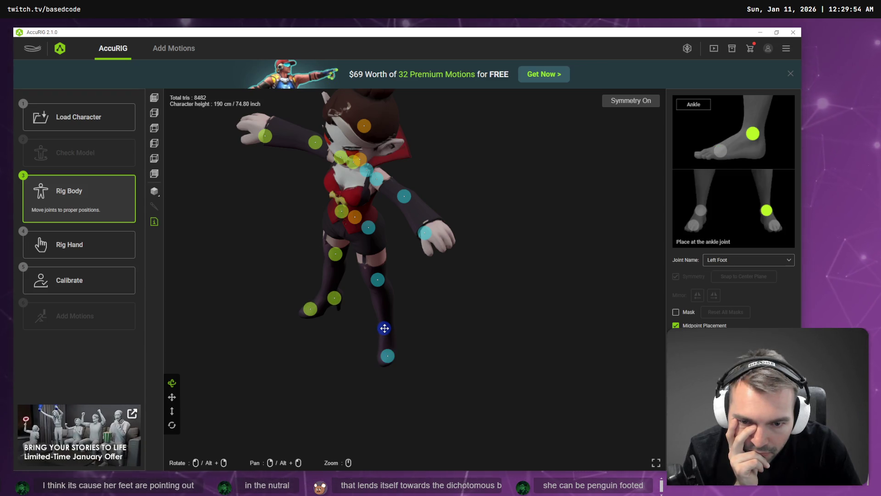
pyautogui.click(108, 278)
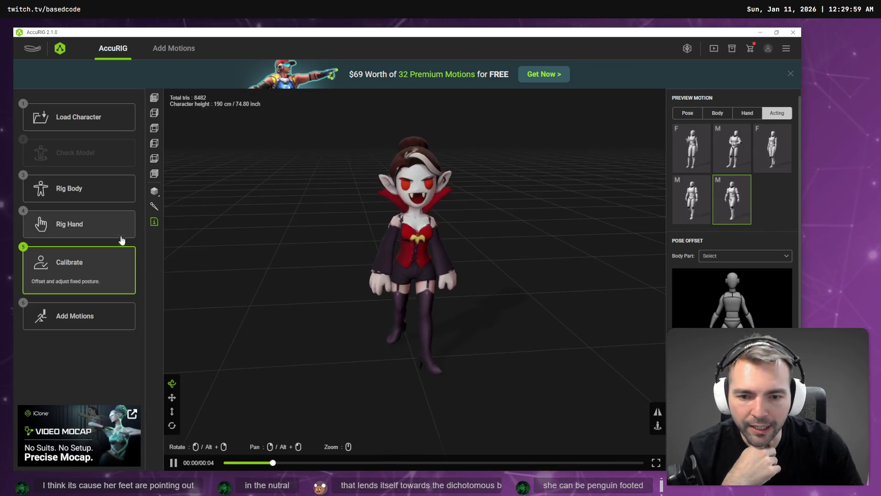
# Look down on the vampire as she plays the Acting preview motion after calibration.
pyautogui.moveTo(373, 349)
pyautogui.mouseDown()
pyautogui.moveTo(527, 348)
pyautogui.moveTo(603, 376)
pyautogui.moveTo(525, 368)
pyautogui.moveTo(517, 360)
pyautogui.moveTo(527, 358)
pyautogui.moveTo(539, 327)
pyautogui.moveTo(459, 338)
pyautogui.moveTo(370, 328)
pyautogui.mouseUp()
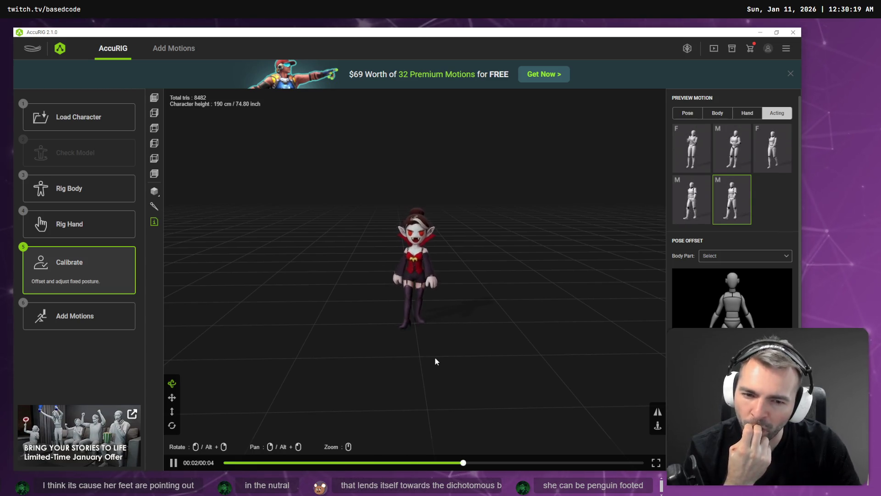
# Back in Rig Body, inspect the vampire from behind and above, selecting the left ankle and right wrist joints.
pyautogui.click(89, 191)
pyautogui.moveTo(535, 328)
pyautogui.mouseDown()
pyautogui.moveTo(474, 346)
pyautogui.moveTo(370, 326)
pyautogui.moveTo(440, 336)
pyautogui.moveTo(419, 317)
pyautogui.mouseUp()
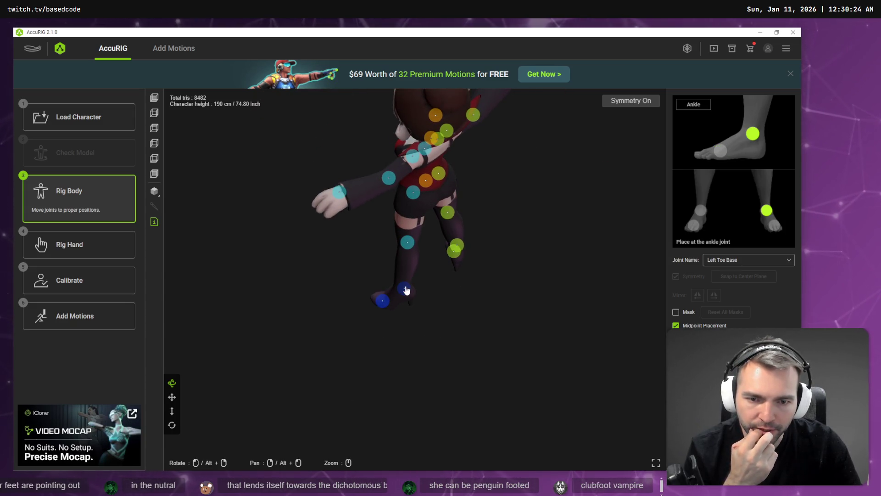
pyautogui.moveTo(470, 301); pyautogui.dragTo(414, 292)
pyautogui.moveTo(476, 321)
pyautogui.mouseDown()
pyautogui.moveTo(461, 309)
pyautogui.moveTo(465, 354)
pyautogui.mouseUp()
pyautogui.click(442, 287)
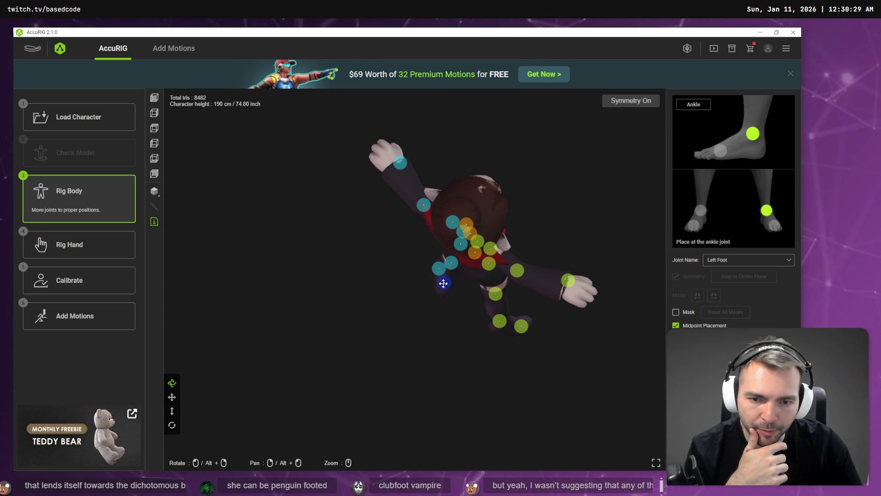
pyautogui.moveTo(441, 287)
pyautogui.mouseDown()
pyautogui.moveTo(506, 291)
pyautogui.moveTo(598, 256)
pyautogui.moveTo(602, 216)
pyautogui.moveTo(600, 237)
pyautogui.mouseUp()
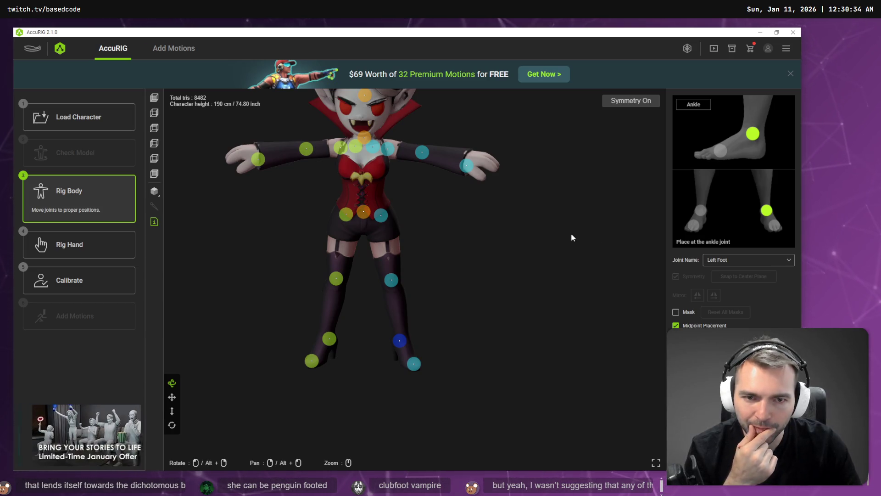
pyautogui.moveTo(472, 212)
pyautogui.mouseDown()
pyautogui.moveTo(567, 252)
pyautogui.moveTo(543, 257)
pyautogui.mouseUp()
pyautogui.click(380, 359)
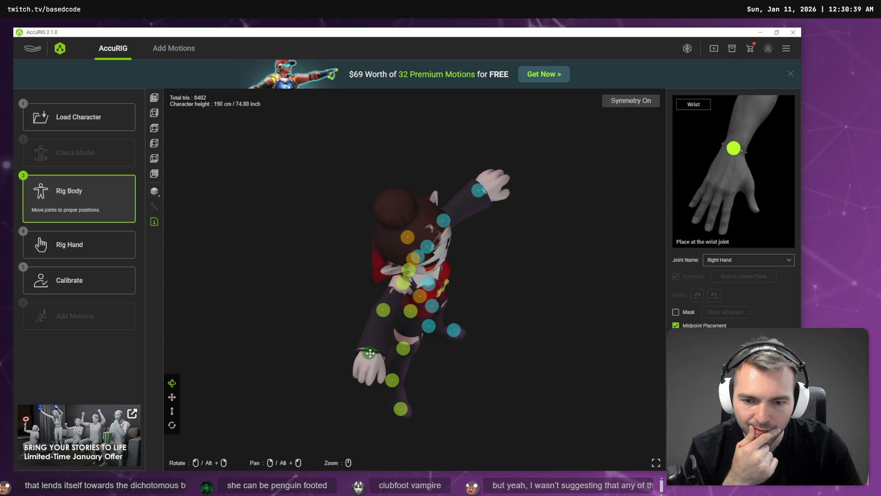
pyautogui.moveTo(495, 327)
pyautogui.mouseDown()
pyautogui.moveTo(437, 266)
pyautogui.moveTo(408, 261)
pyautogui.moveTo(449, 285)
pyautogui.moveTo(500, 291)
pyautogui.moveTo(518, 283)
pyautogui.moveTo(503, 183)
pyautogui.mouseUp()
pyautogui.scroll(-3, 492, 211)
pyautogui.scroll(3, 507, 188)
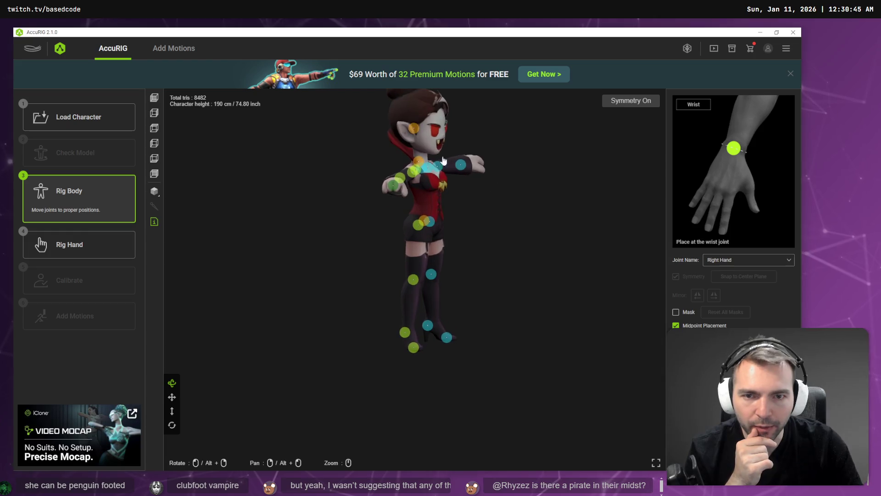
# In the Left (A) view, move the Head joint down to the neck tip.
pyautogui.click(414, 129)
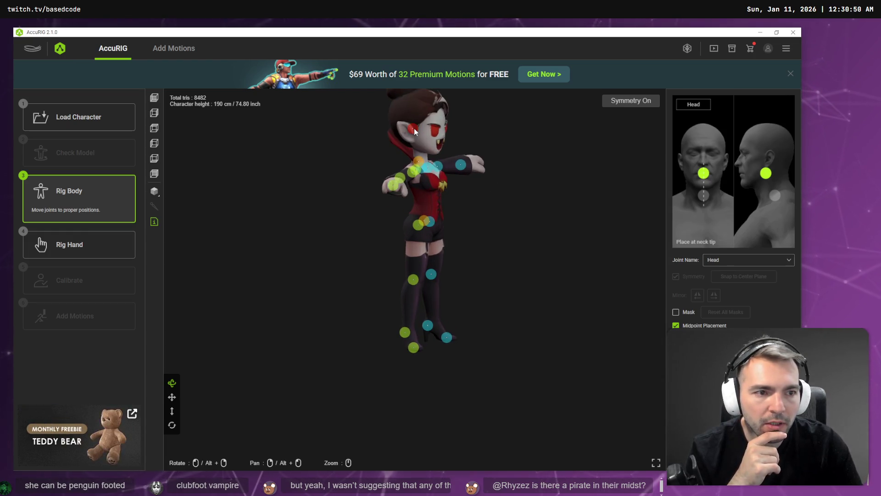
pyautogui.click(152, 145)
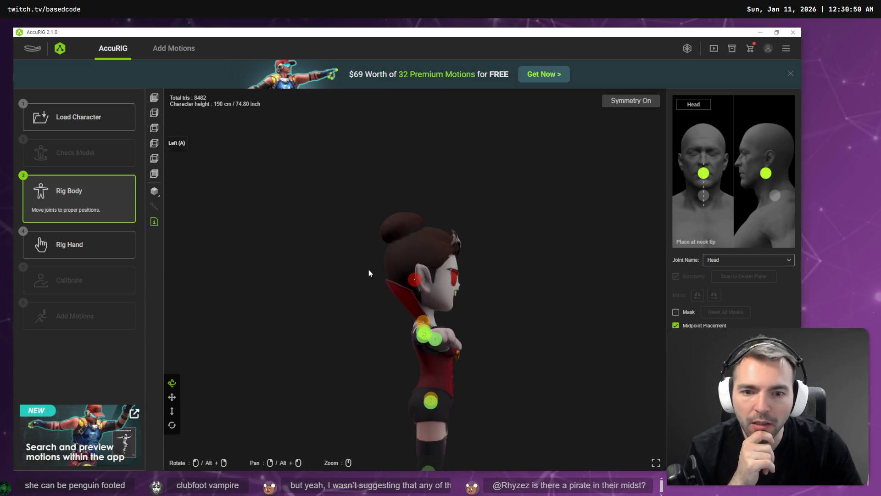
pyautogui.moveTo(422, 289); pyautogui.dragTo(429, 320)
pyautogui.moveTo(484, 328)
pyautogui.mouseDown()
pyautogui.moveTo(419, 342)
pyautogui.moveTo(377, 332)
pyautogui.mouseUp()
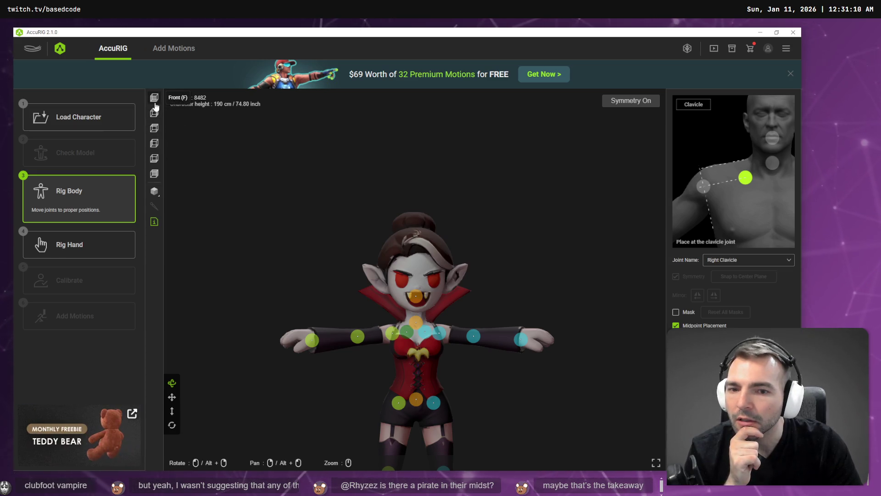
# Move the clavicle joints up toward the neck.
pyautogui.scroll(5, 416, 274)
pyautogui.scroll(2, 416, 274)
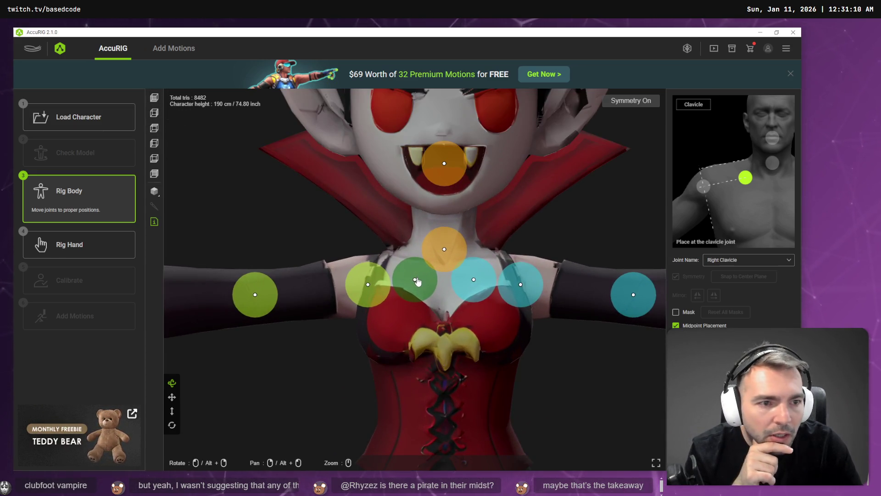
pyautogui.moveTo(418, 286); pyautogui.dragTo(413, 266)
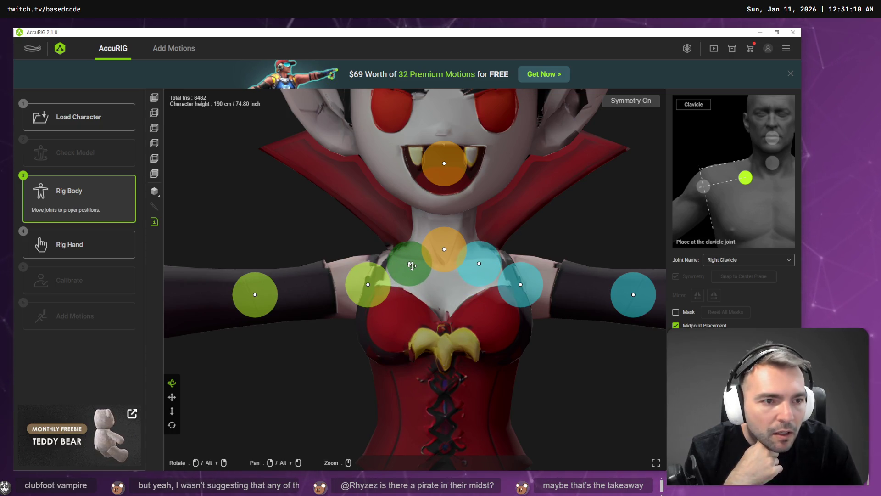
# Check the right arm, hand and pelvis joints, then lower both hip joints slightly with Symmetry On.
pyautogui.click(385, 286)
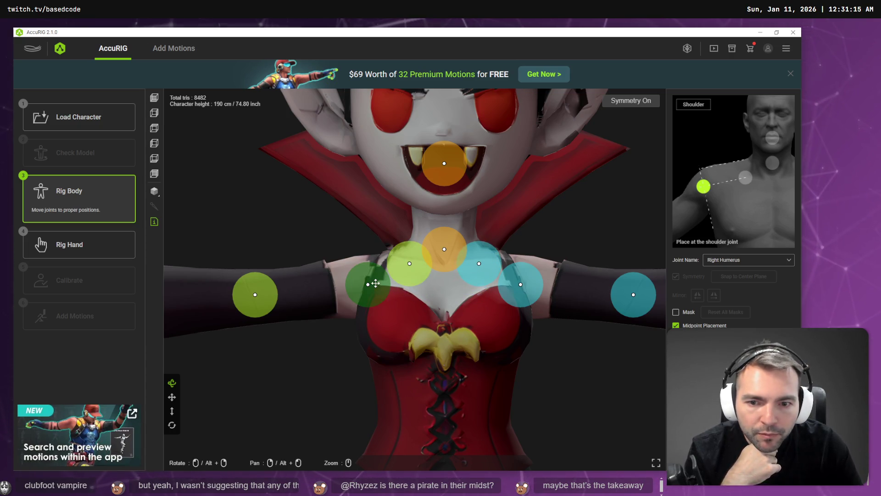
pyautogui.scroll(-5, 305, 246)
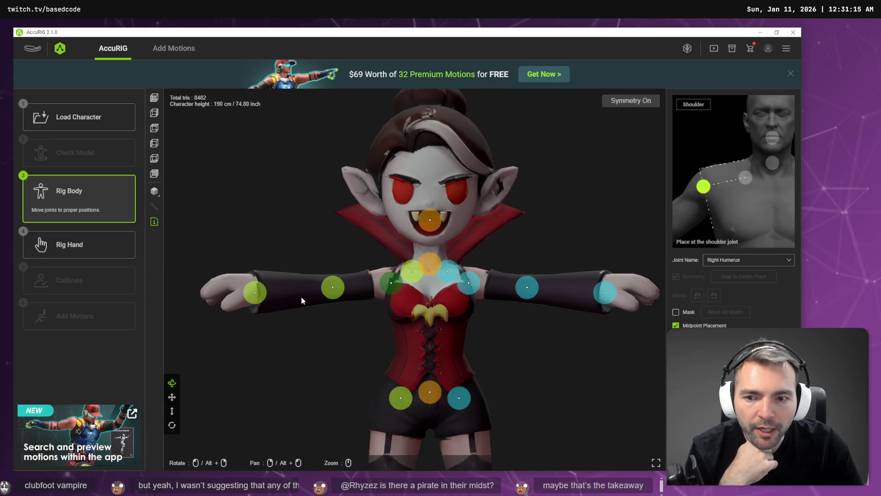
pyautogui.click(265, 293)
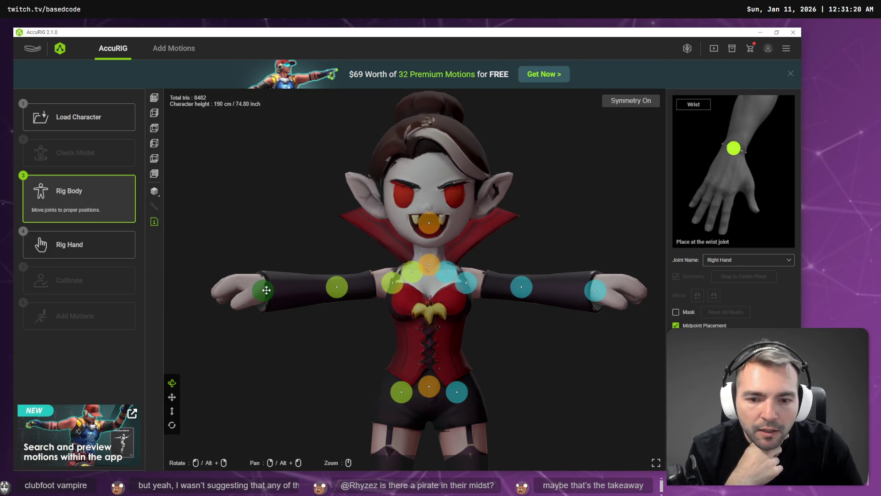
pyautogui.click(434, 389)
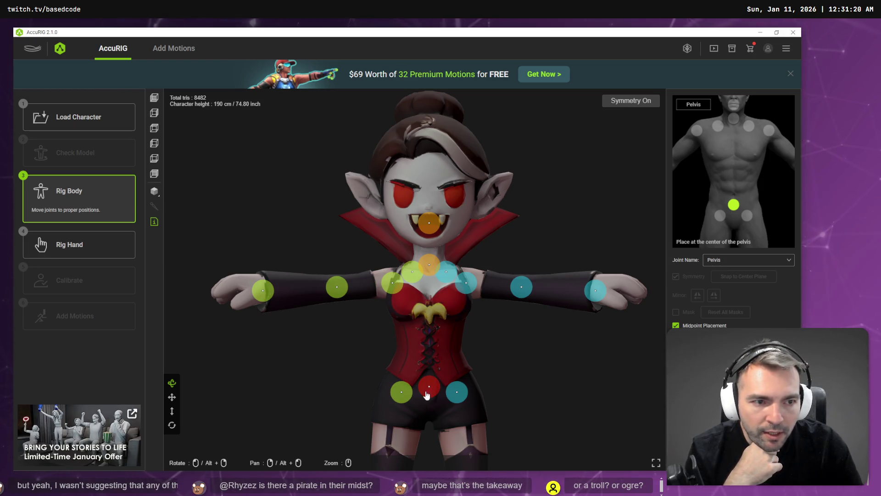
pyautogui.moveTo(403, 392); pyautogui.dragTo(403, 396)
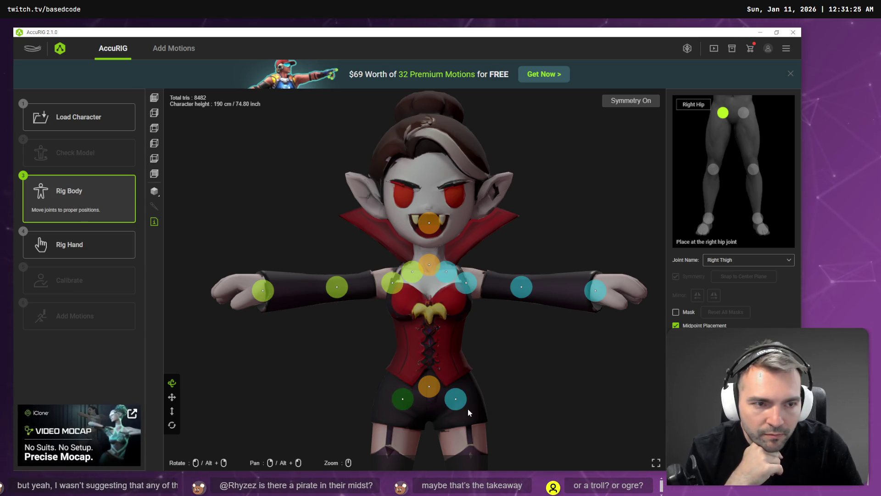
pyautogui.scroll(3, 469, 425)
pyautogui.scroll(-3, 494, 391)
pyautogui.moveTo(494, 390); pyautogui.dragTo(455, 204)
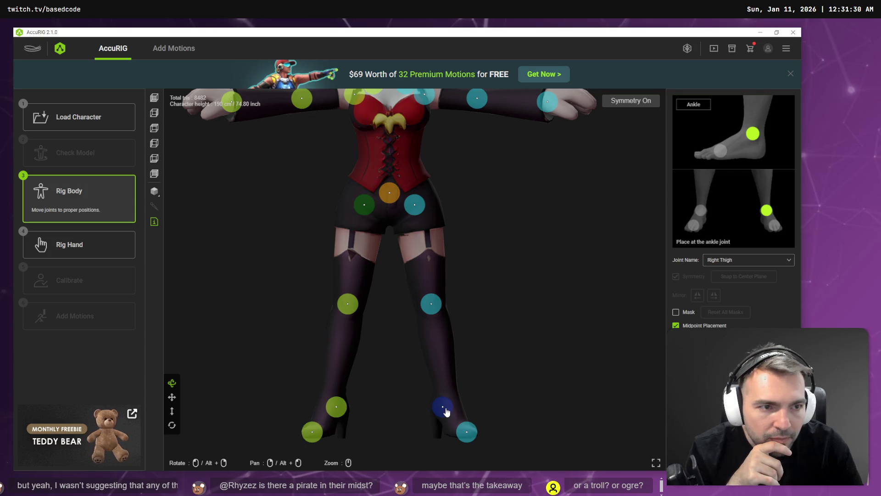
# Raise the ankle and toe joints on both feet, check them in Top and Left views, then proceed to Rig Hand.
pyautogui.moveTo(446, 412); pyautogui.dragTo(446, 399)
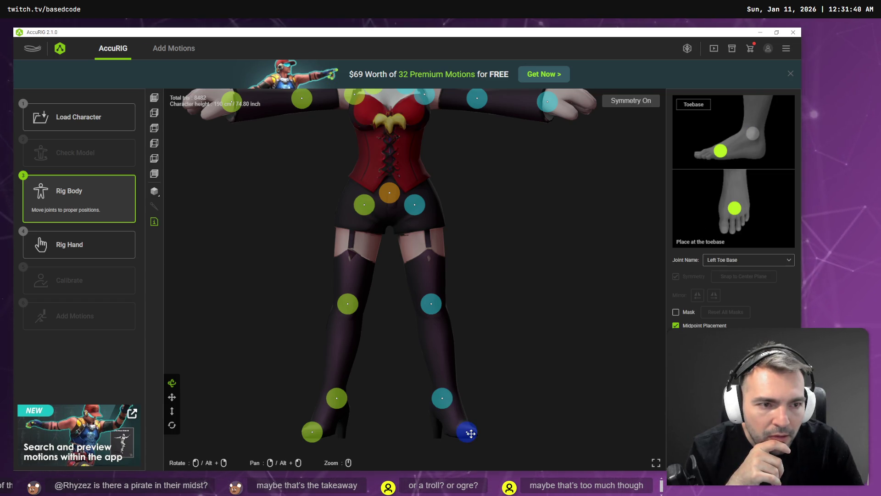
pyautogui.moveTo(471, 434); pyautogui.dragTo(470, 430)
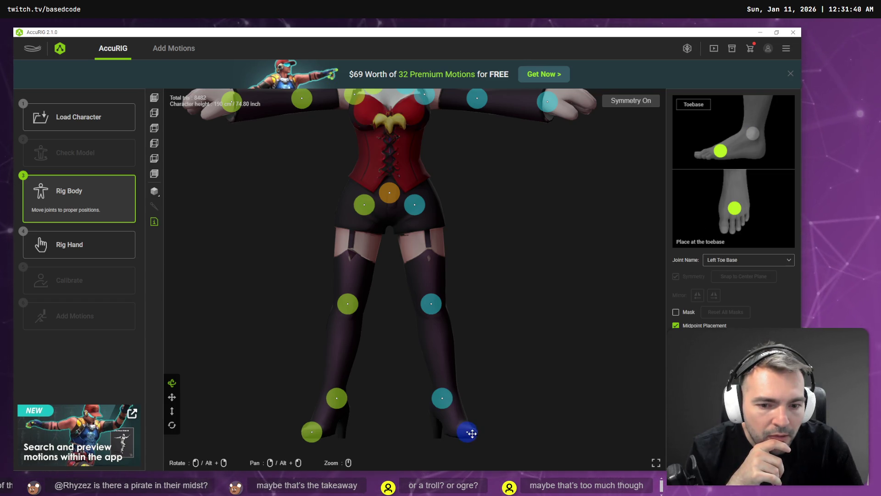
pyautogui.click(155, 130)
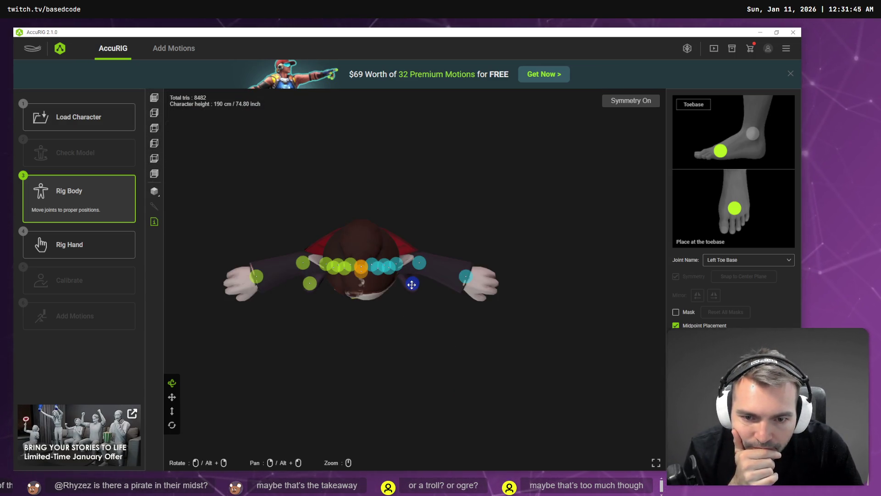
pyautogui.moveTo(411, 287); pyautogui.dragTo(412, 287)
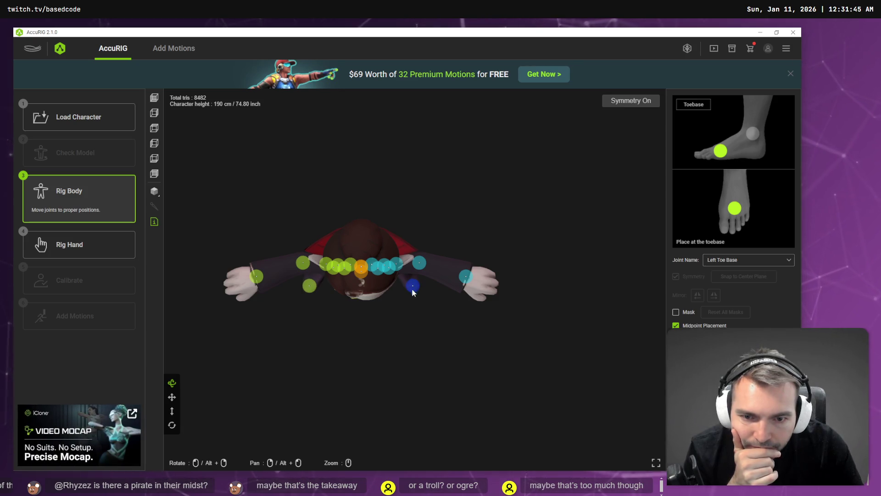
pyautogui.click(155, 143)
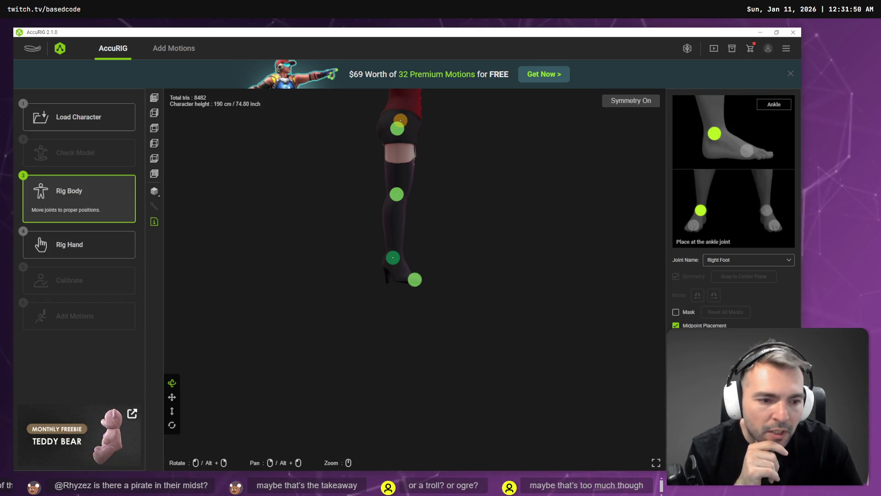
pyautogui.click(79, 244)
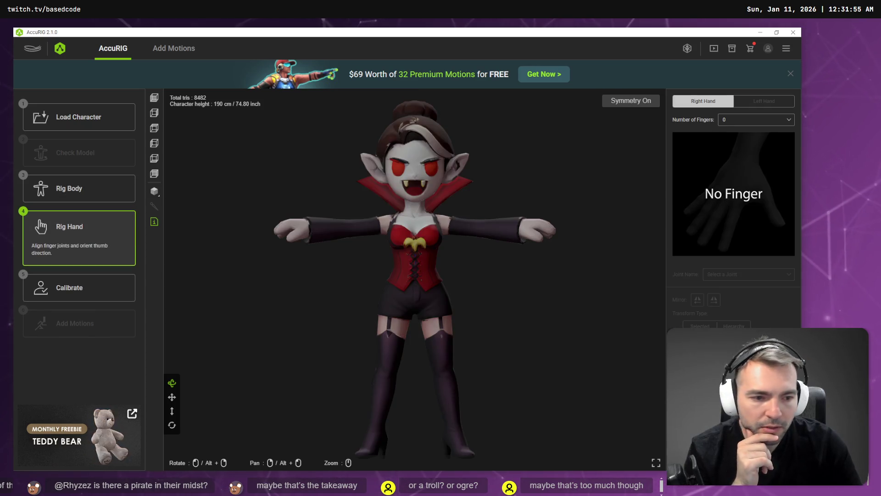
# Calibrate to preview the rigged vampire's motion, then return to Rig Body with the leg joints in view.
pyautogui.click(79, 287)
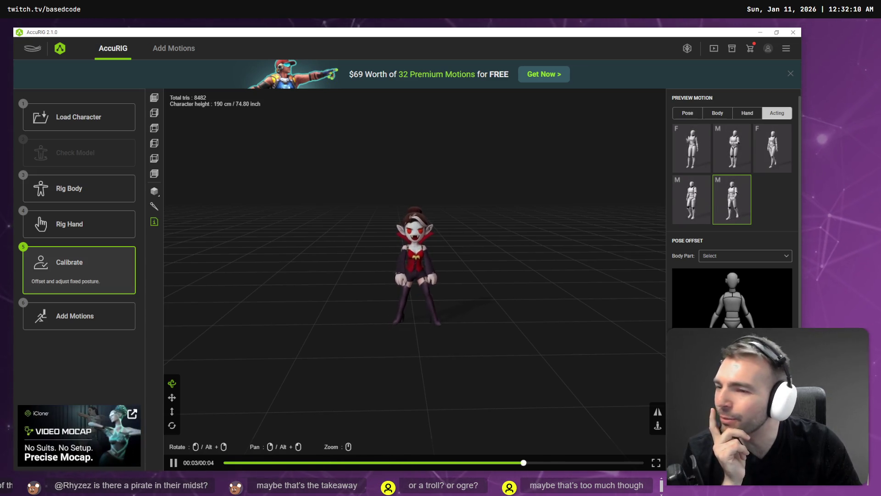
pyautogui.moveTo(436, 294); pyautogui.dragTo(596, 306)
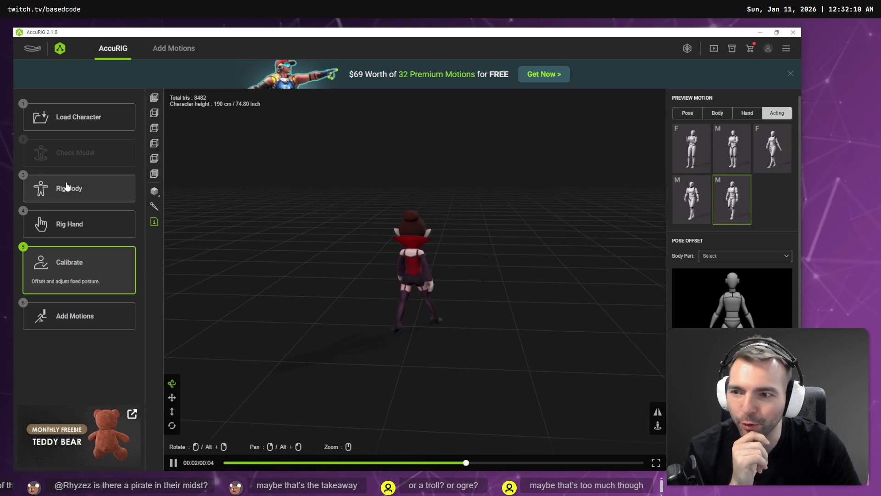
pyautogui.click(76, 188)
pyautogui.moveTo(420, 188)
pyautogui.mouseDown()
pyautogui.moveTo(388, 191)
pyautogui.moveTo(503, 211)
pyautogui.moveTo(510, 192)
pyautogui.moveTo(528, 208)
pyautogui.moveTo(469, 228)
pyautogui.moveTo(442, 220)
pyautogui.mouseUp()
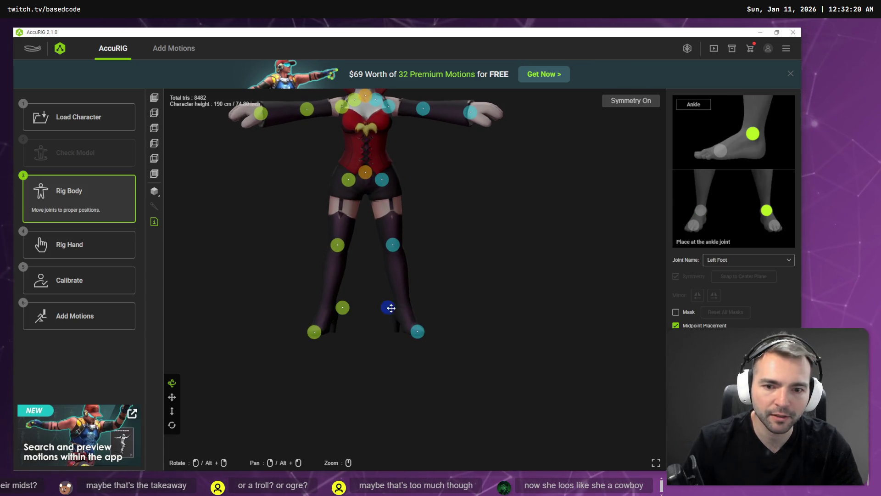
# Nudge the left ankle joint slightly, check the legs, and recalculate rigid skin weights at Calibrate.
pyautogui.moveTo(403, 310); pyautogui.dragTo(402, 310)
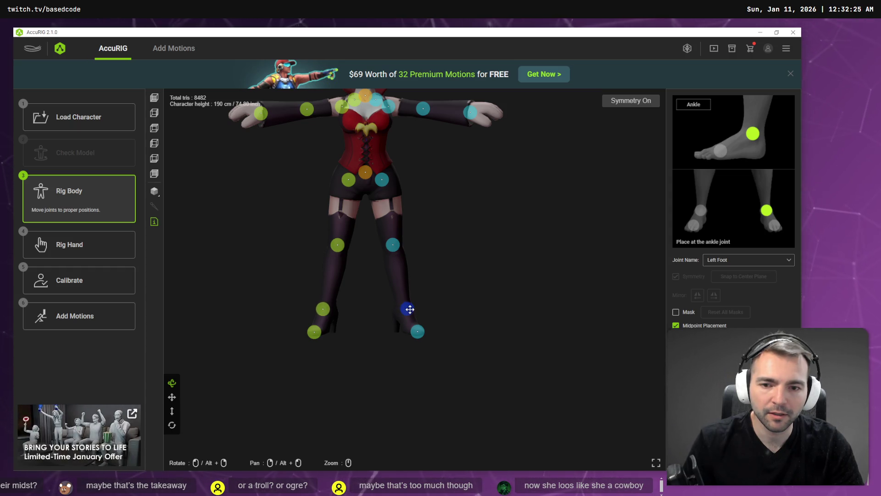
pyautogui.moveTo(472, 291)
pyautogui.mouseDown()
pyautogui.moveTo(343, 296)
pyautogui.moveTo(441, 291)
pyautogui.mouseUp()
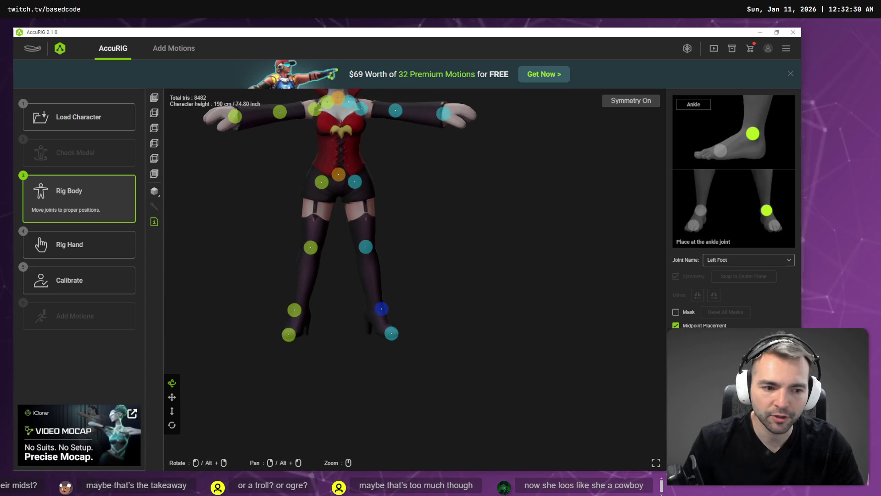
pyautogui.click(80, 281)
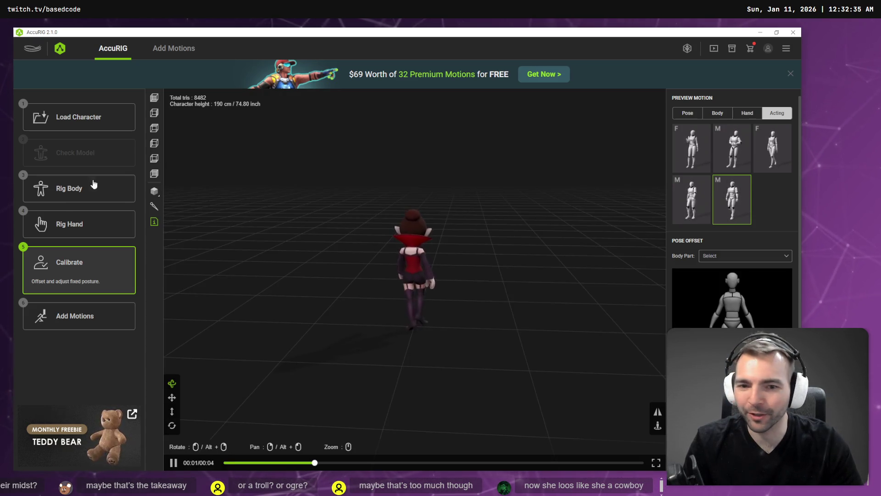
# Turn the vampire to face the camera, play another Acting preview, and open the Add Motions library.
pyautogui.moveTo(473, 248)
pyautogui.mouseDown()
pyautogui.moveTo(276, 244)
pyautogui.moveTo(311, 252)
pyautogui.moveTo(302, 248)
pyautogui.mouseUp()
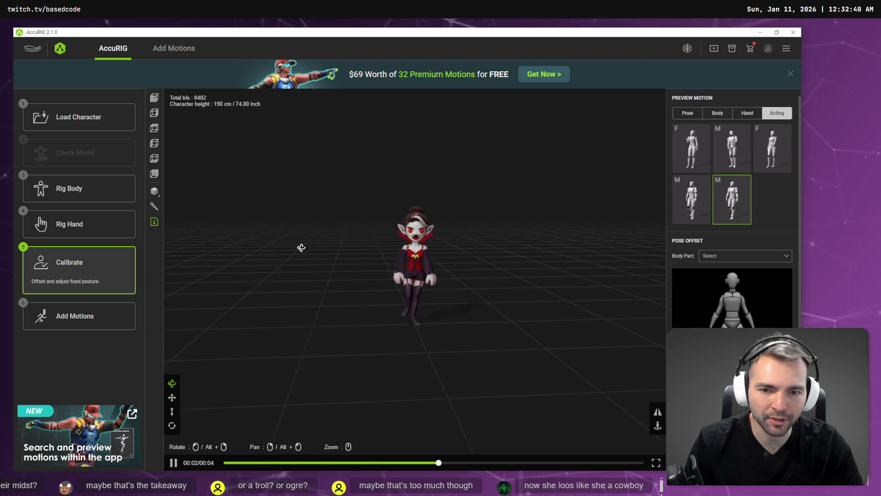
pyautogui.click(770, 154)
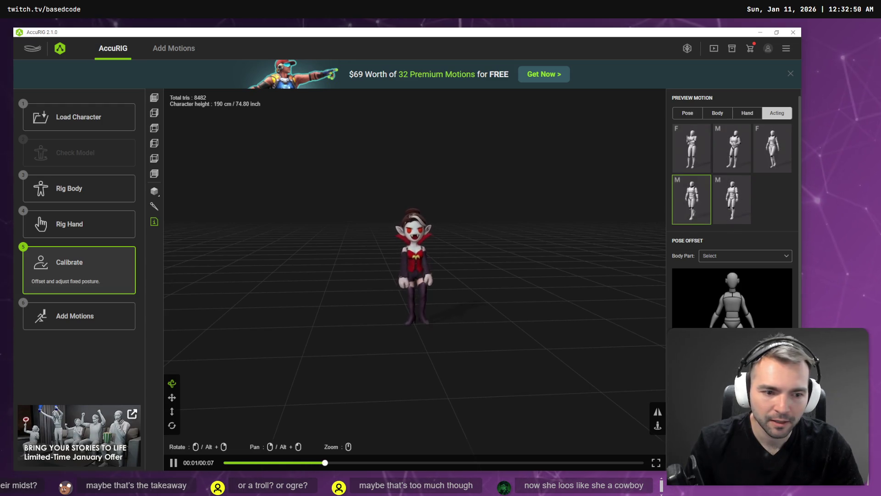
pyautogui.click(174, 49)
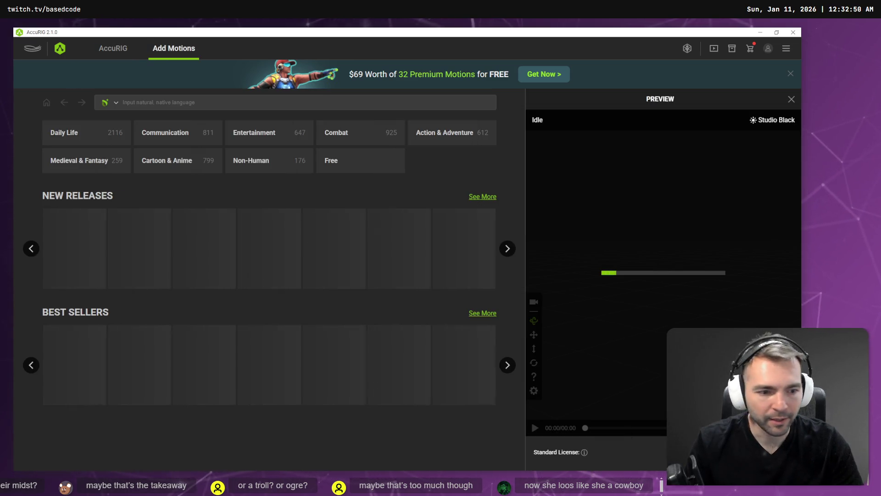
# Export the rigged vampire as Vampffy.fbx, replace the existing file, and switch to Godot.
pyautogui.click(421, 262)
pyautogui.press('Return')
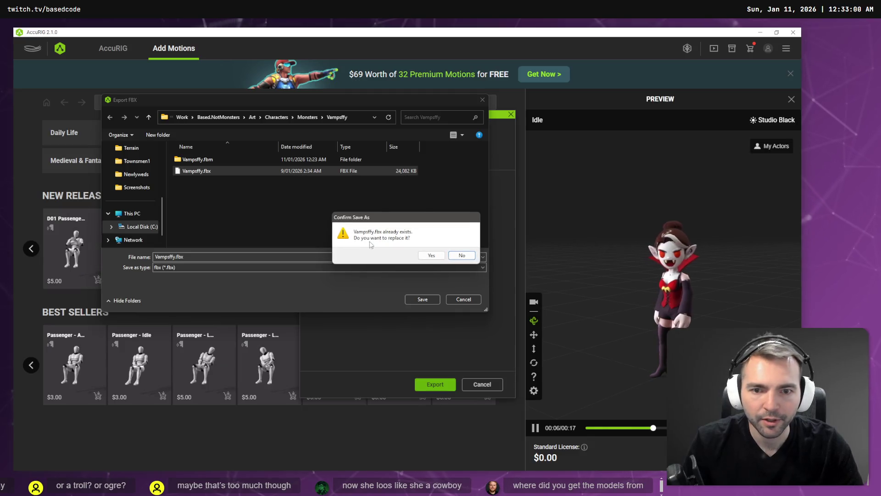
pyautogui.press('Return')
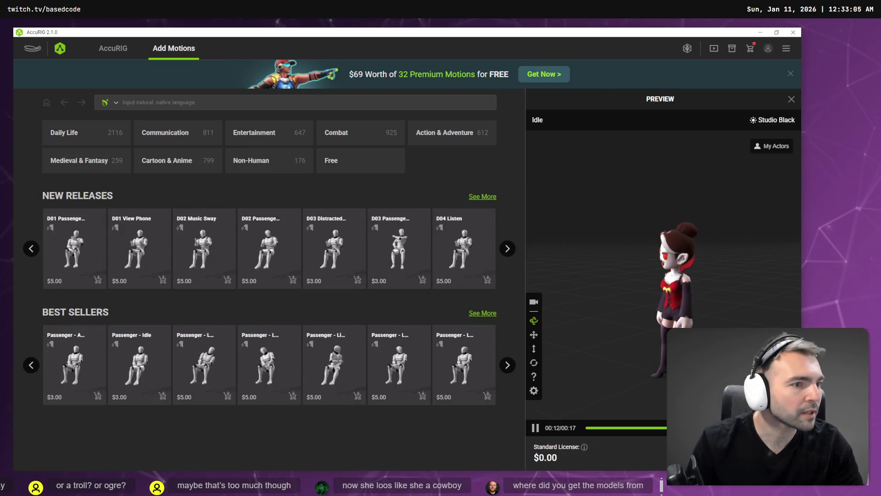
pyautogui.hotkey('alt', 'Tab')
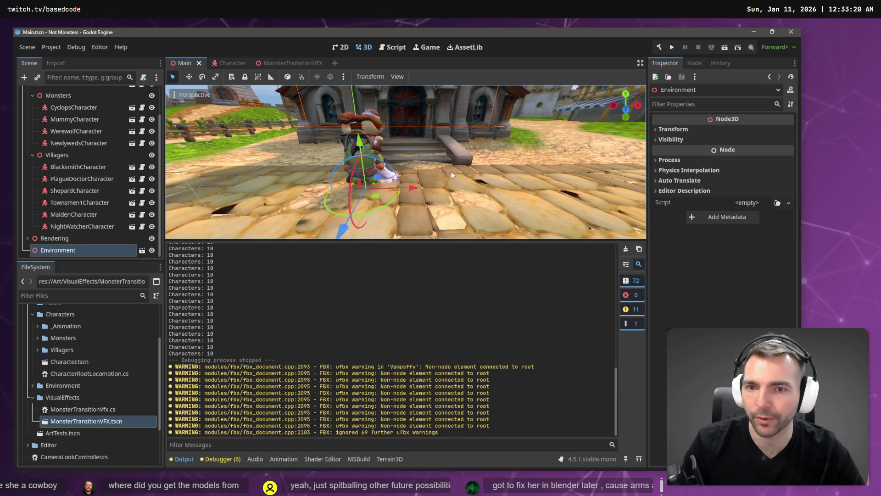
# Lower the output splitter to enlarge the 3D view and frame the character before the church.
pyautogui.moveTo(406, 161); pyautogui.dragTo(449, 210)
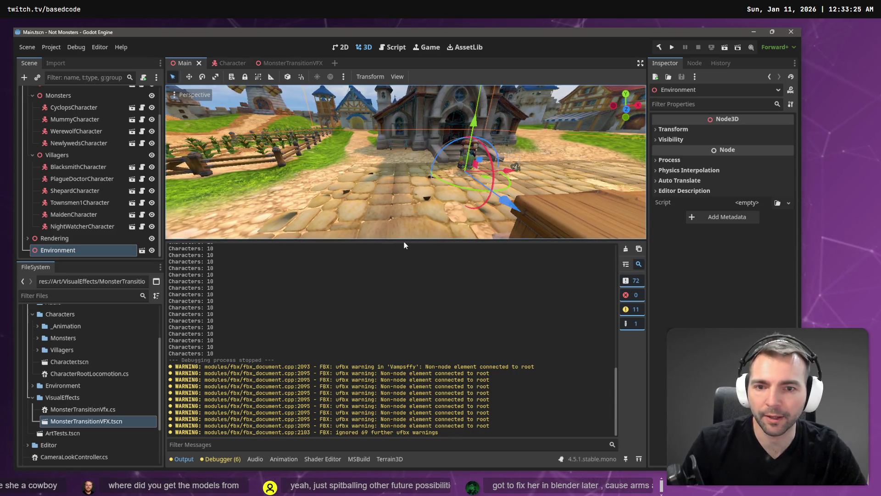
pyautogui.moveTo(405, 240); pyautogui.dragTo(406, 350)
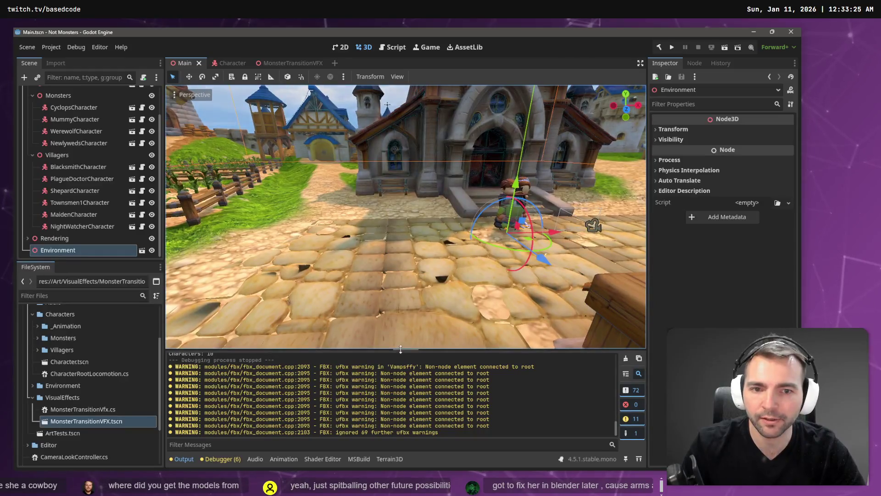
pyautogui.moveTo(406, 216); pyautogui.dragTo(422, 216)
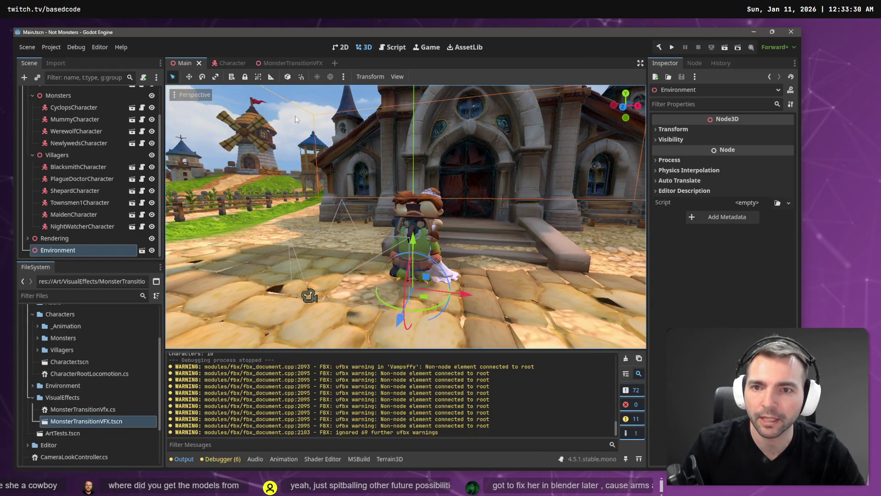
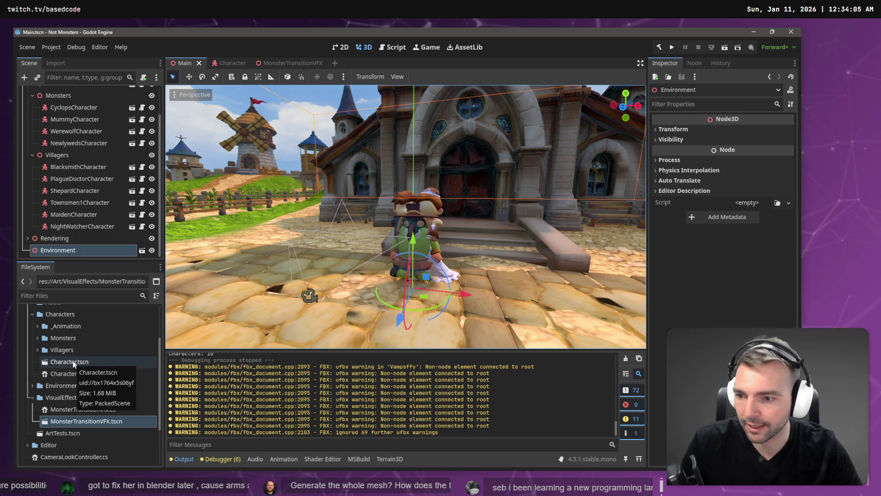
# Look through the Maiden, Blacksmith, Shepard and NightWatcher characters, then open WerewolfCharacter in its own tab.
pyautogui.click(423, 221)
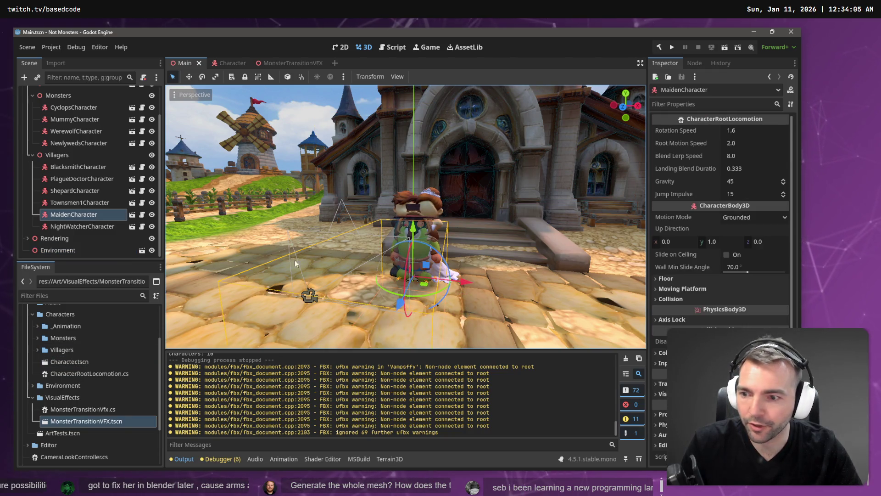
pyautogui.click(88, 168)
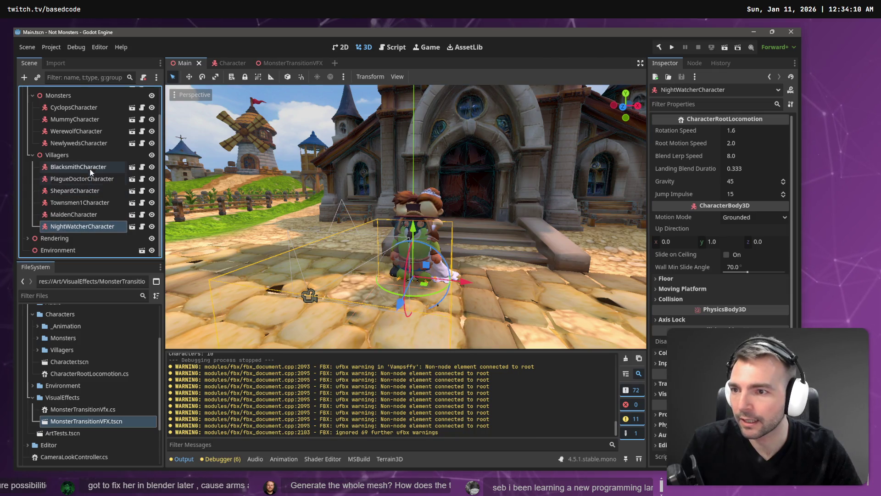
pyautogui.click(87, 192)
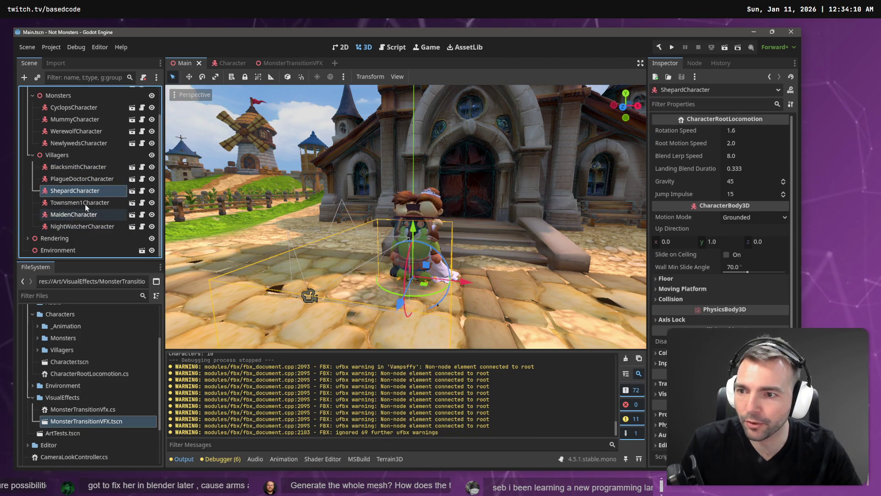
pyautogui.click(85, 204)
pyautogui.click(84, 215)
pyautogui.click(87, 227)
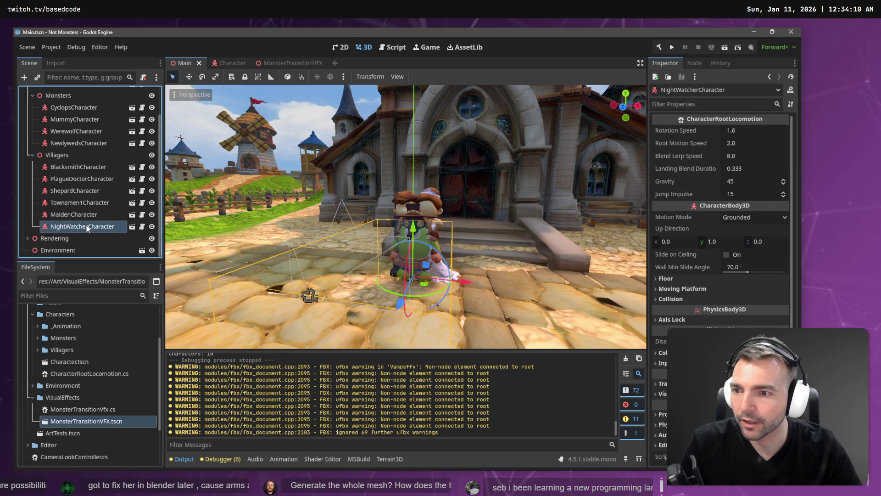
pyautogui.click(83, 132)
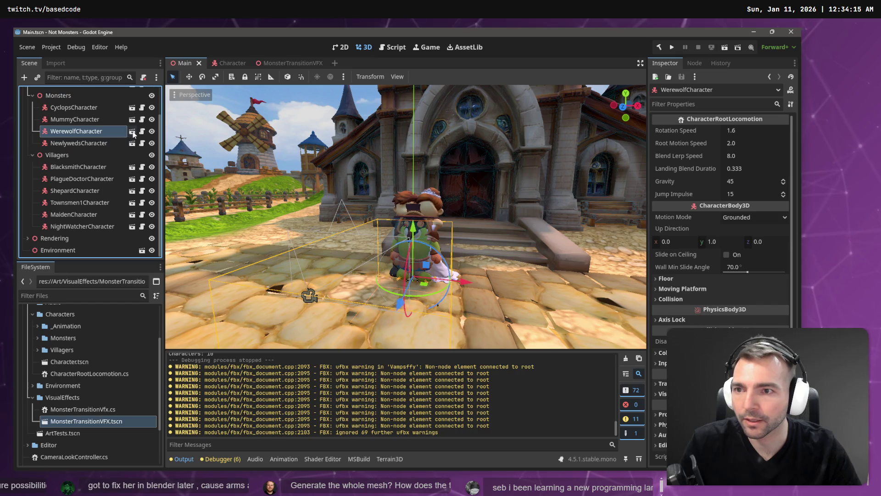
pyautogui.click(132, 131)
# Frame the werewolf model and switch the viewport display to wireframe.
pyautogui.moveTo(399, 170); pyautogui.dragTo(398, 169)
pyautogui.press('f')
pyautogui.scroll(-6, 422, 160)
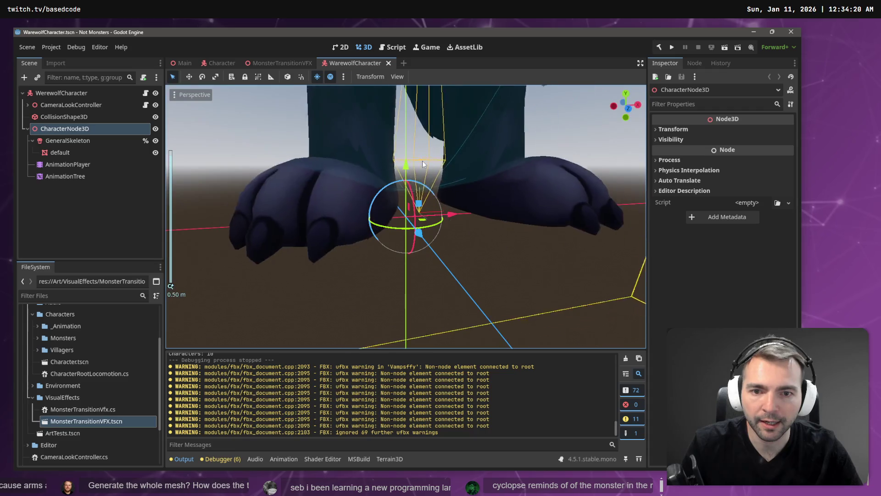
pyautogui.scroll(5, 423, 165)
pyautogui.scroll(-4, 424, 165)
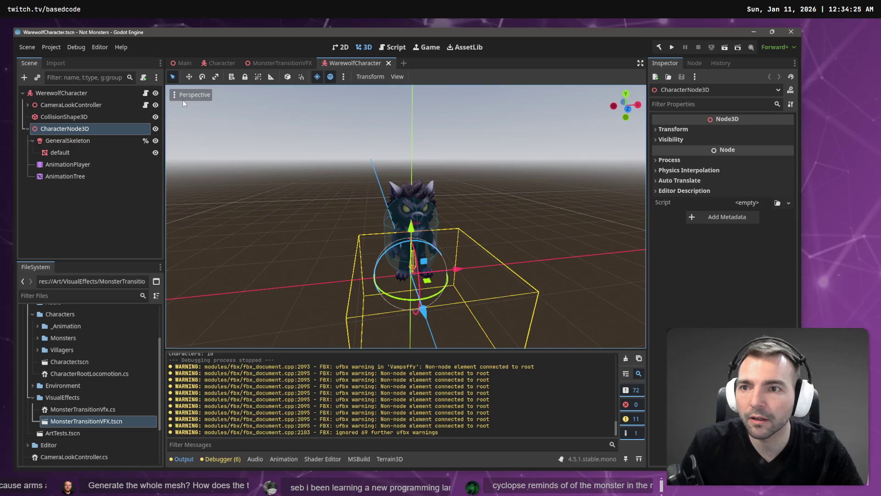
pyautogui.click(188, 94)
pyautogui.click(484, 201)
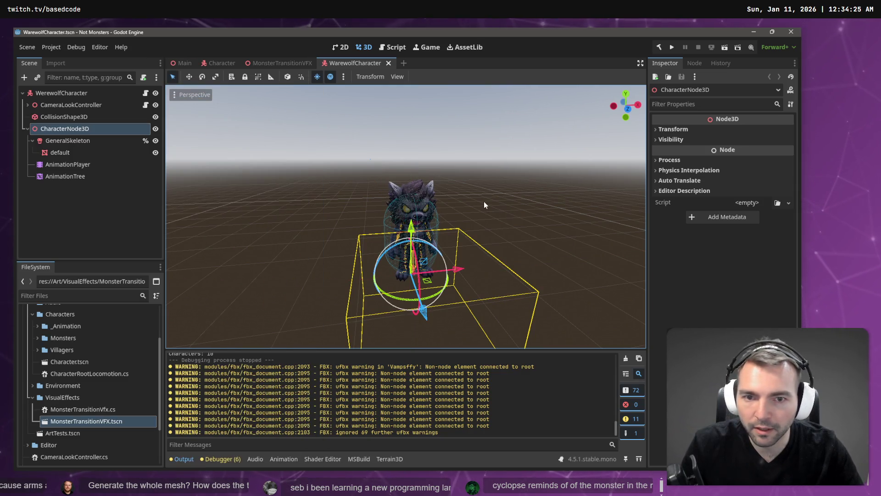
# Zoom and re-frame the view to inspect the werewolf model closely.
pyautogui.scroll(2, 498, 196)
pyautogui.scroll(5, 406, 215)
pyautogui.press('f')
pyautogui.scroll(3, 406, 215)
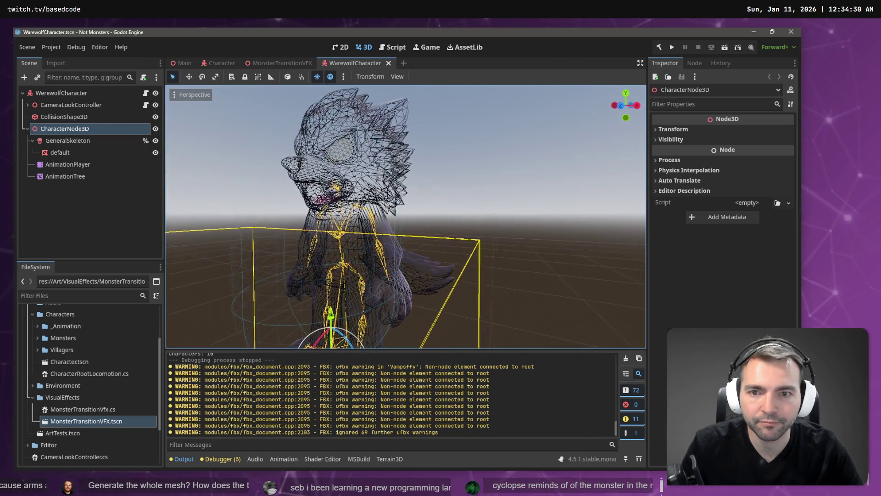
pyautogui.scroll(2, 406, 216)
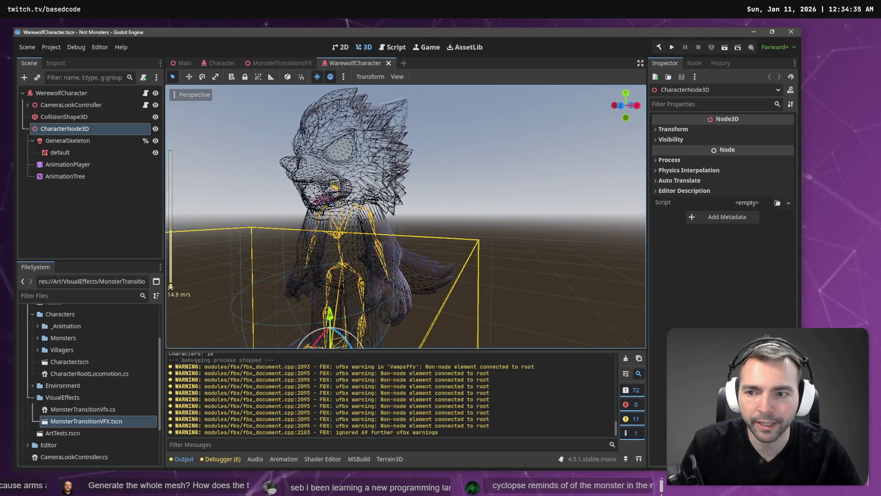
pyautogui.scroll(-10, 406, 216)
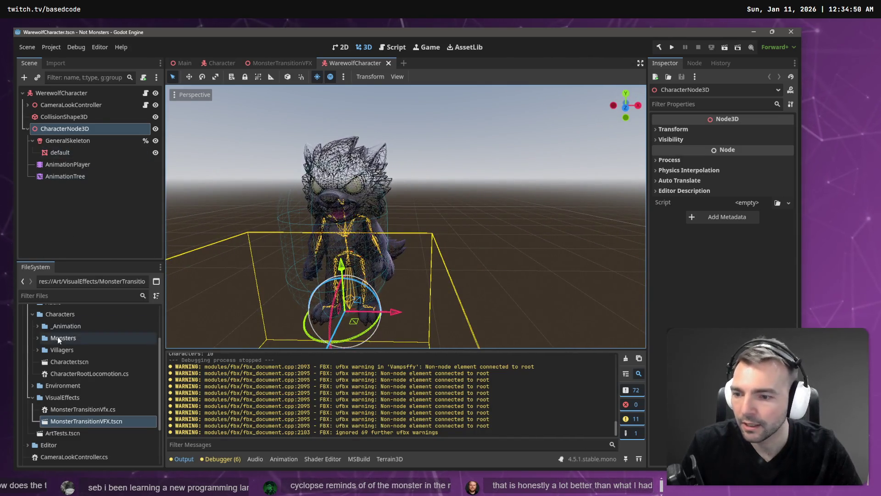
pyautogui.scroll(3, 90, 367)
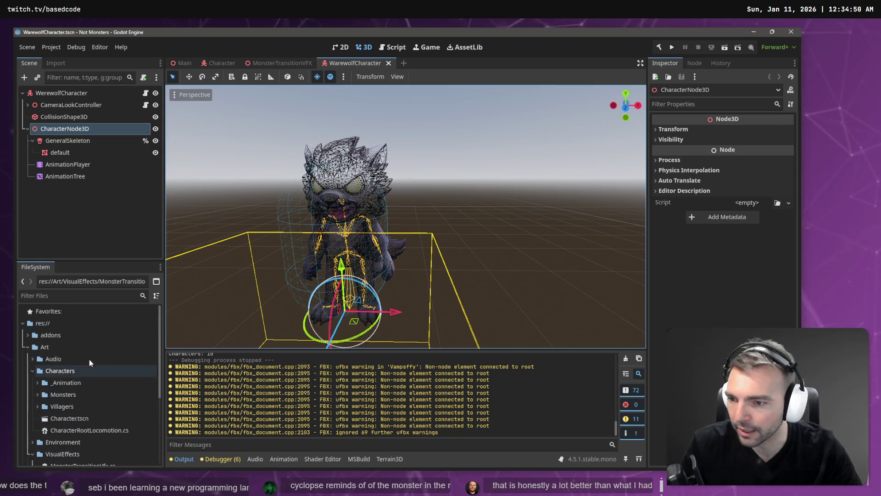
# Expand Villagers > Blacksmith in the FileSystem and select BlacksmithCharacter.tscn.
pyautogui.click(39, 406)
pyautogui.scroll(-4, 55, 400)
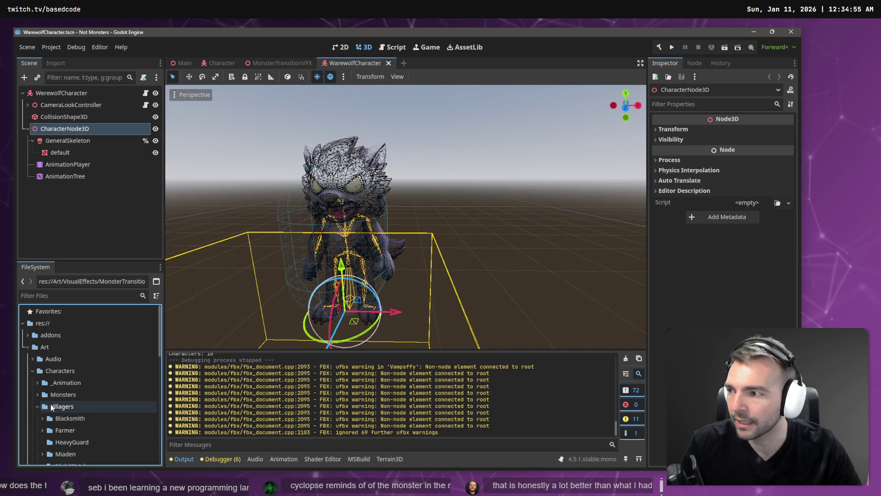
pyautogui.doubleClick(67, 396)
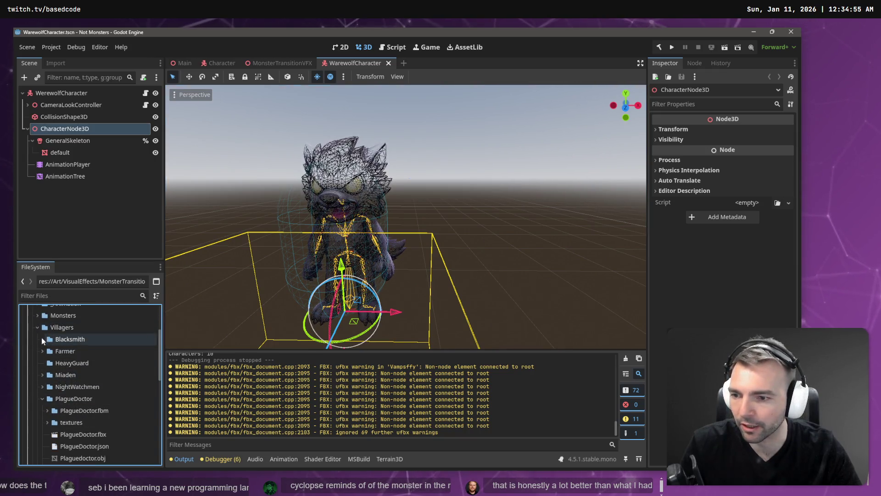
pyautogui.click(43, 339)
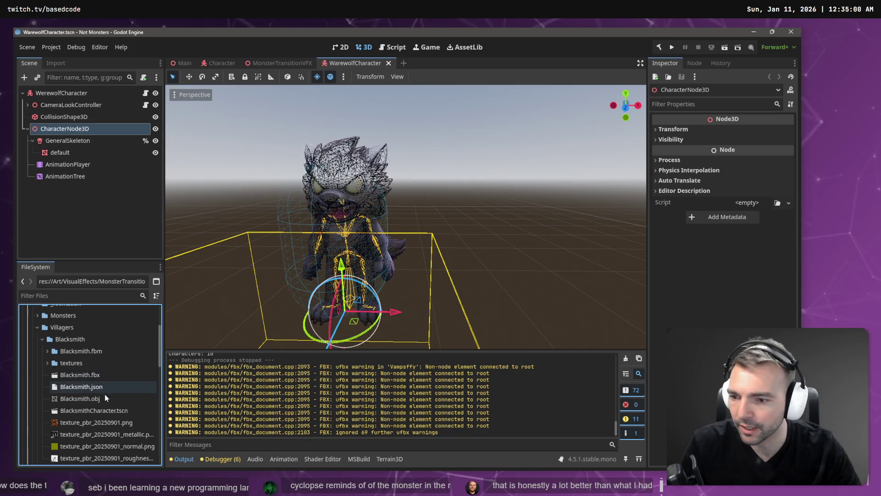
pyautogui.scroll(-2, 108, 404)
pyautogui.click(109, 371)
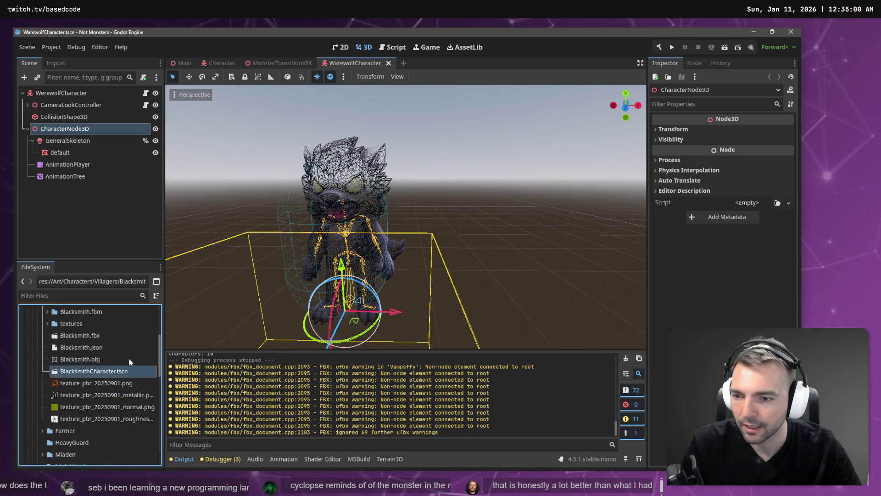
# Open the BlacksmithCharacter scene in its own tab.
pyautogui.rightClick(109, 373)
pyautogui.click(145, 247)
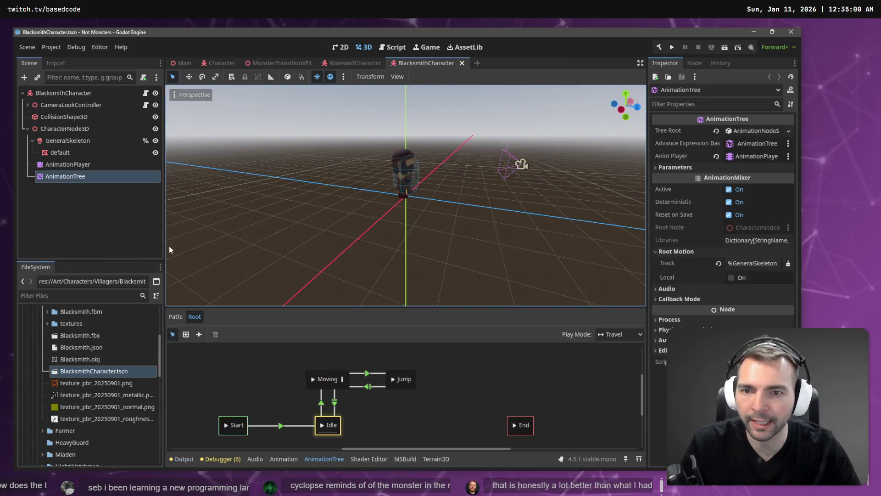
pyautogui.scroll(3, 406, 195)
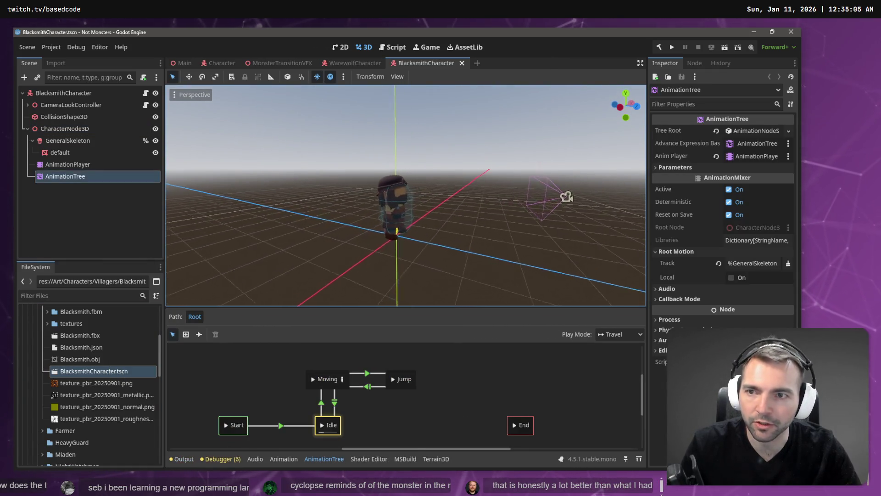
pyautogui.scroll(5, 320, 130)
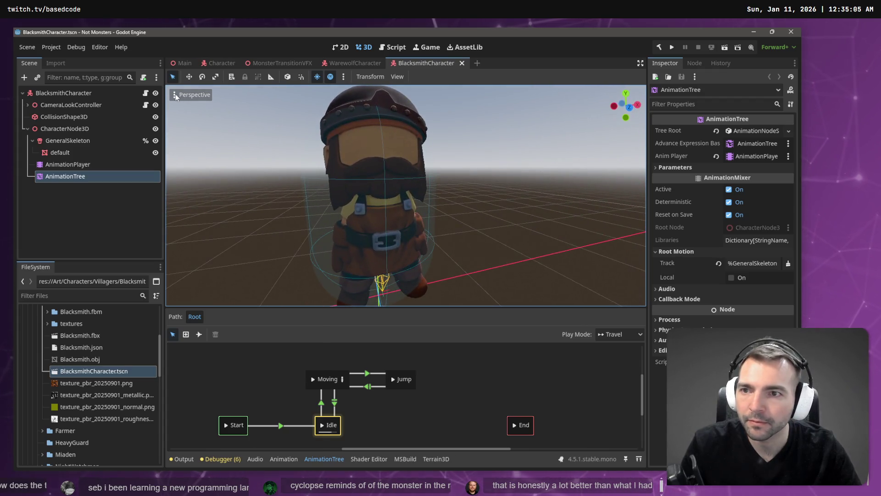
# Show the blacksmith in wireframe and orbit around it from the side.
pyautogui.click(175, 95)
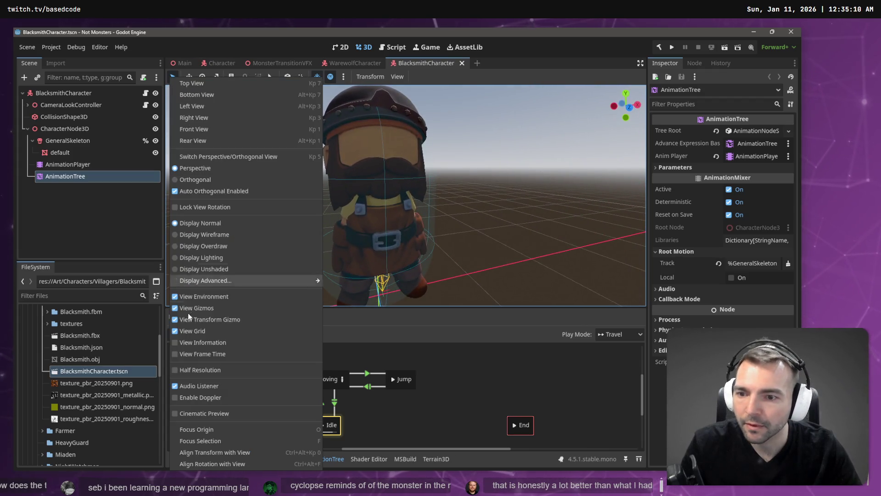
pyautogui.click(214, 234)
pyautogui.click(437, 185)
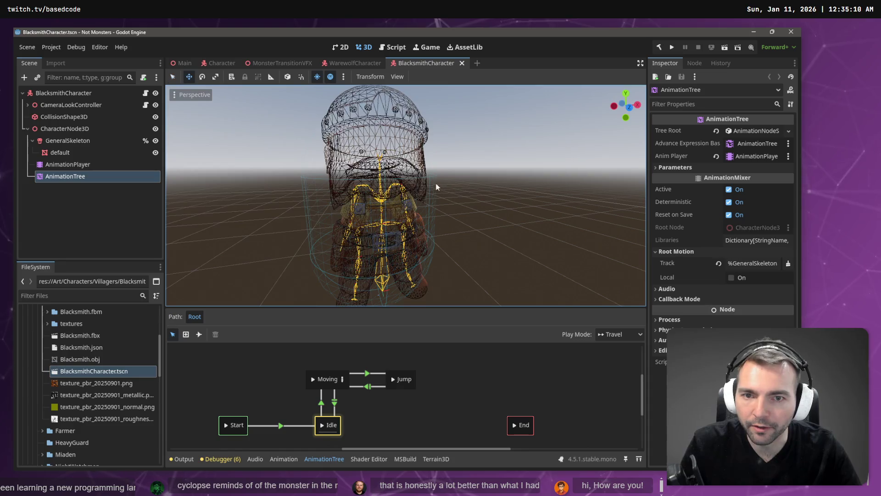
pyautogui.moveTo(496, 167)
pyautogui.mouseDown()
pyautogui.moveTo(367, 173)
pyautogui.moveTo(541, 146)
pyautogui.moveTo(413, 177)
pyautogui.mouseUp()
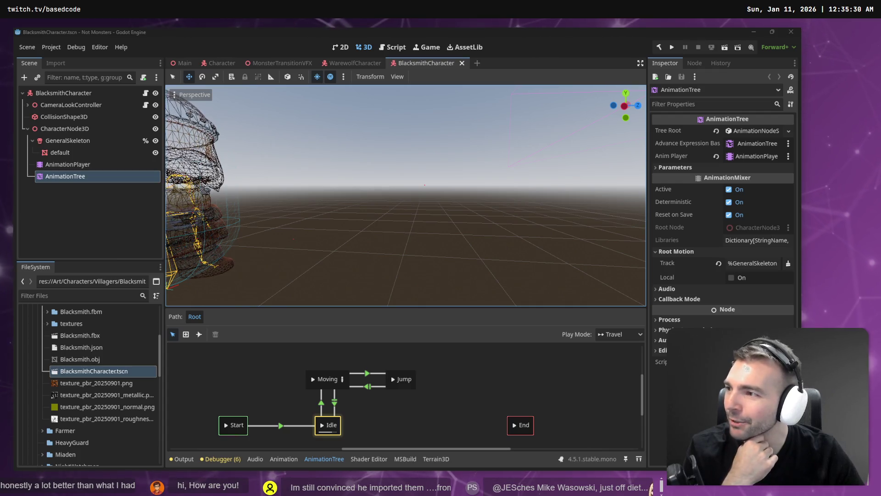
pyautogui.moveTo(356, 140); pyautogui.dragTo(256, 97)
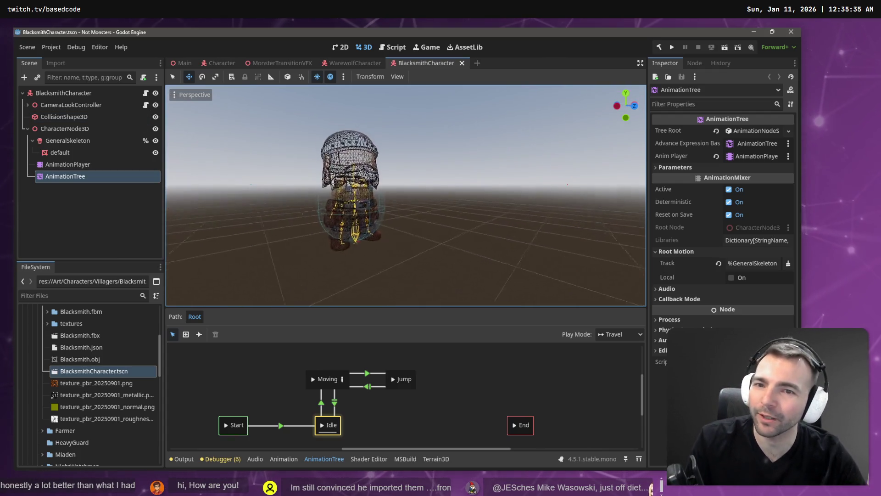
# Restore normal shading and close the werewolf and blacksmith scene tabs.
pyautogui.click(174, 96)
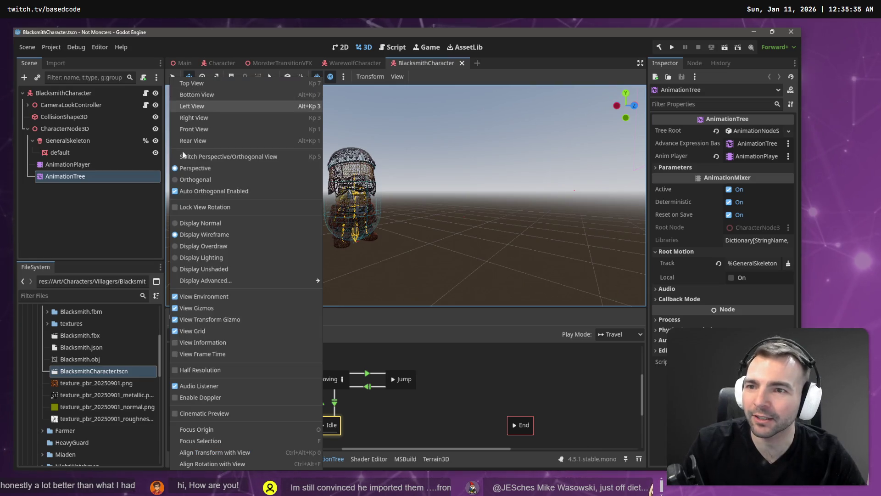
pyautogui.click(200, 223)
pyautogui.click(441, 60)
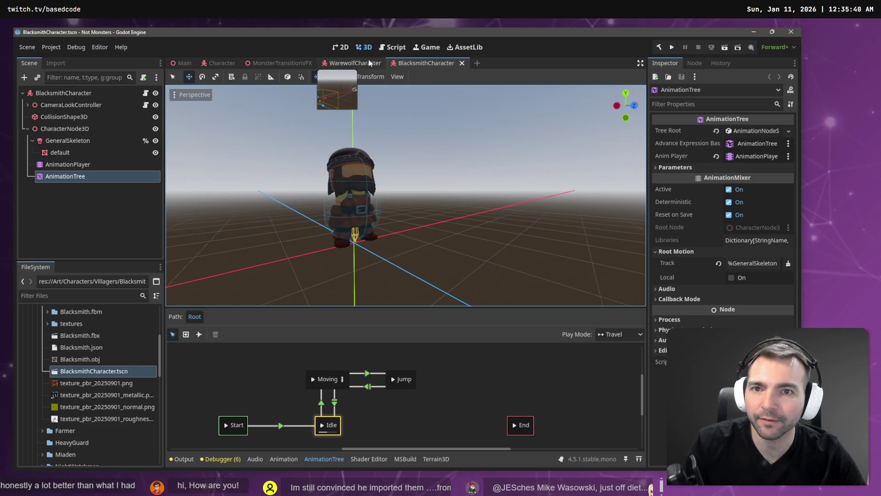
pyautogui.middleClick(365, 59)
pyautogui.middleClick(365, 60)
pyautogui.moveTo(372, 103); pyautogui.dragTo(431, 174)
# Open the Character scene and select its Newlyweds model node.
pyautogui.press('f')
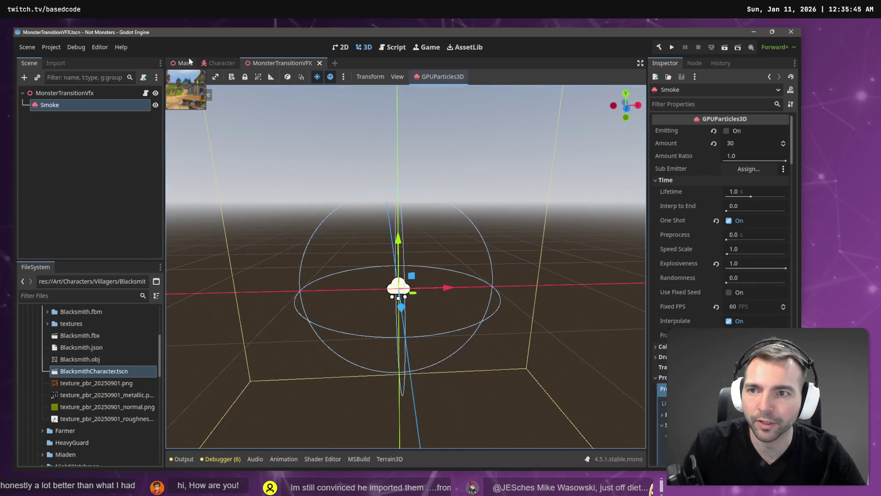
pyautogui.click(77, 128)
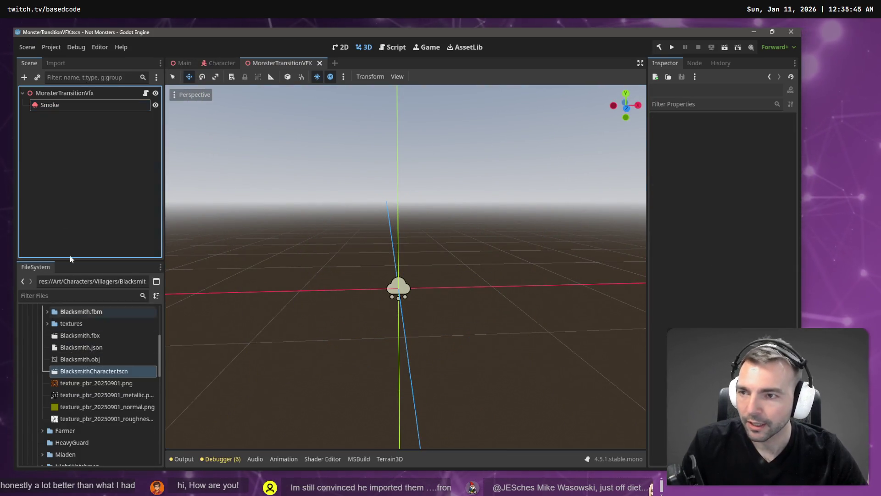
pyautogui.scroll(-5, 84, 380)
pyautogui.scroll(-5, 85, 381)
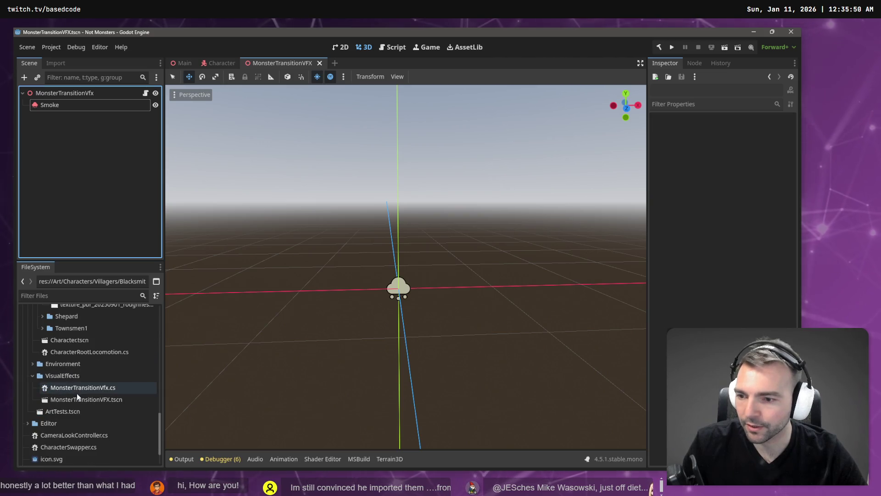
pyautogui.click(83, 343)
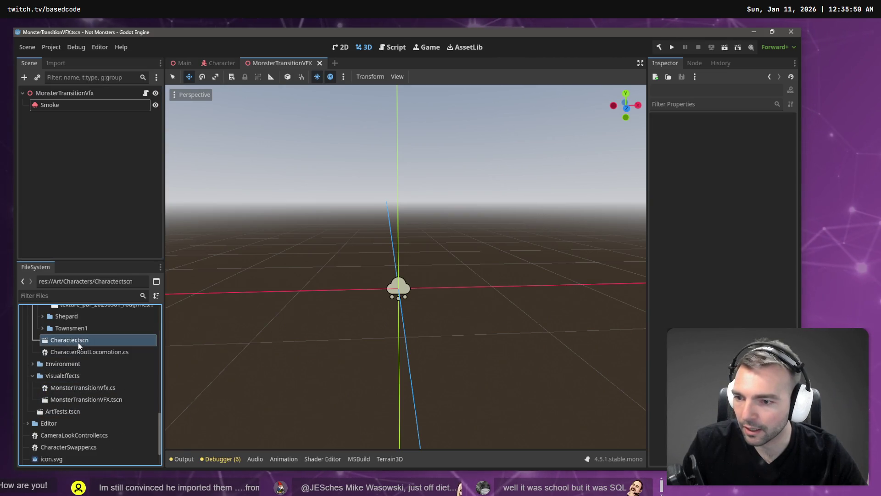
pyautogui.doubleClick(77, 341)
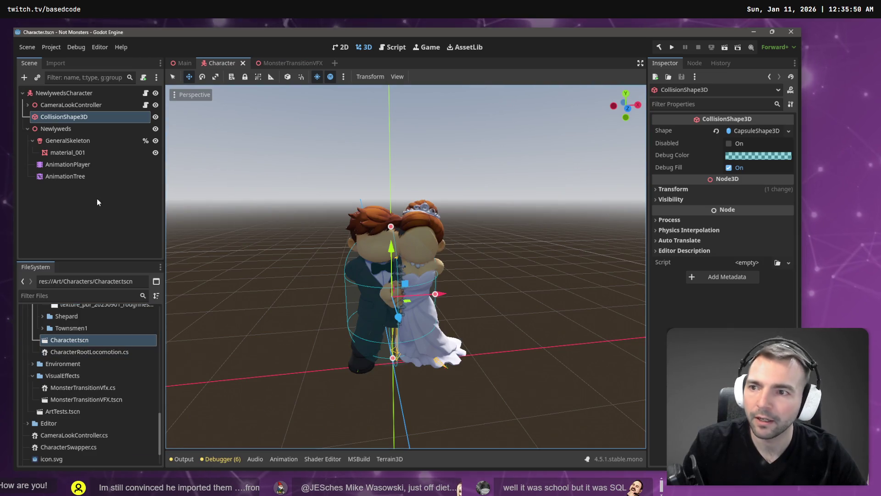
pyautogui.click(80, 132)
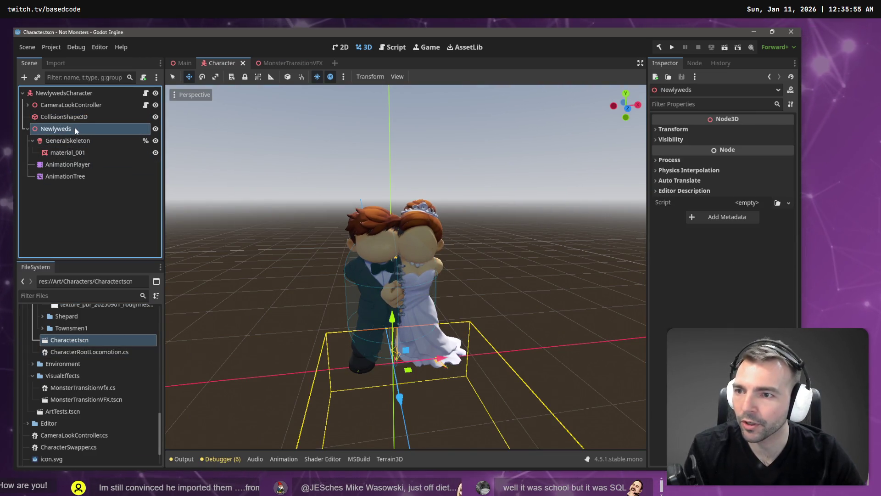
# Collapse the PlagueDoctor and Blacksmith folders in the FileSystem dock.
pyautogui.scroll(4, 86, 392)
pyautogui.scroll(2, 87, 392)
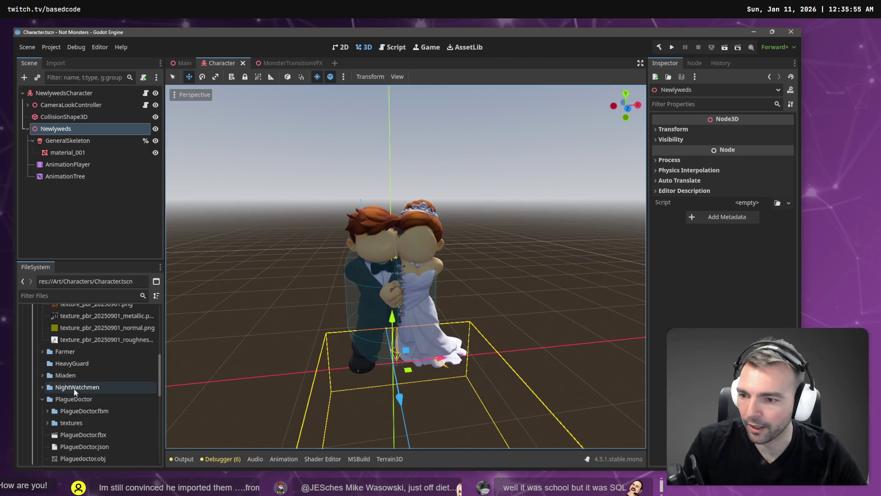
pyautogui.click(41, 399)
pyautogui.scroll(4, 57, 402)
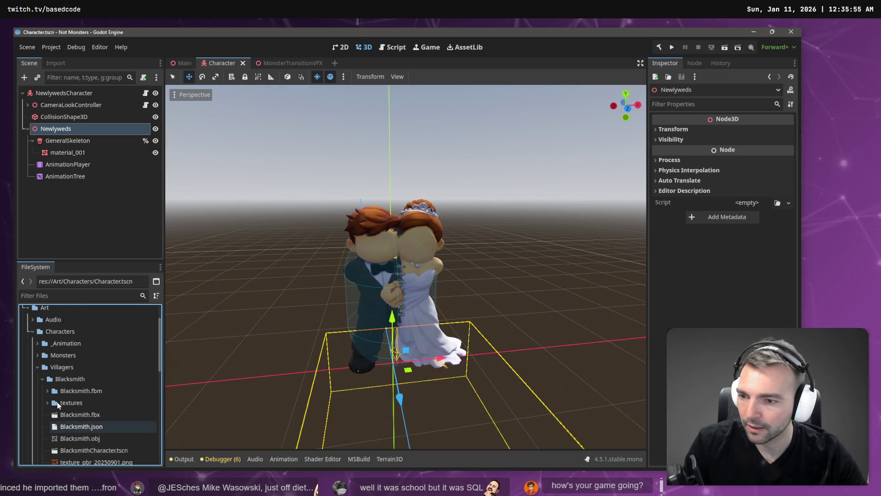
pyautogui.click(42, 379)
pyautogui.scroll(-2, 48, 404)
pyautogui.scroll(3, 54, 393)
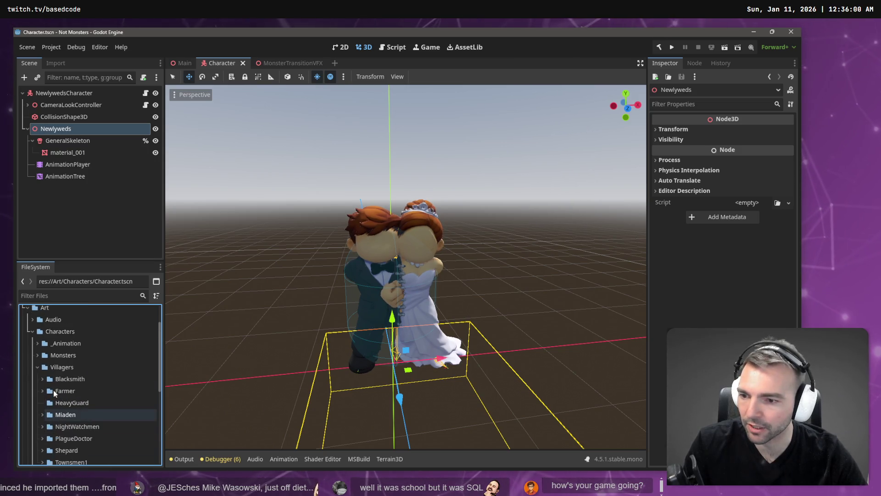
# Expand the Monsters folder and navigate down to Vampsffy/Vampsffy.fbx.
pyautogui.click(36, 355)
pyautogui.doubleClick(76, 379)
pyautogui.scroll(-4, 52, 340)
pyautogui.click(43, 332)
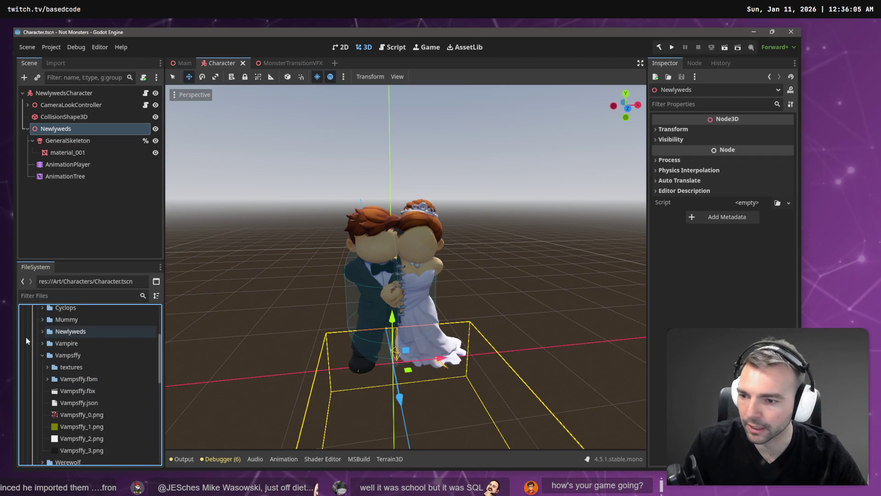
pyautogui.scroll(-3, 64, 412)
pyautogui.scroll(2, 90, 393)
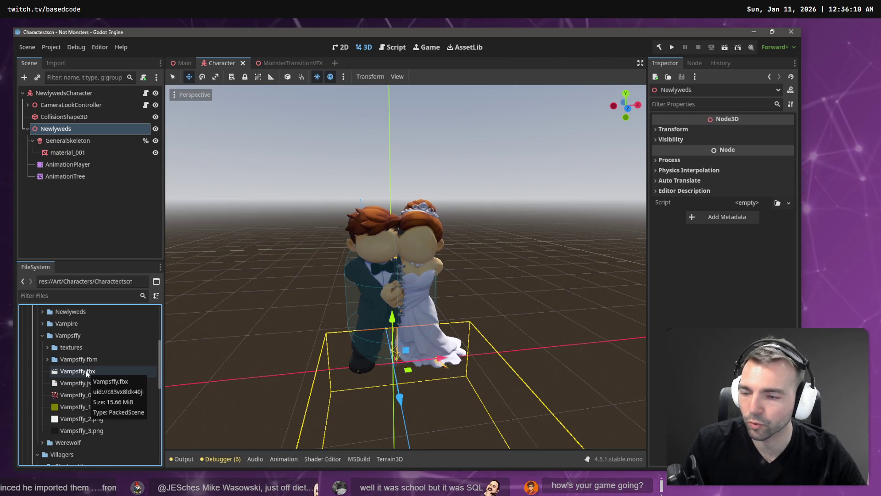
pyautogui.moveTo(86, 373)
pyautogui.mouseDown()
pyautogui.moveTo(97, 307)
pyautogui.moveTo(138, 333)
pyautogui.moveTo(91, 436)
pyautogui.moveTo(107, 253)
pyautogui.mouseUp()
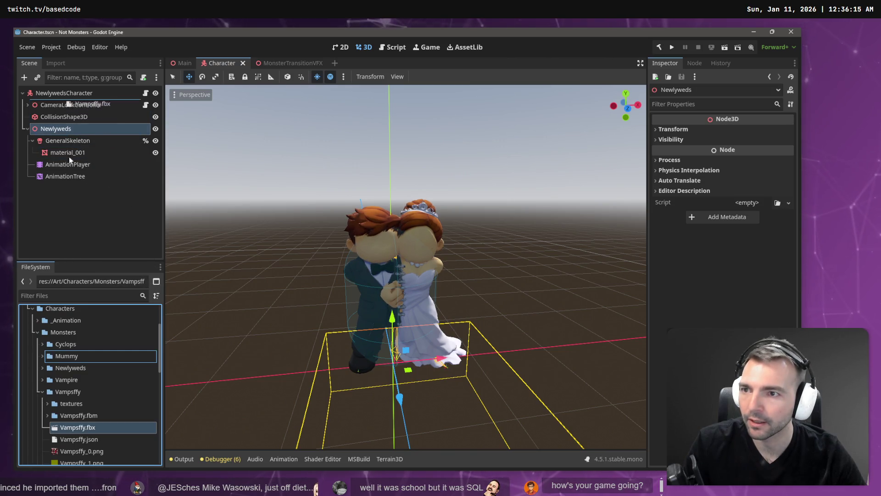
# In the Main scene, select Vampsffy.fbx and open its Advanced import settings.
pyautogui.click(181, 63)
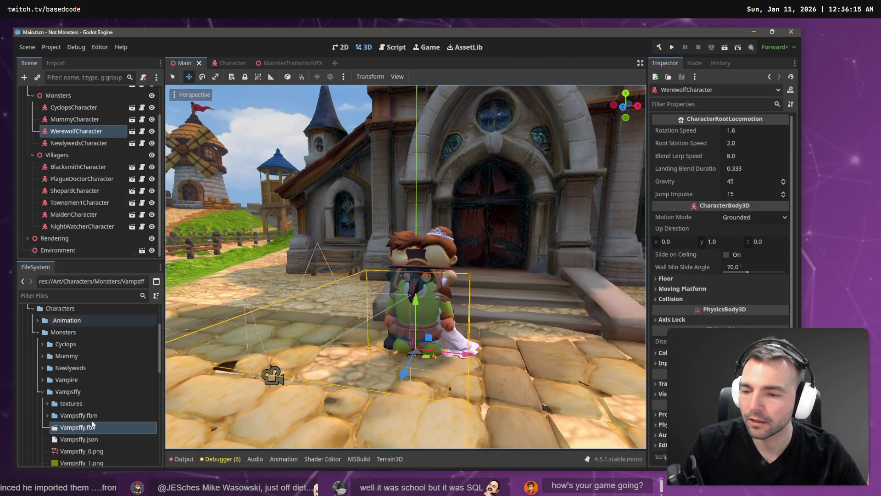
pyautogui.scroll(-3, 72, 365)
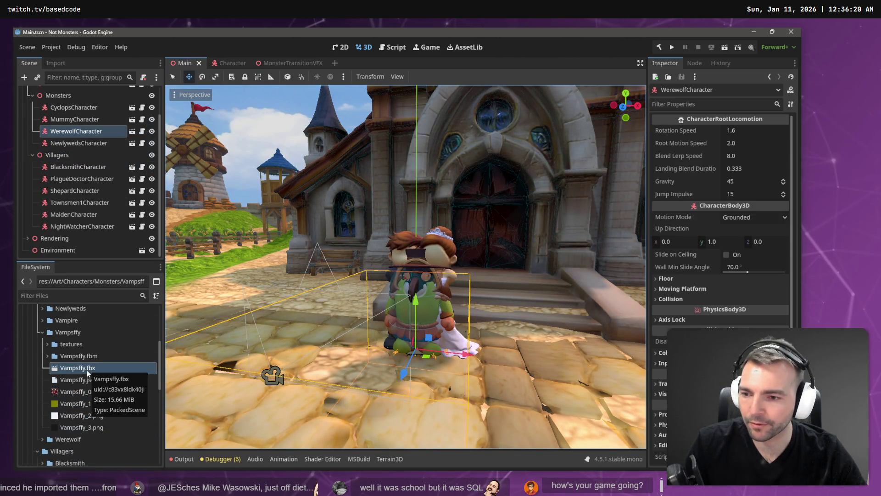
pyautogui.click(63, 64)
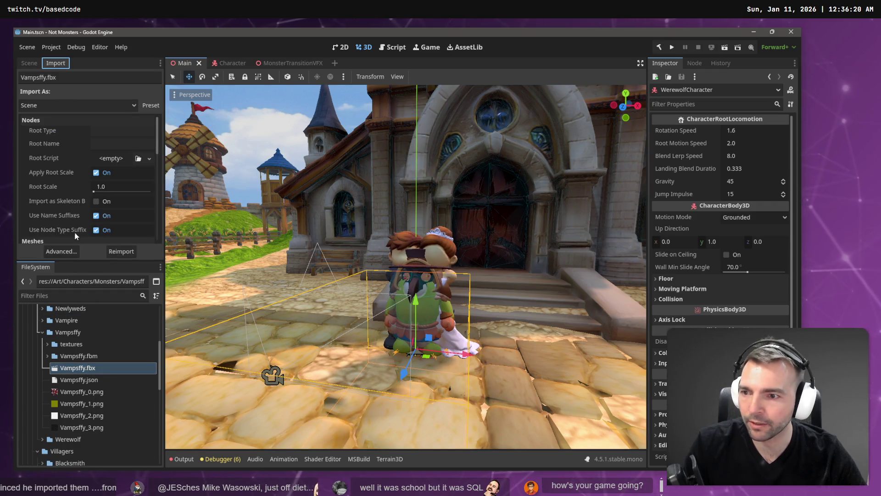
pyautogui.click(64, 252)
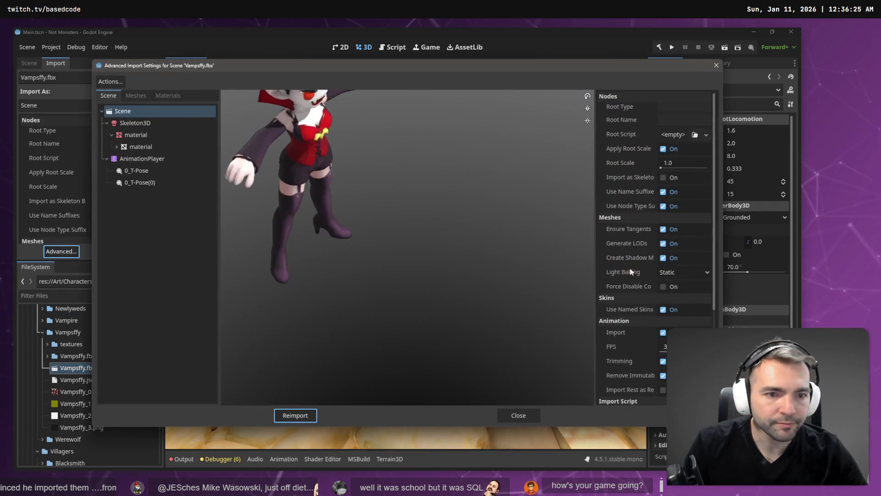
# Give the Skeleton3D a new BoneMap with SkeletonProfileHumanoid and reimport the model.
pyautogui.click(158, 122)
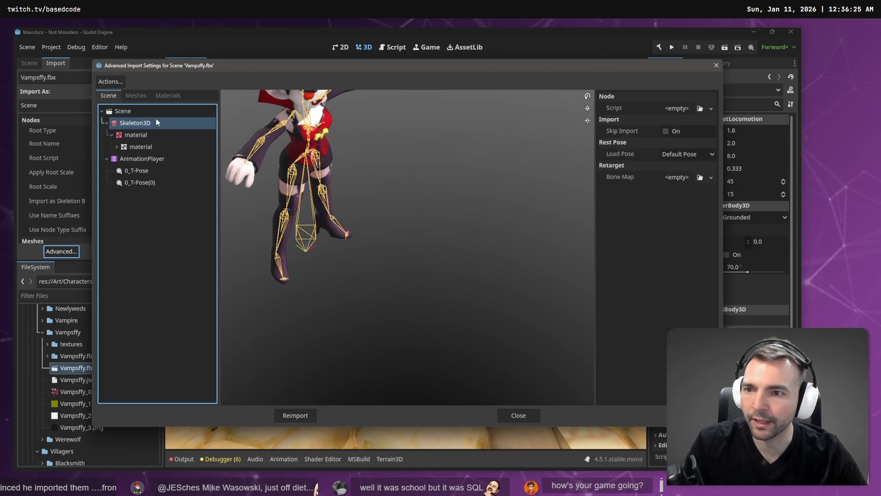
pyautogui.click(711, 177)
pyautogui.click(702, 201)
pyautogui.click(684, 177)
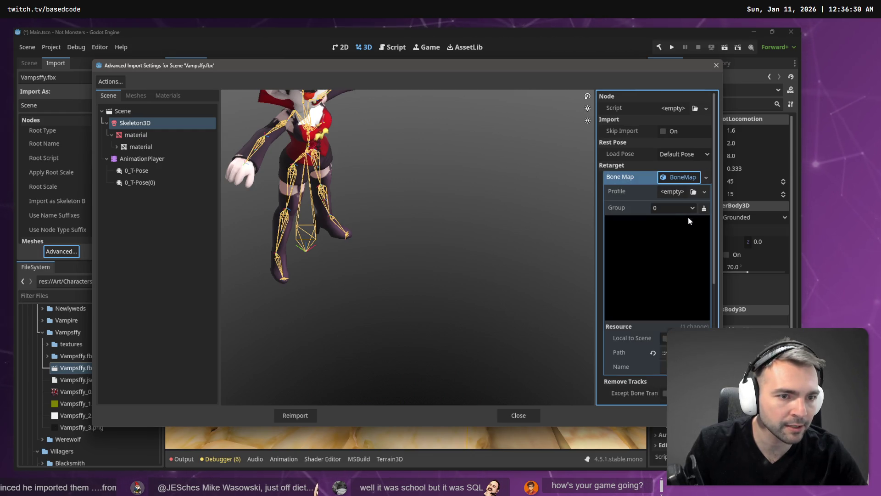
pyautogui.click(704, 192)
pyautogui.click(701, 227)
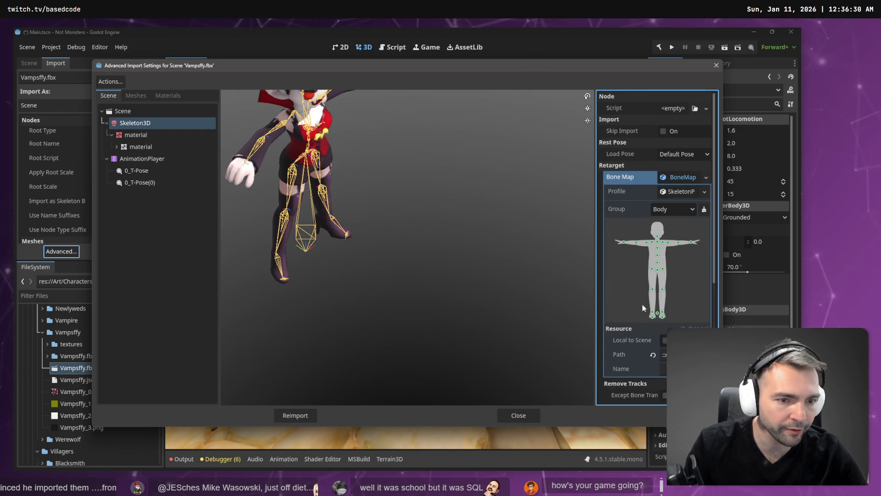
pyautogui.scroll(-5, 692, 295)
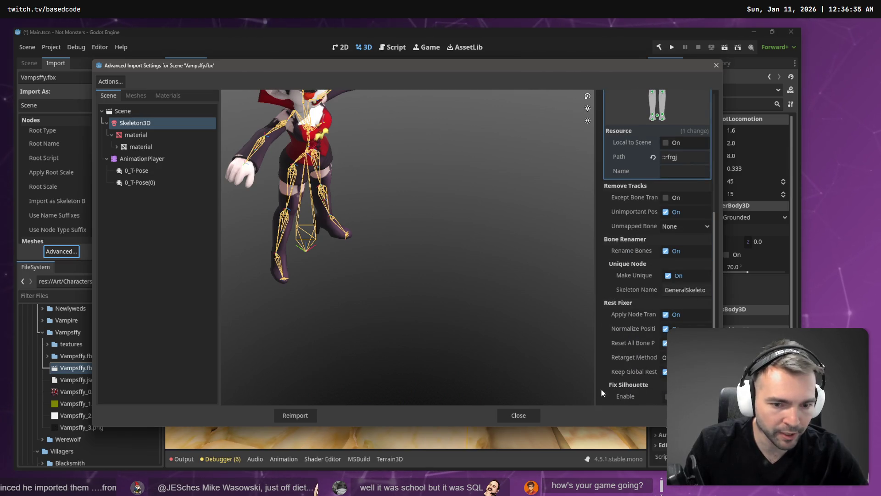
pyautogui.click(294, 416)
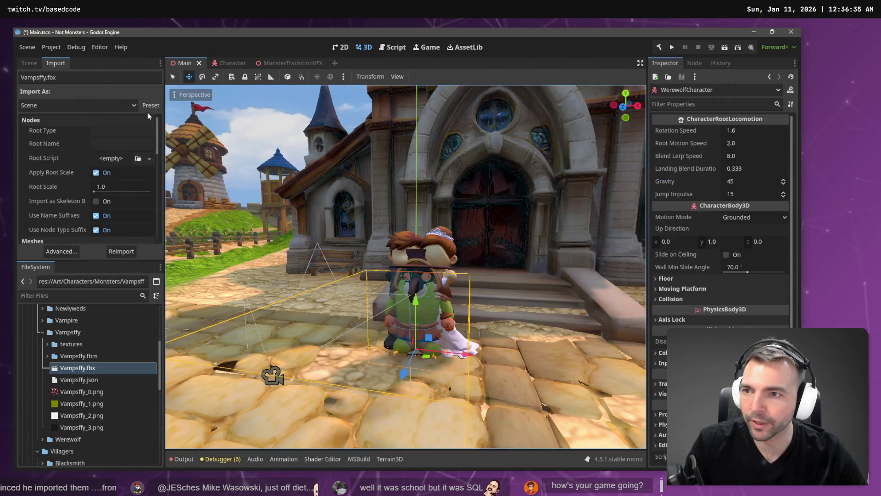
# In the Character scene, move AnimationTree under the root and delete the Newlyweds node.
pyautogui.click(232, 64)
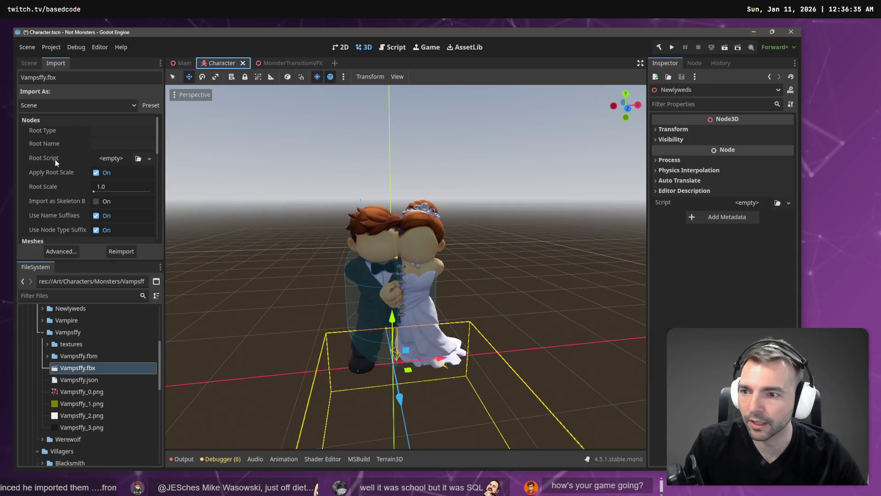
pyautogui.click(29, 64)
pyautogui.moveTo(66, 176); pyautogui.dragTo(66, 94)
pyautogui.click(64, 132)
pyautogui.press('Delete')
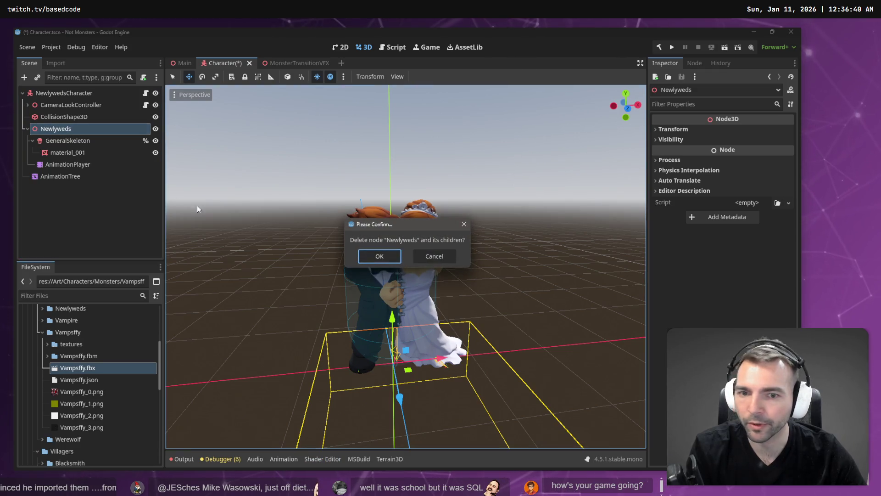
pyautogui.press('Return')
# Add Vampsffy.fbx under NewlywedsCharacter and make its children editable.
pyautogui.moveTo(76, 372); pyautogui.dragTo(55, 93)
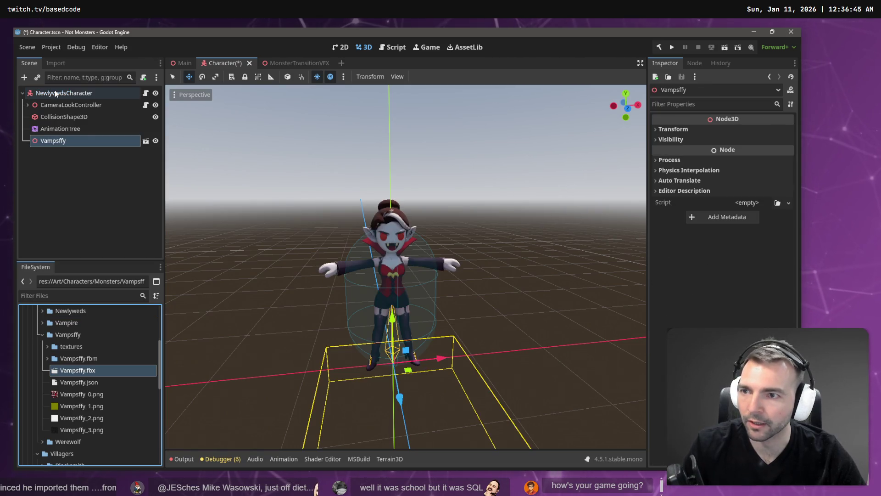
pyautogui.rightClick(62, 139)
pyautogui.click(112, 390)
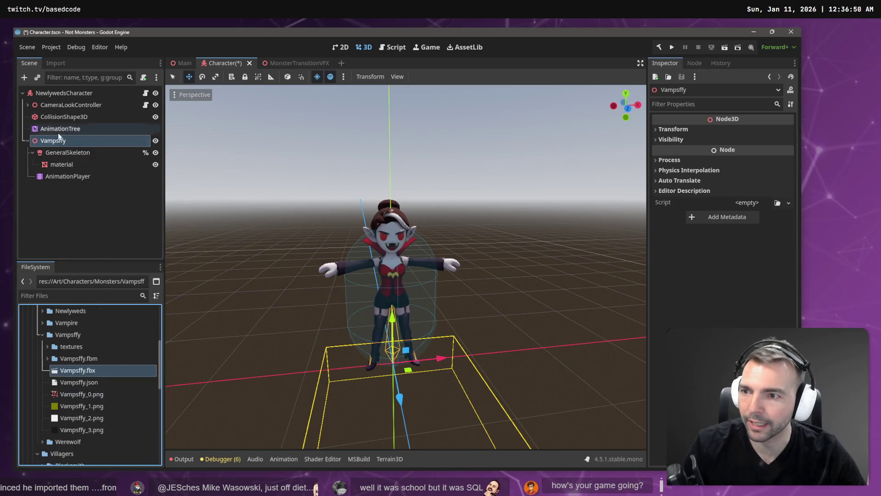
pyautogui.moveTo(62, 129)
pyautogui.mouseDown()
pyautogui.moveTo(69, 144)
pyautogui.moveTo(671, 188)
pyautogui.mouseUp()
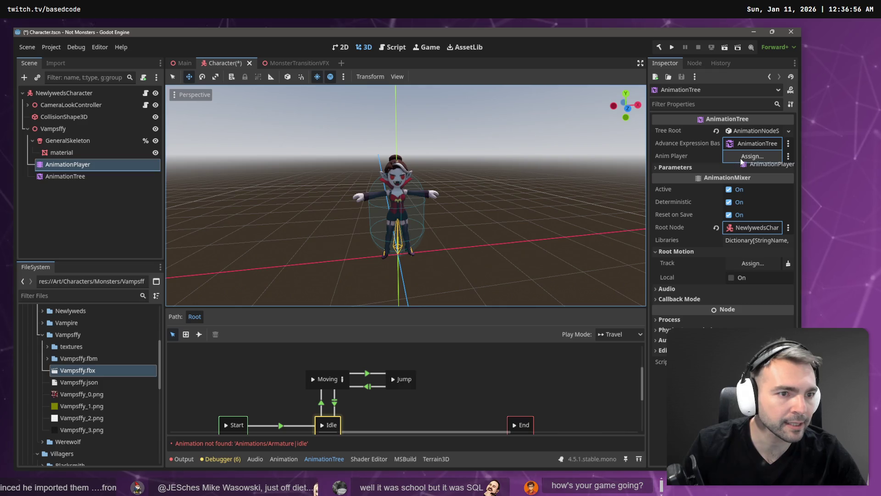
# Link the Vampsffy AnimationPlayer to the AnimationTree and set its root motion track to GeneralSkeleton.
pyautogui.moveTo(741, 162); pyautogui.dragTo(743, 157)
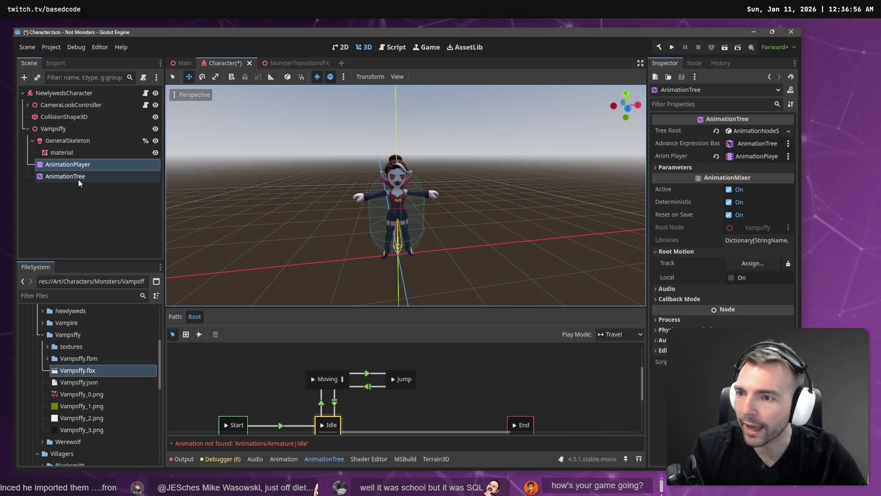
pyautogui.click(85, 166)
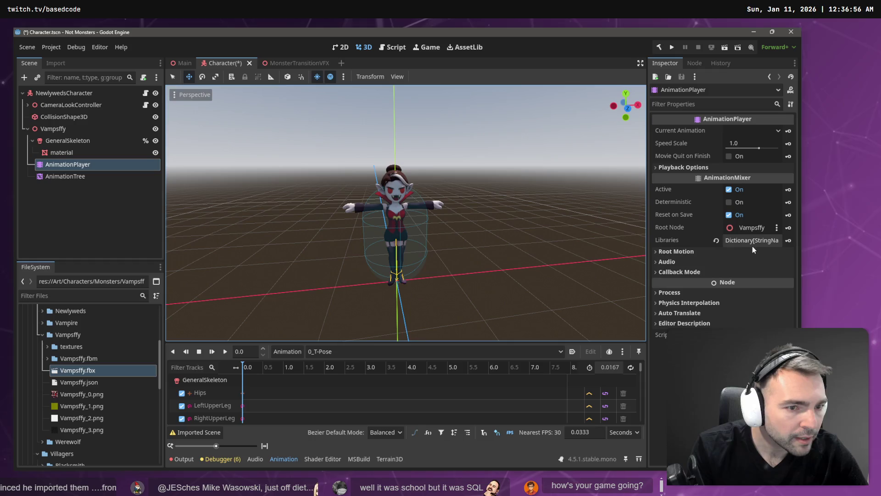
pyautogui.click(676, 253)
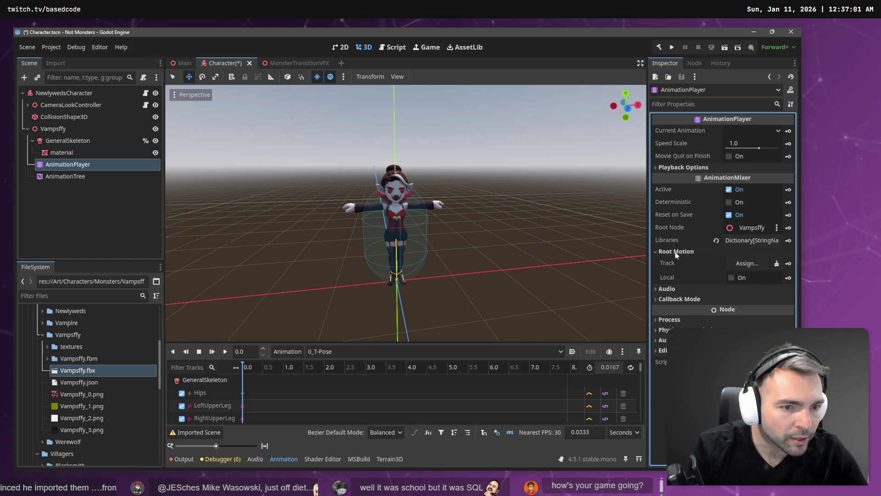
pyautogui.click(753, 265)
pyautogui.doubleClick(351, 170)
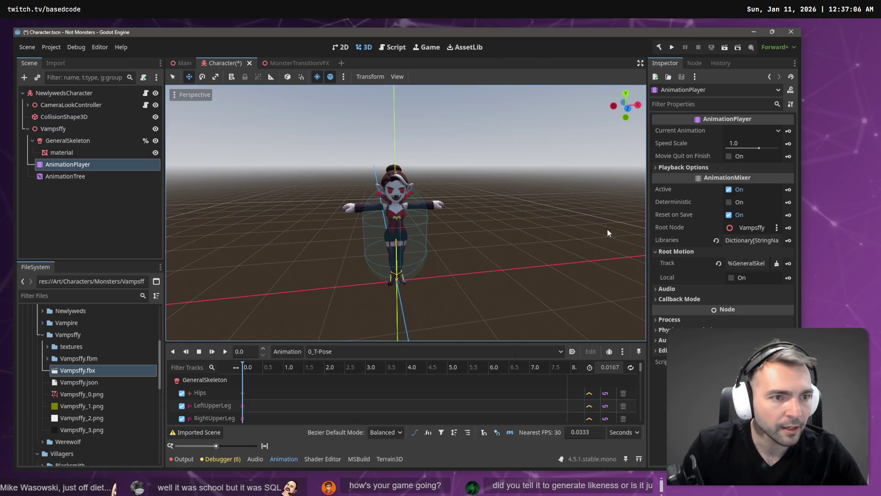
# Load Characters/_Animation/Animations.fbx as an animation library in the AnimationPlayer.
pyautogui.click(288, 351)
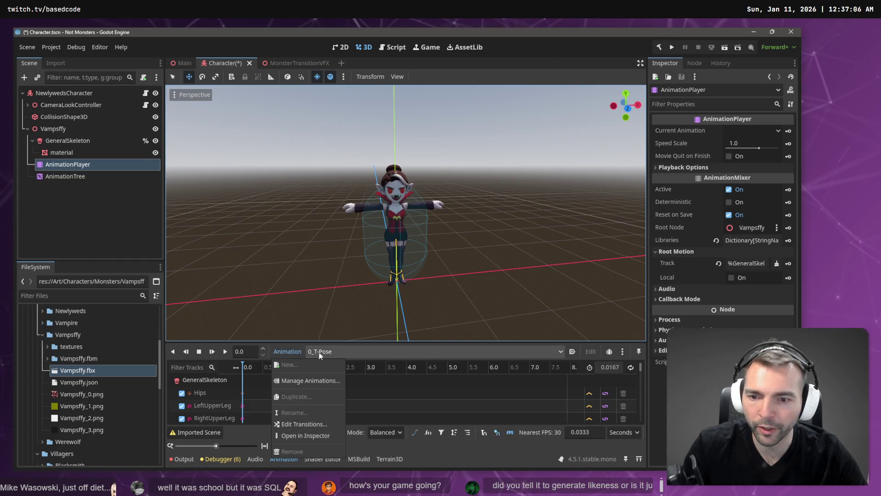
pyautogui.click(316, 380)
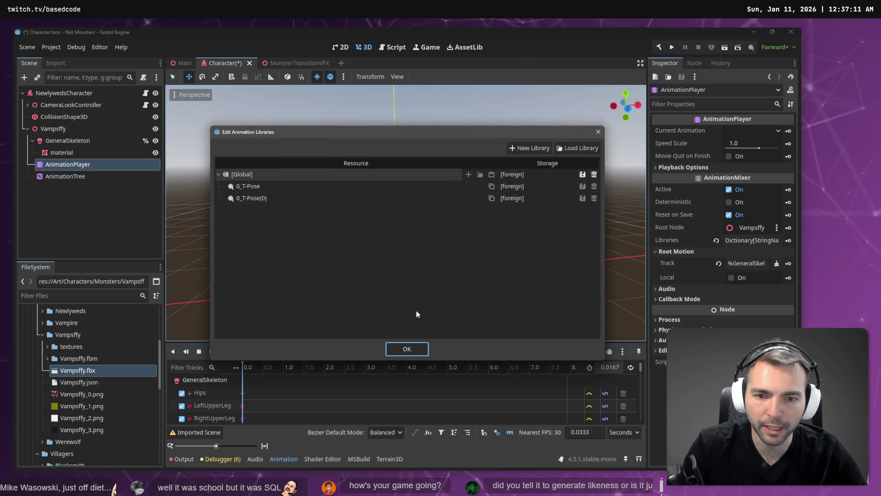
pyautogui.click(578, 148)
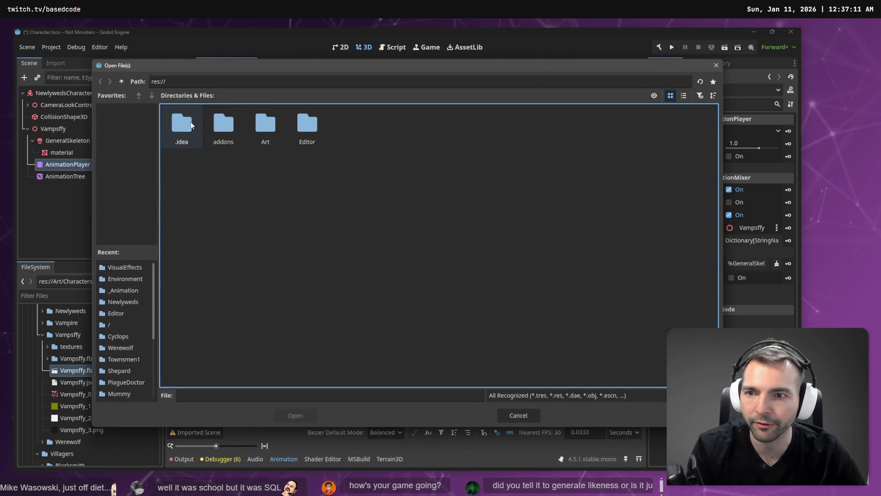
pyautogui.doubleClick(236, 126)
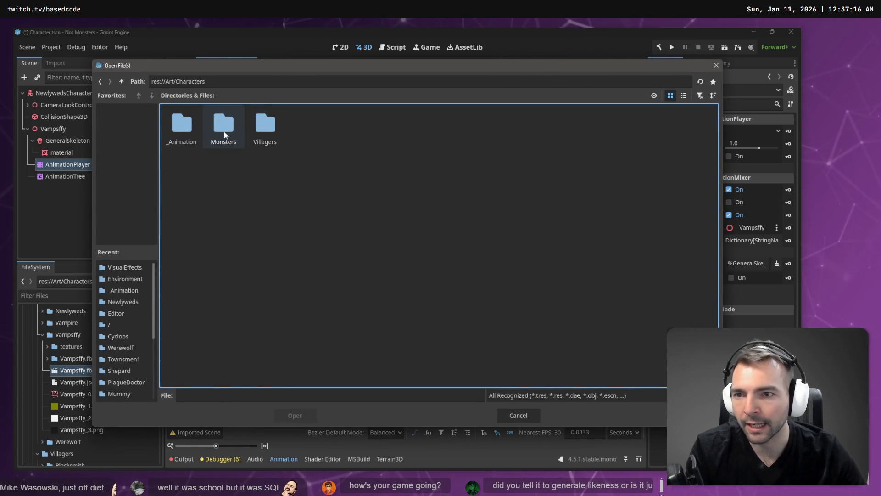
pyautogui.doubleClick(181, 124)
pyautogui.doubleClick(187, 128)
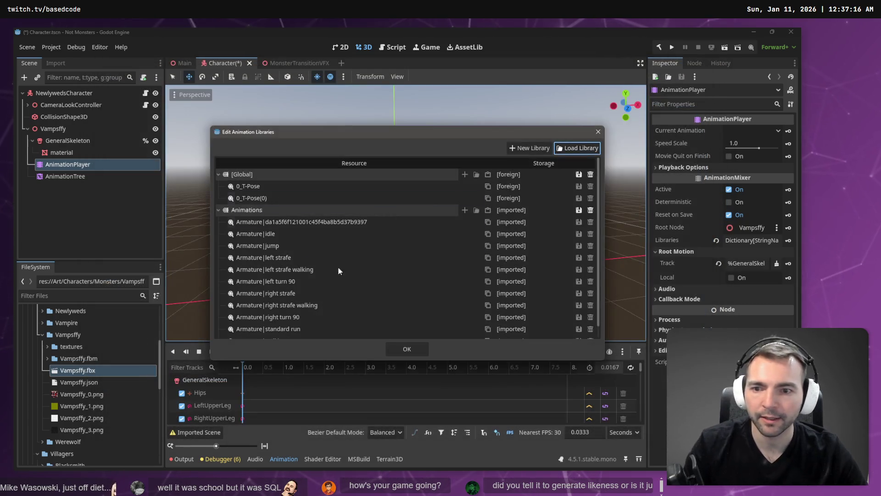
pyautogui.click(406, 349)
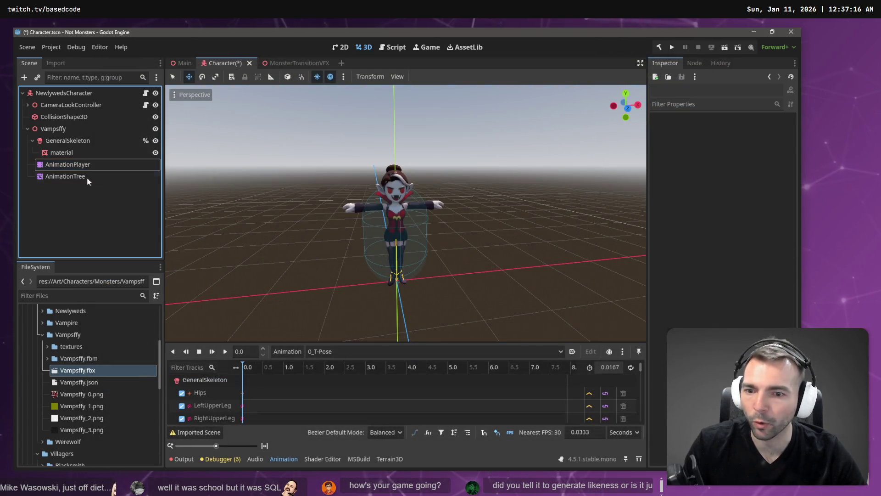
# Play the 'standard run' animation and orbit around the running vampire.
pyautogui.click(340, 348)
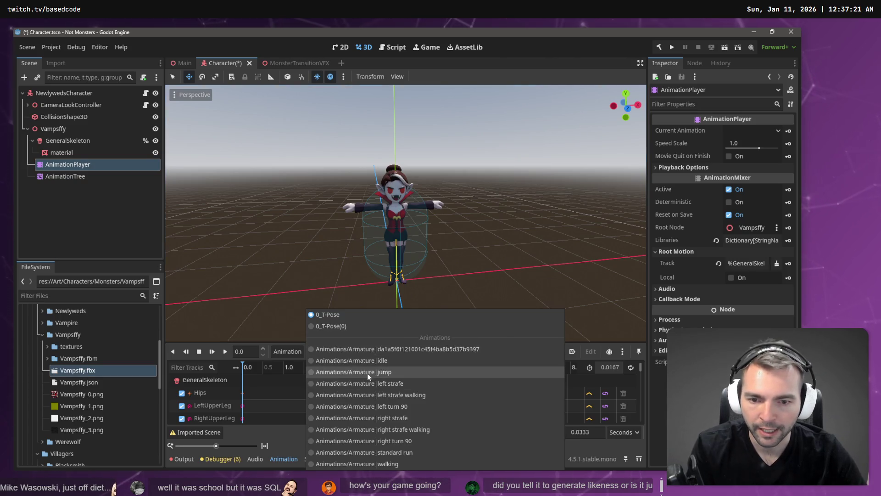
pyautogui.click(395, 453)
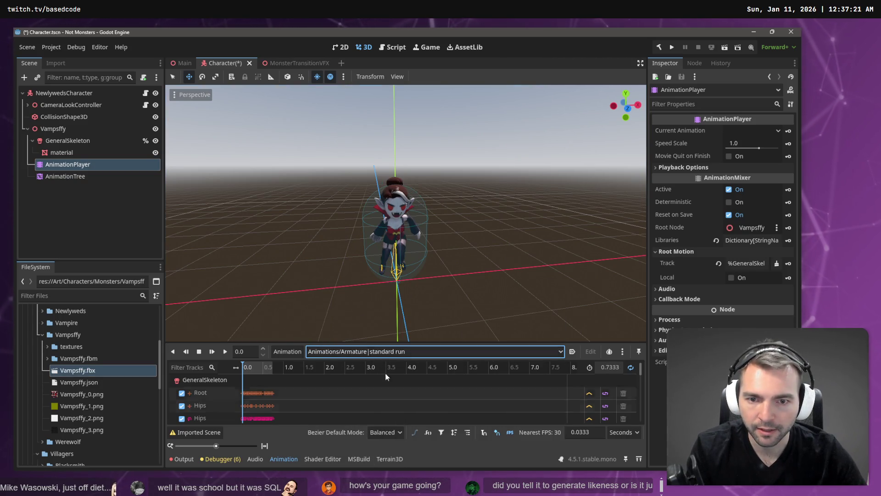
pyautogui.click(226, 352)
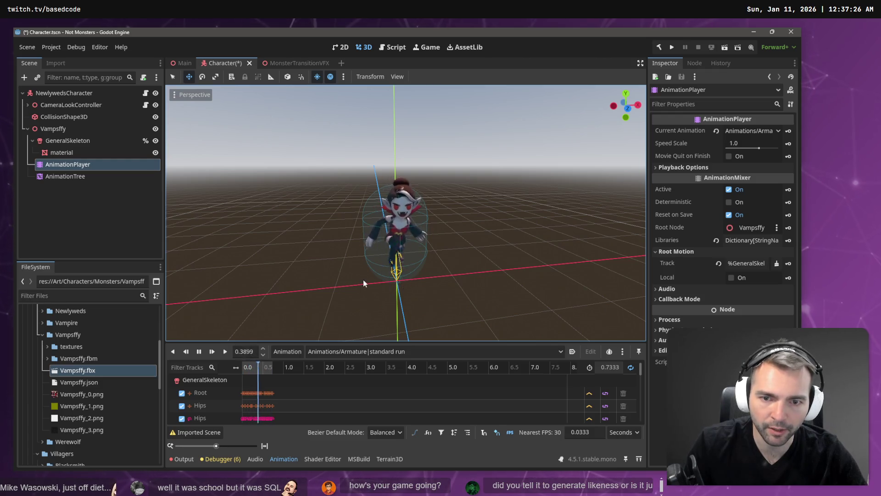
pyautogui.click(375, 282)
pyautogui.moveTo(389, 288)
pyautogui.mouseDown()
pyautogui.moveTo(411, 282)
pyautogui.moveTo(427, 291)
pyautogui.moveTo(415, 289)
pyautogui.moveTo(425, 275)
pyautogui.mouseUp()
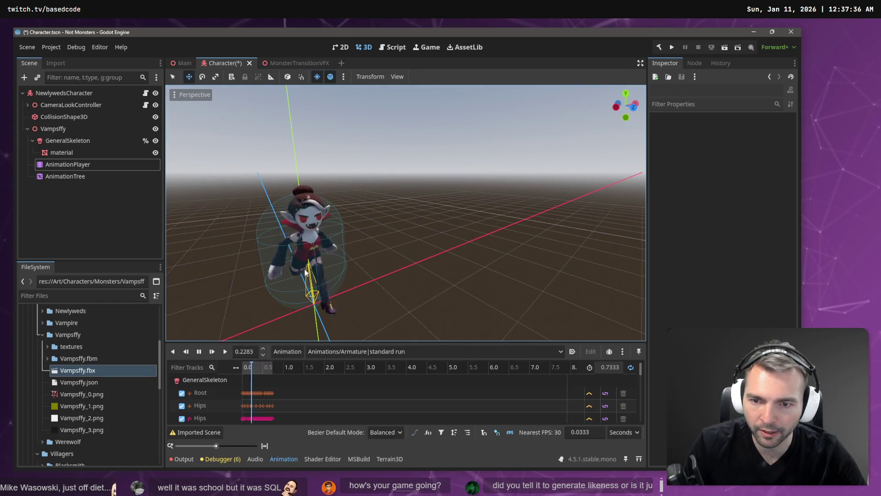
pyautogui.click(214, 354)
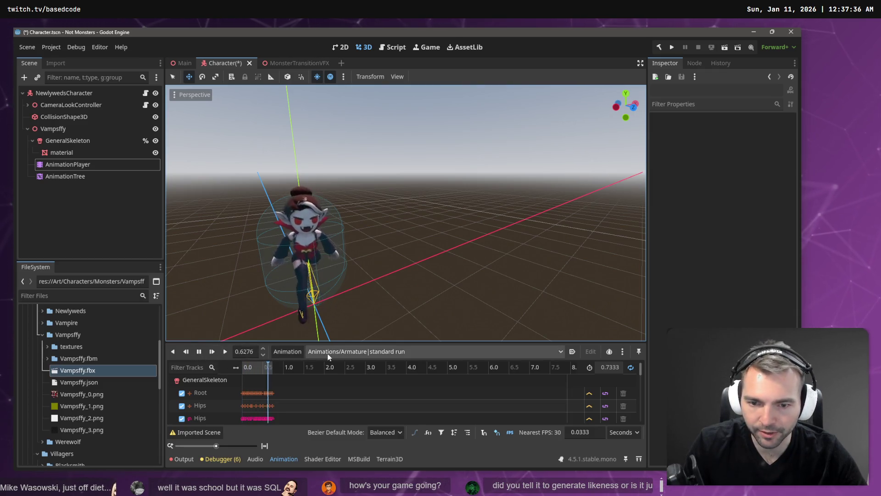
# Play the 'jump' animation, then stop it to reset to the start.
pyautogui.click(362, 351)
pyautogui.click(369, 373)
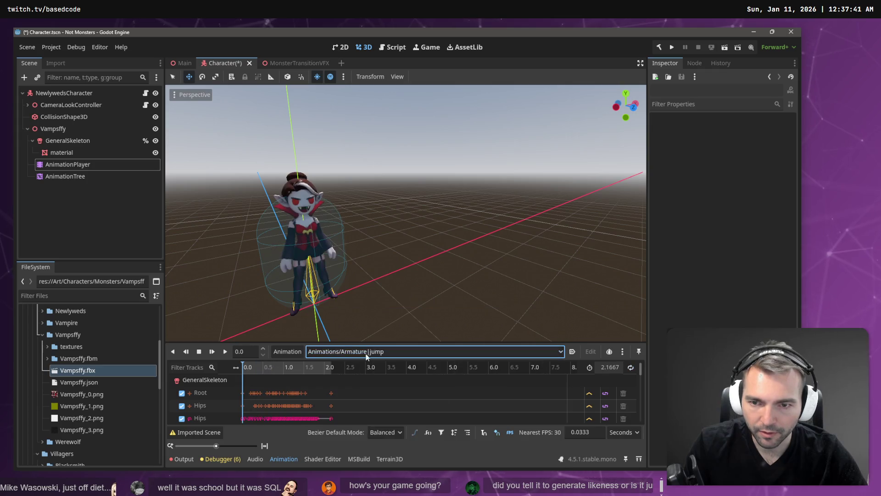
pyautogui.click(225, 354)
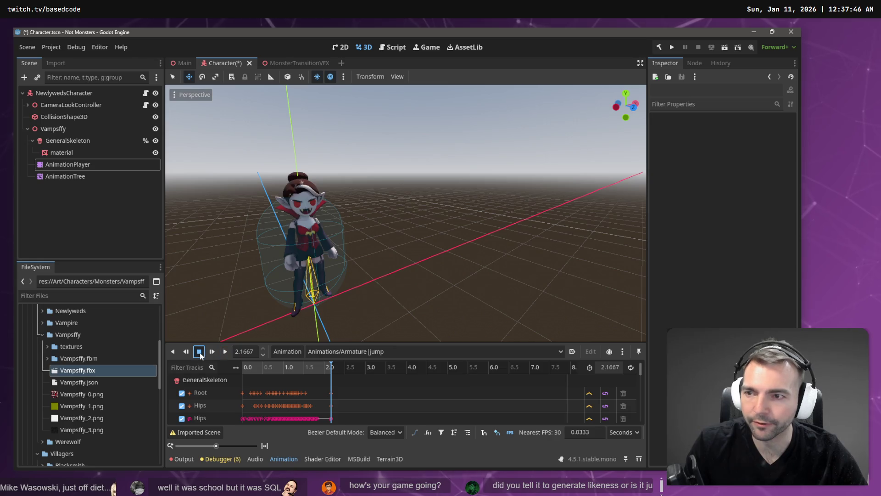
pyautogui.click(199, 353)
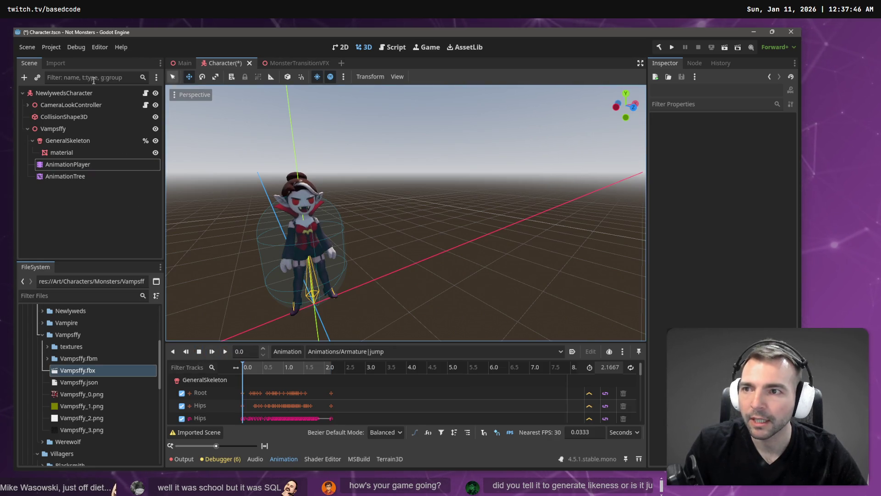
pyautogui.click(183, 66)
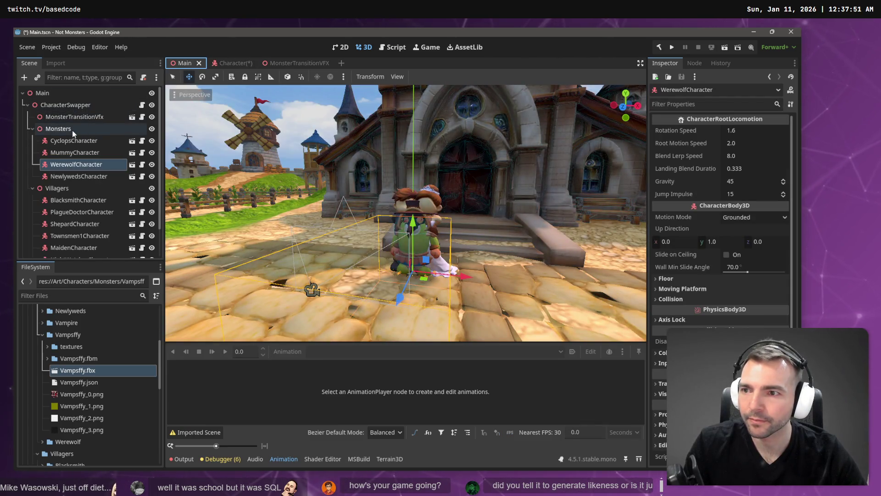
# Collapse the Vampsffy, Monsters and Villagers folders and save CharacterSwapper as Characters/CharacterSwapper.tscn.
pyautogui.click(72, 105)
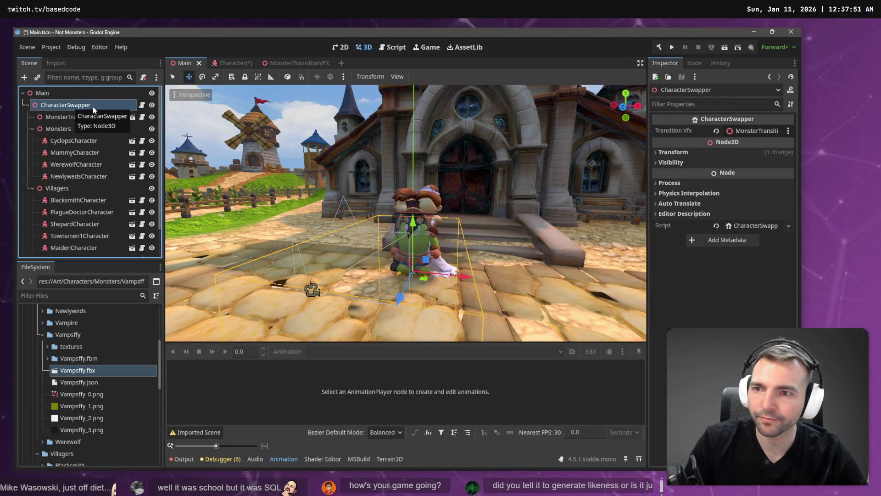
pyautogui.click(43, 334)
pyautogui.scroll(5, 37, 354)
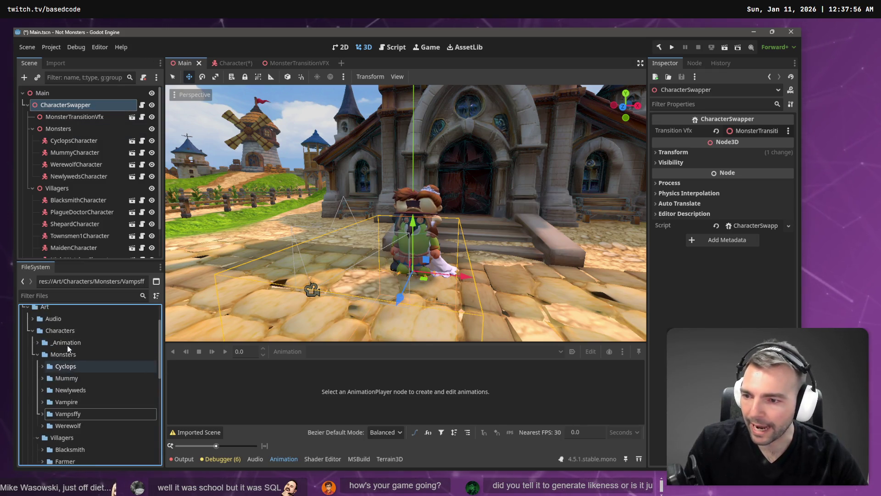
pyautogui.click(37, 375)
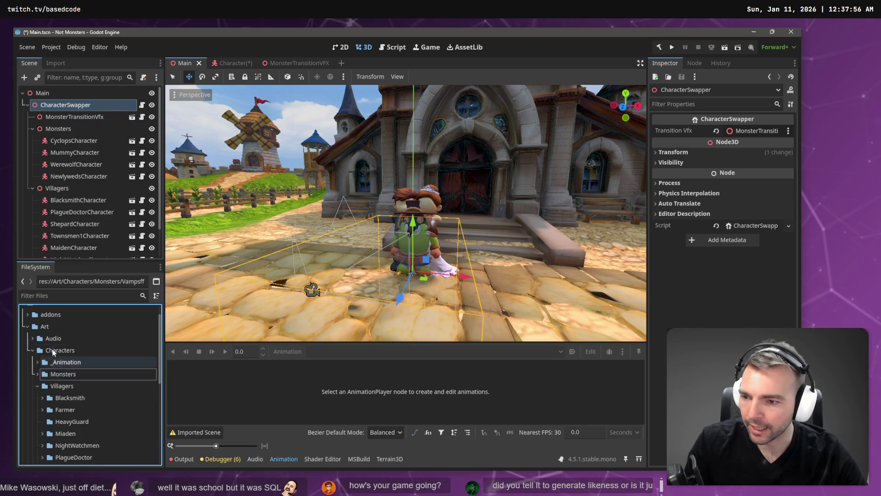
pyautogui.scroll(-2, 36, 349)
pyautogui.click(36, 326)
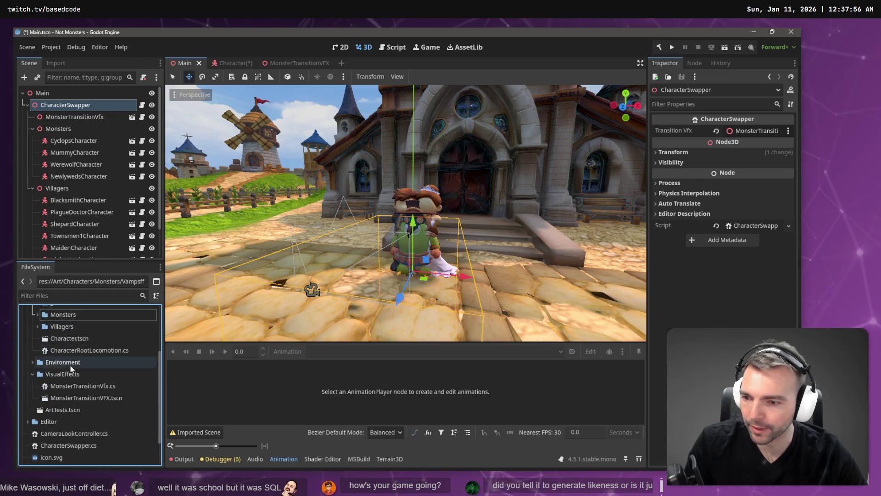
pyautogui.scroll(2, 71, 365)
pyautogui.moveTo(69, 105)
pyautogui.mouseDown()
pyautogui.moveTo(50, 363)
pyautogui.moveTo(61, 337)
pyautogui.mouseUp()
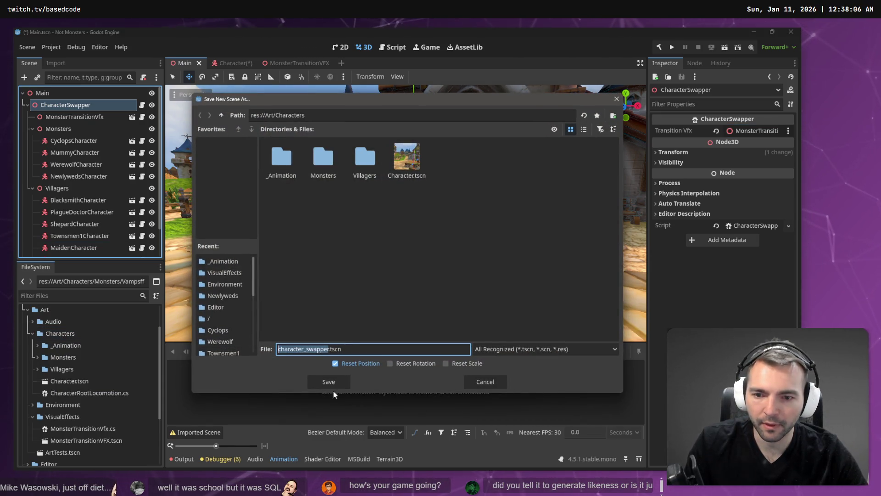
pyautogui.write('Character')
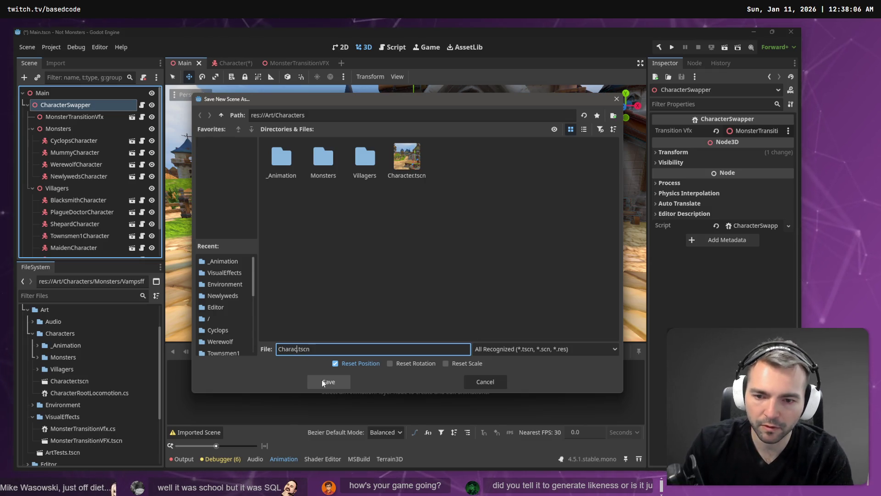
pyautogui.write('Swapper')
pyautogui.click(322, 380)
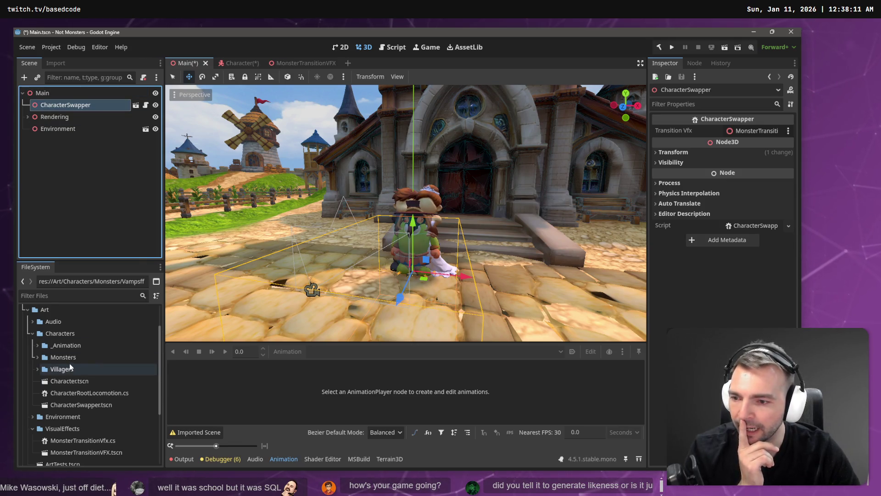
# Instance Character.tscn under Main and delete the CharacterSwapper node.
pyautogui.moveTo(74, 387); pyautogui.dragTo(51, 92)
pyautogui.click(68, 108)
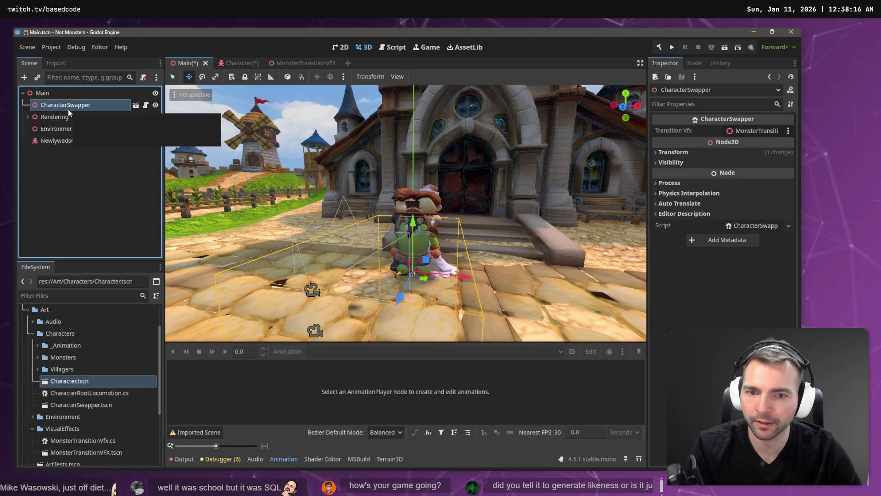
pyautogui.press('Delete')
pyautogui.click(388, 255)
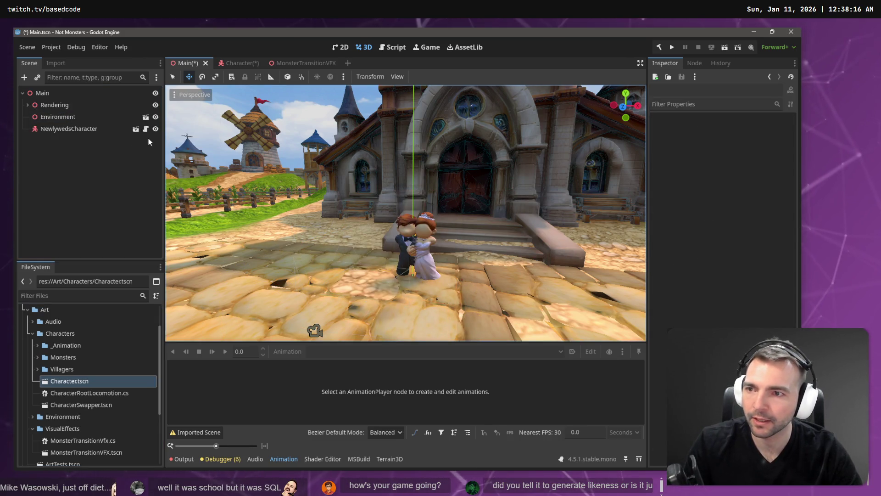
pyautogui.click(92, 131)
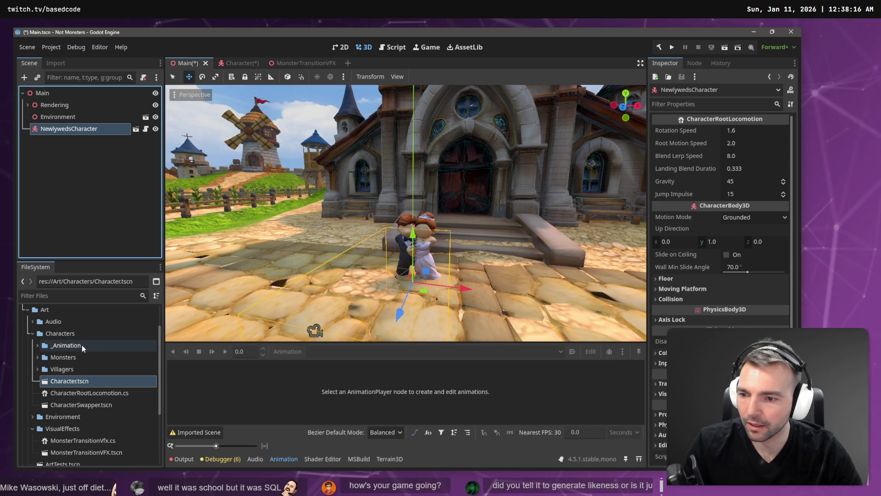
# Rename the Character scene's root to VampsffyCharacter and save it.
pyautogui.doubleClick(69, 381)
pyautogui.click(77, 94)
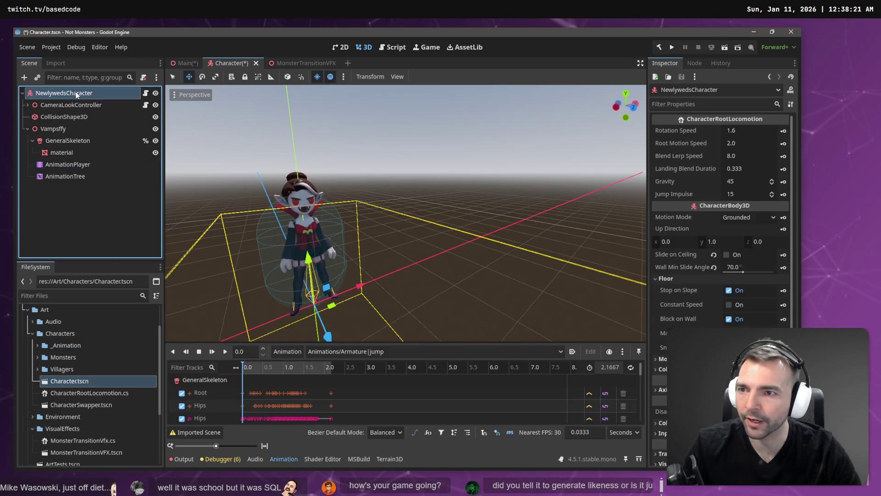
pyautogui.click(68, 94)
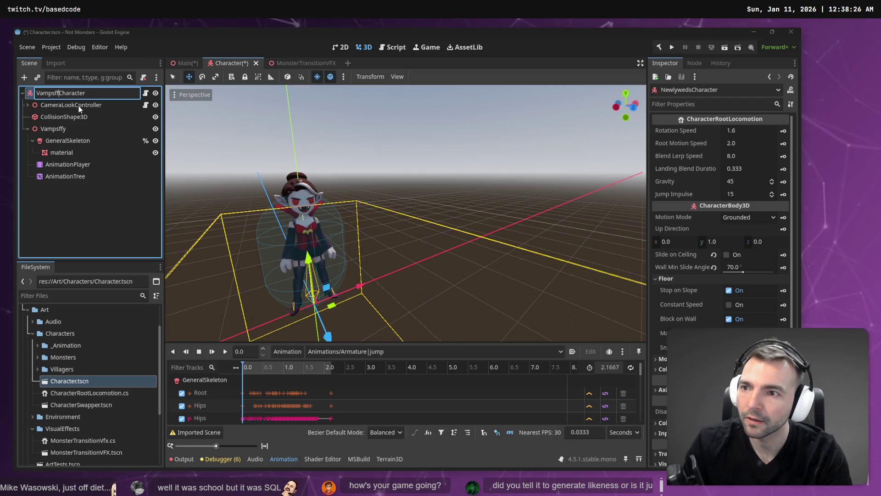
pyautogui.write('y')
pyautogui.press('Return')
pyautogui.hotkey('ctrl', 's')
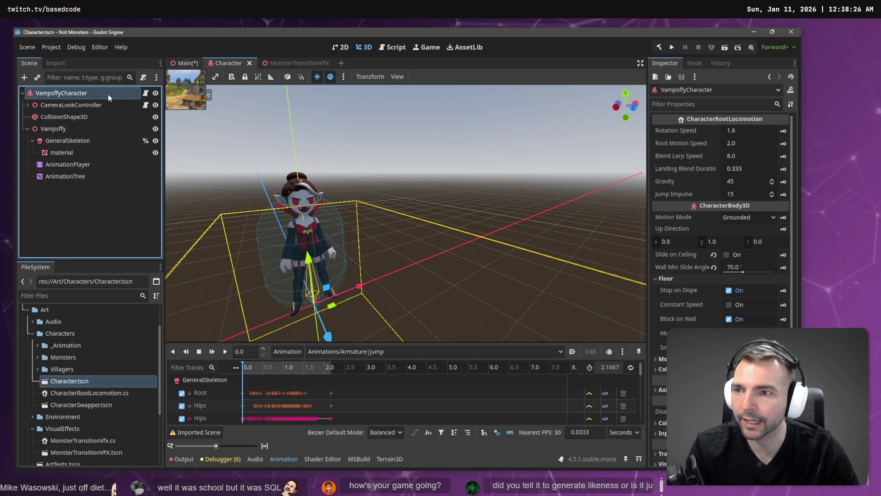
# Replace NewlywedsCharacter in Main with a fresh Character instance and run the game with F5.
pyautogui.hotkey('ctrl', 'shift', 'Tab')
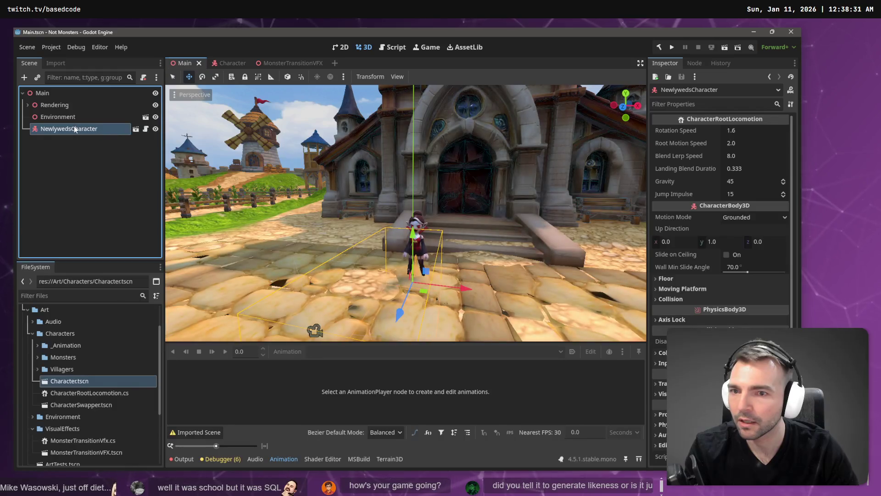
pyautogui.press('Delete')
pyautogui.press('Return')
pyautogui.moveTo(65, 381); pyautogui.dragTo(61, 100)
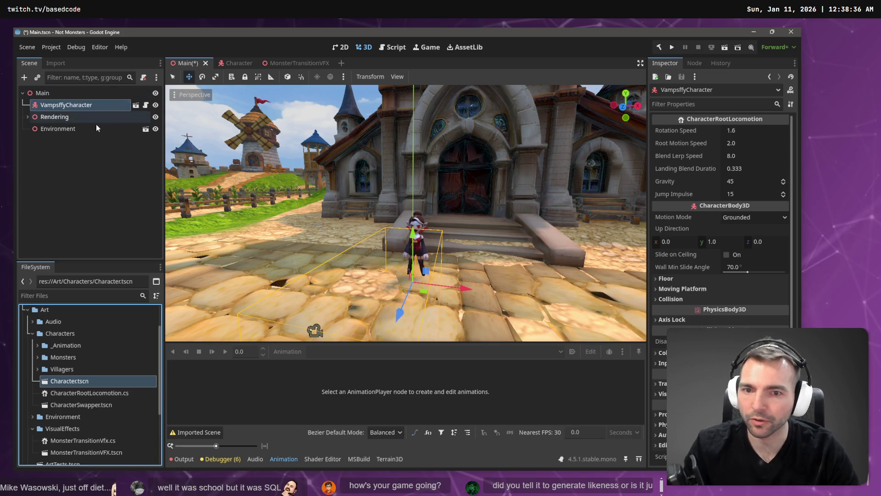
pyautogui.press('F5')
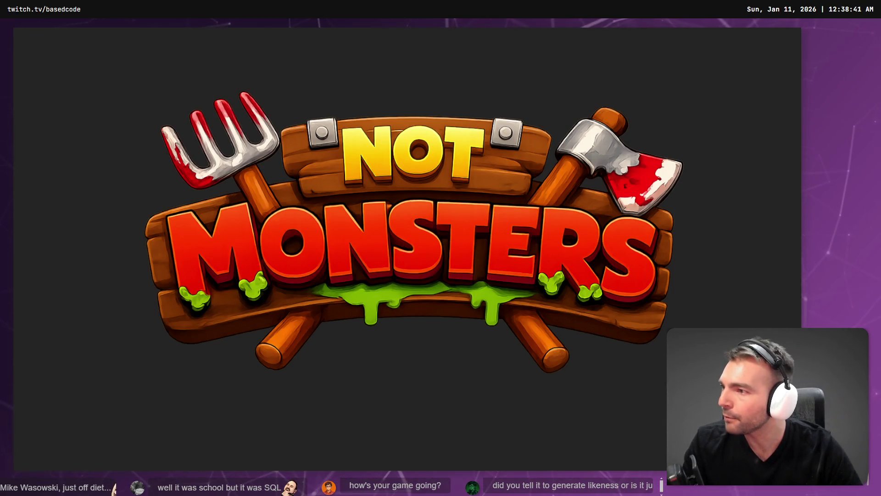
# Walk the vampire forward through the town, stop the game, and reopen the Character scene.
pyautogui.press('w')
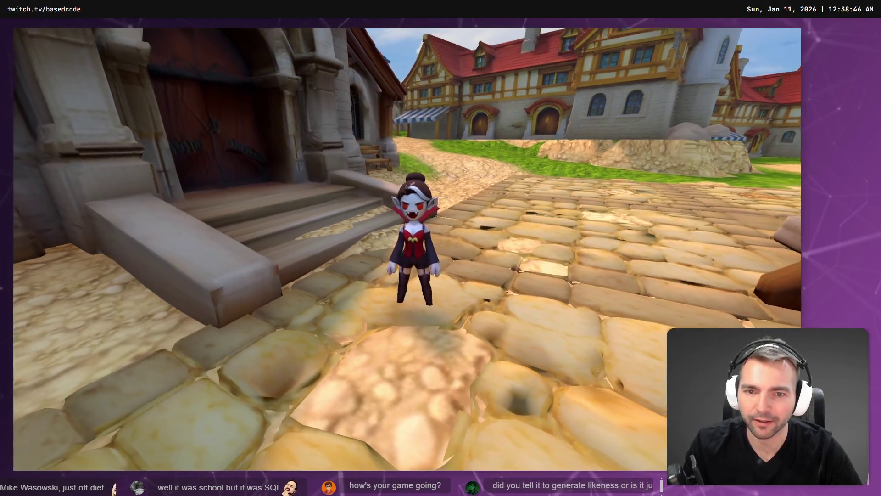
pyautogui.press('Escape')
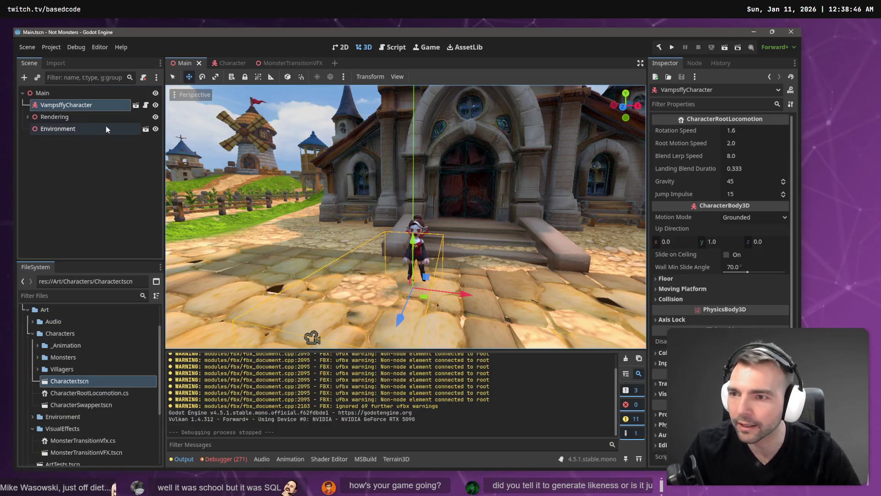
pyautogui.click(137, 105)
# Select the Vampsffy model node and frame the vampire in the 3D viewport.
pyautogui.click(89, 130)
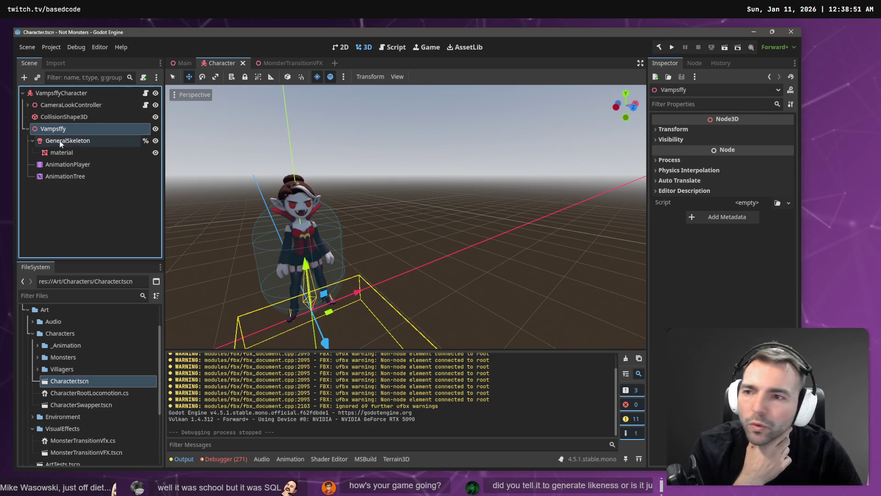
pyautogui.moveTo(62, 89); pyautogui.dragTo(62, 92)
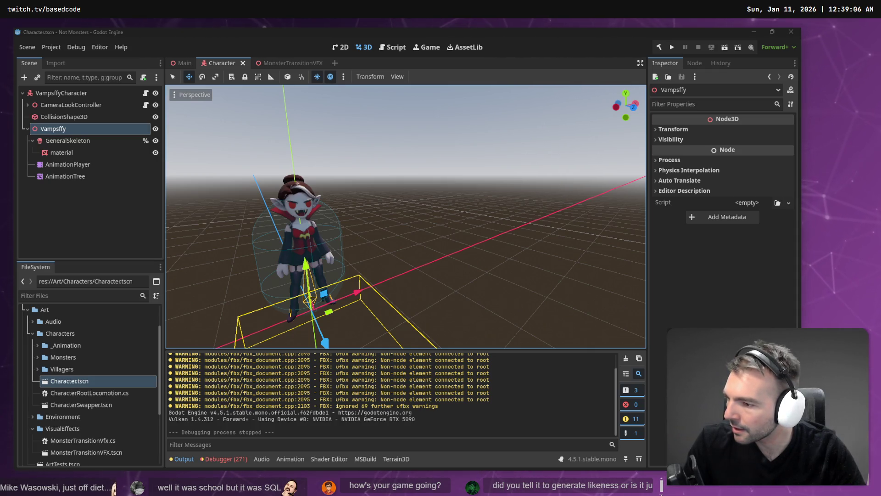
pyautogui.hotkey('alt', 'Tab')
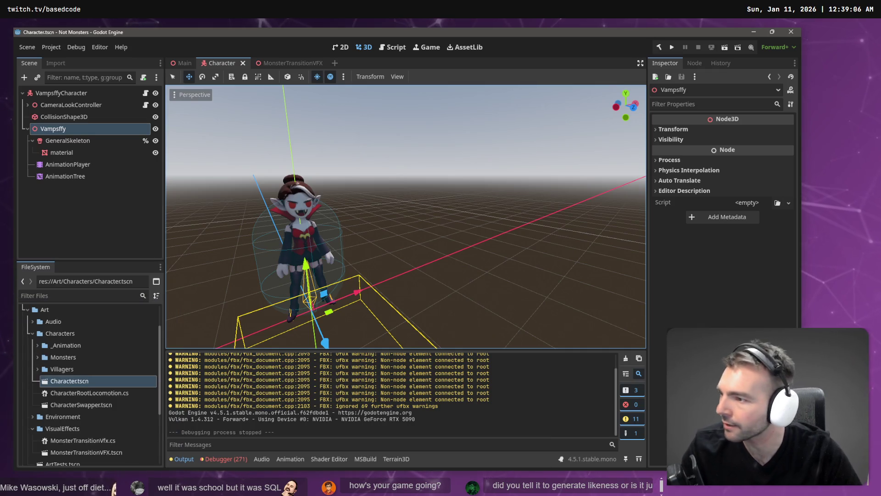
pyautogui.hotkey('alt', 'Tab')
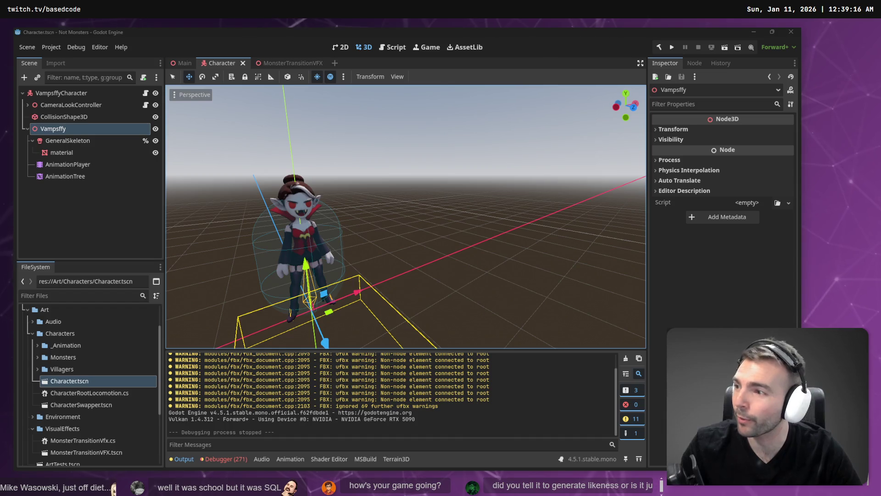
pyautogui.press('f')
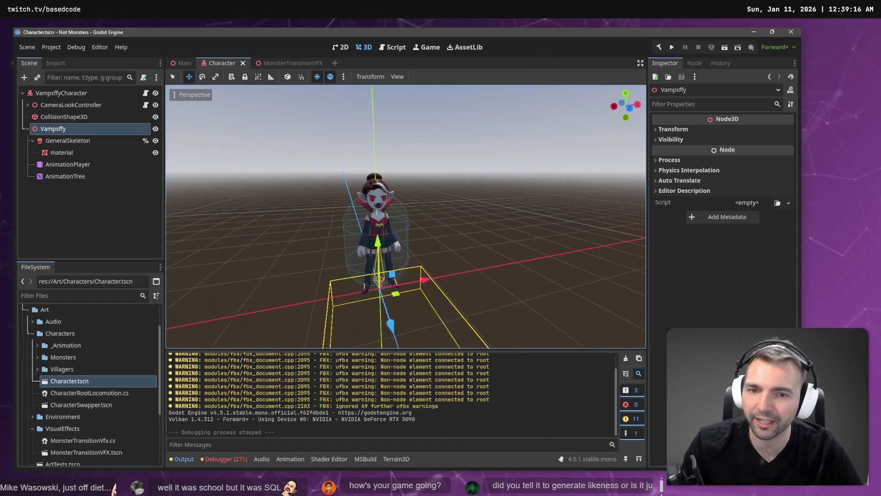
pyautogui.scroll(5, 406, 216)
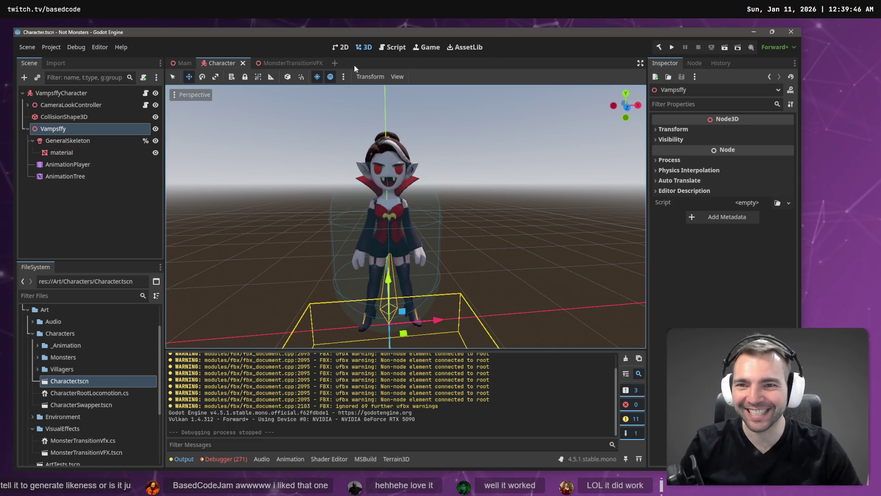
# Assign the AnimationPlayer to the AnimationTree's Anim Player property.
pyautogui.moveTo(176, 65)
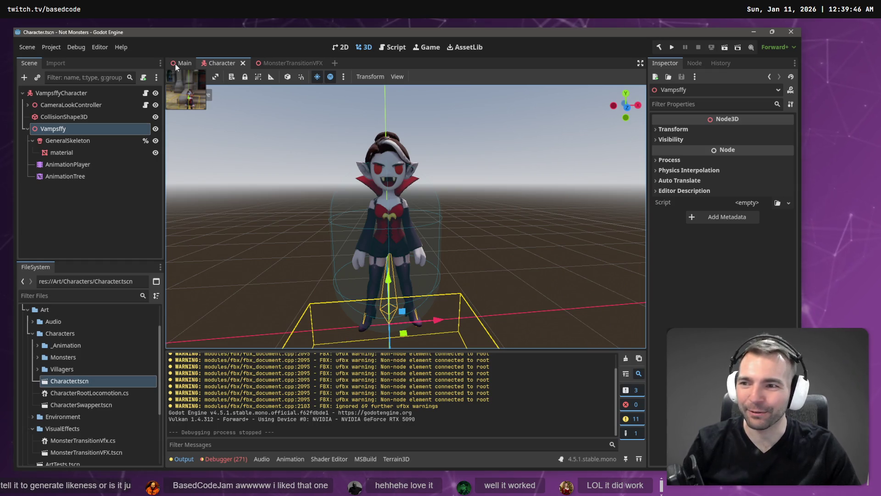
pyautogui.click(77, 179)
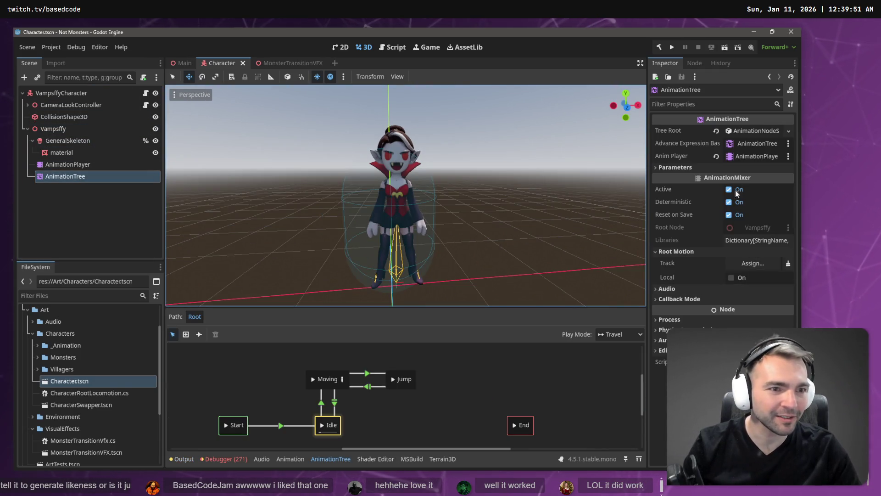
pyautogui.moveTo(61, 167)
pyautogui.mouseDown()
pyautogui.moveTo(753, 143)
pyautogui.moveTo(729, 156)
pyautogui.mouseUp()
pyautogui.moveTo(80, 168); pyautogui.dragTo(765, 158)
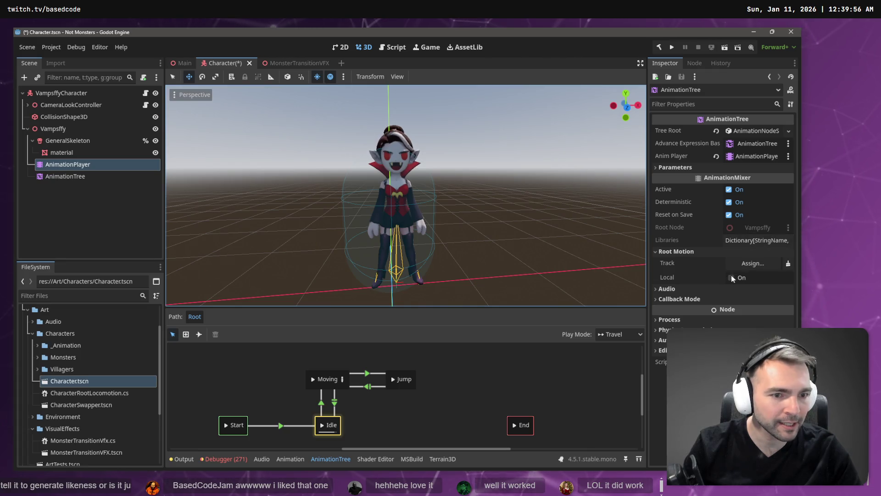
# Set the AnimationTree's root motion track to %GeneralSkeleton and save the Character scene.
pyautogui.click(753, 263)
pyautogui.click(339, 170)
pyautogui.press('Return')
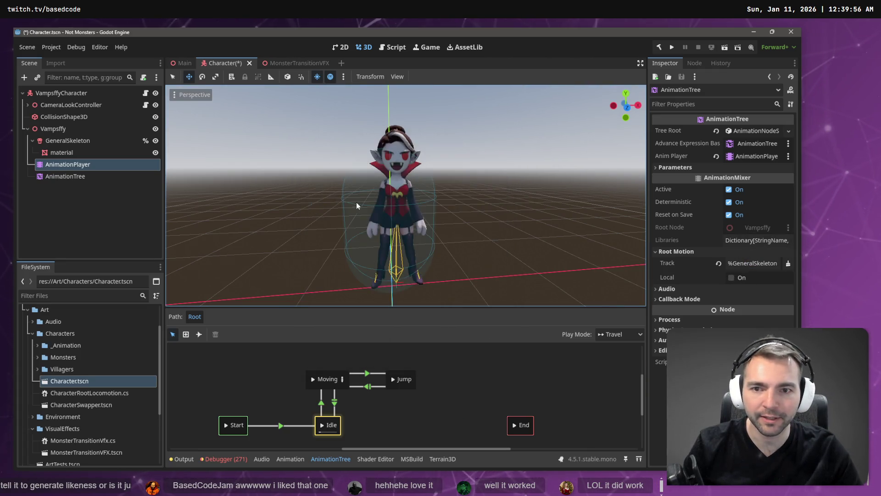
pyautogui.hotkey('ctrl', 's')
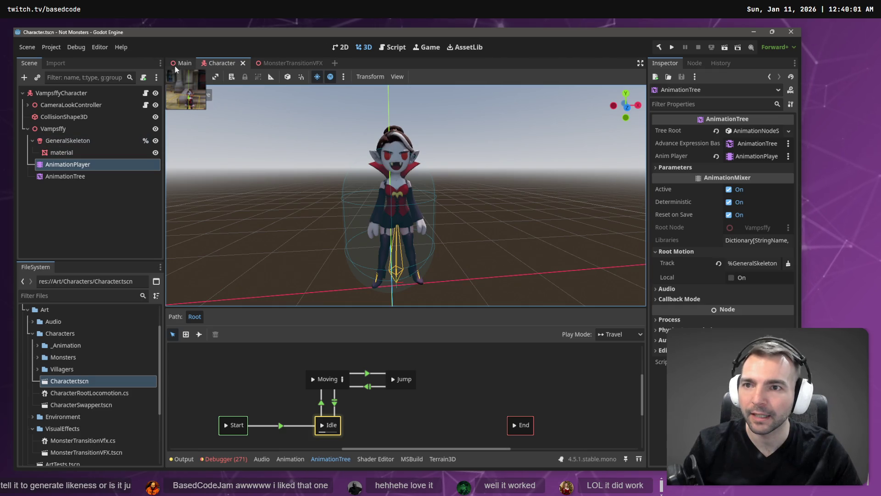
pyautogui.click(177, 65)
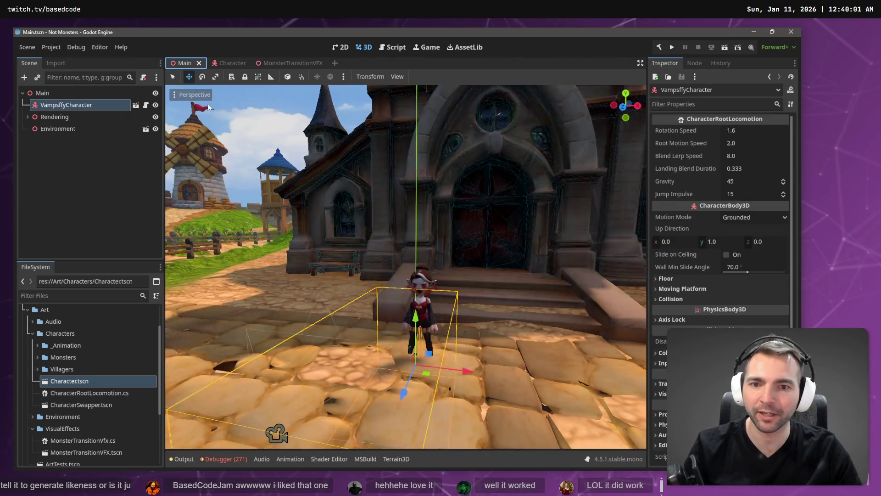
pyautogui.press('F5')
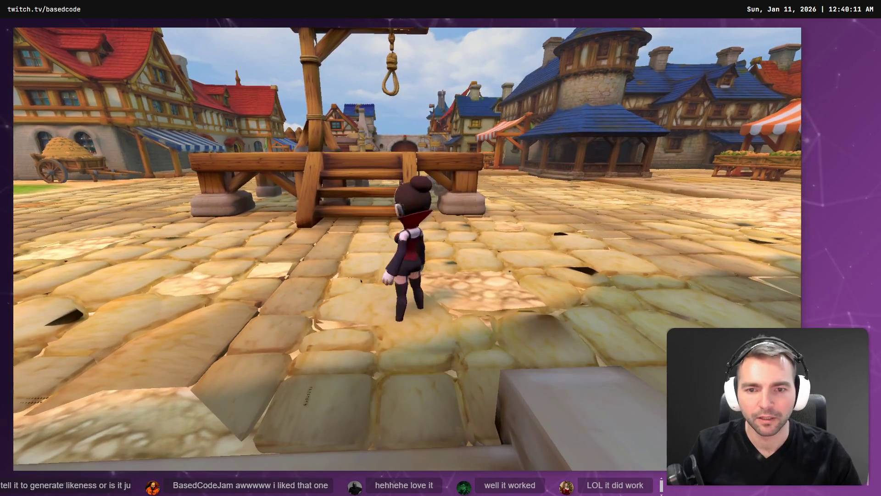
pyautogui.hotkey('alt', 'F4')
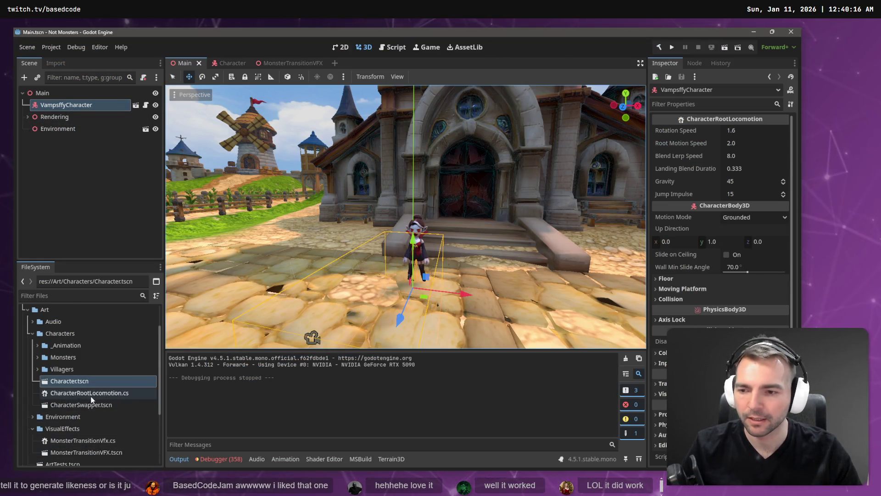
# Open the Character scene, select the AnimationTree, and preview its Moving state.
pyautogui.click(137, 106)
pyautogui.click(79, 166)
pyautogui.click(79, 177)
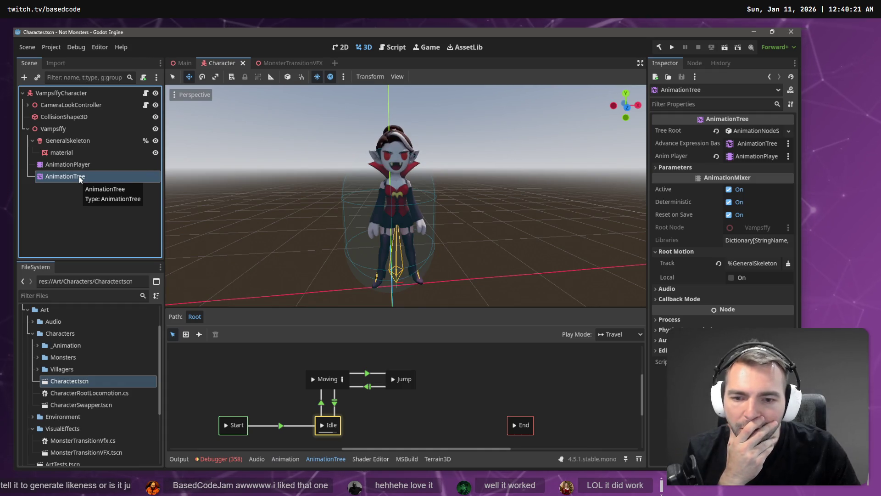
pyautogui.click(312, 379)
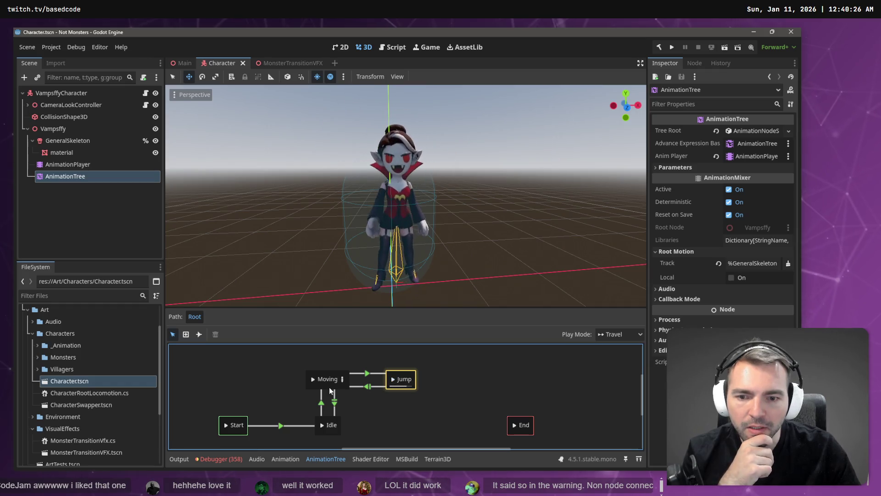
# Open the Moving state's BlendSpace2D to inspect it.
pyautogui.click(342, 380)
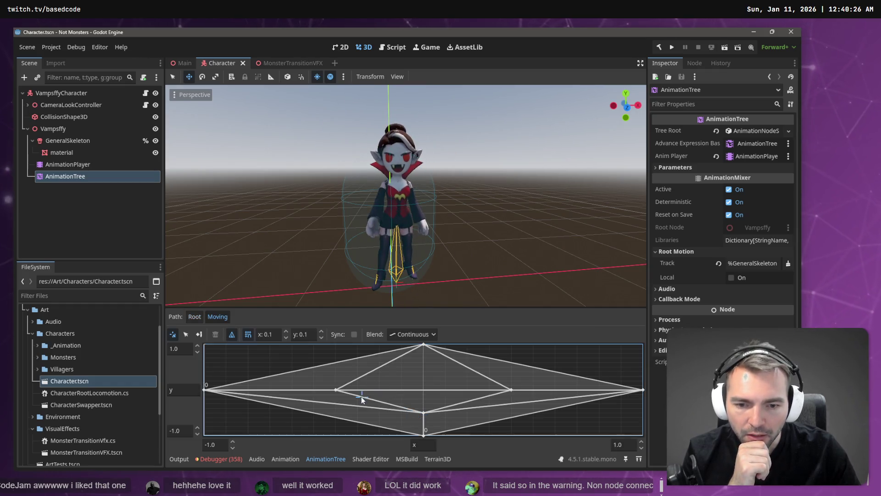
pyautogui.click(192, 315)
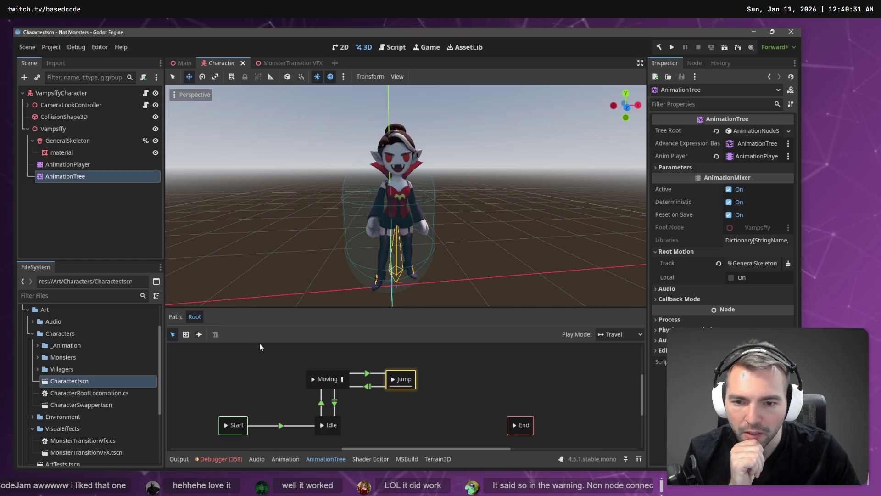
pyautogui.click(342, 379)
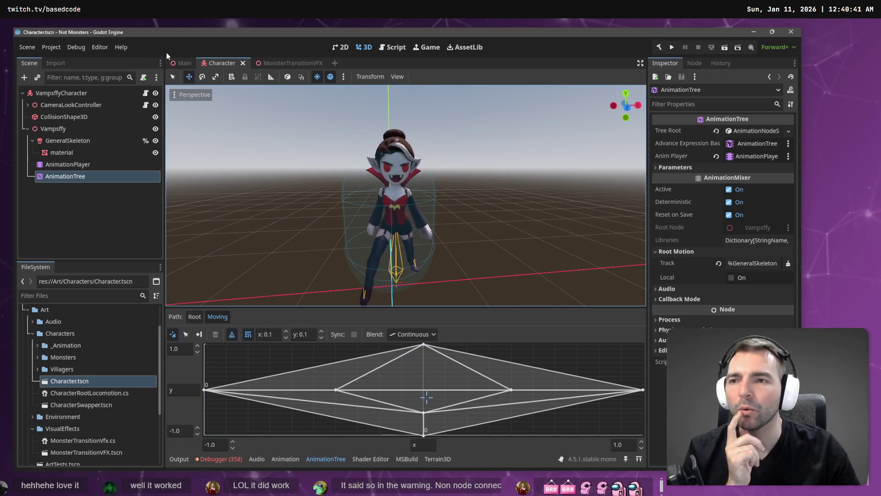
pyautogui.click(276, 66)
pyautogui.click(220, 63)
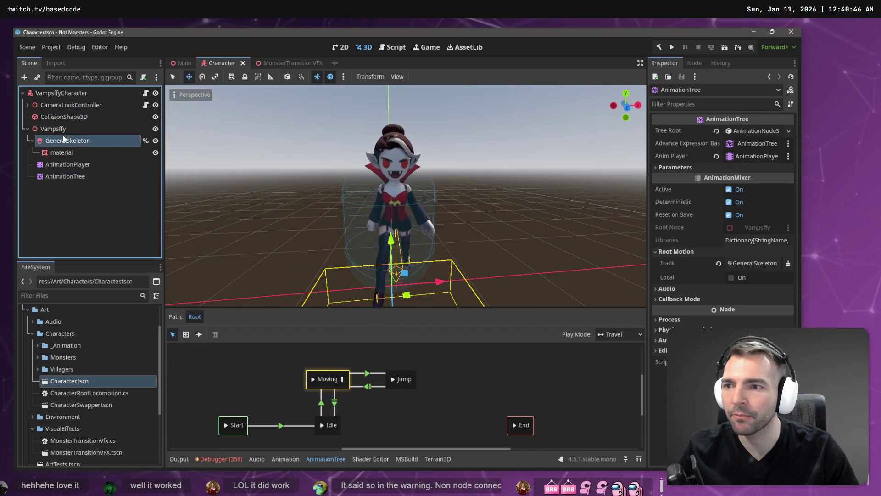
# Rename the Vampsffy node to 'CharavterNode3D', then go back to the Main scene.
pyautogui.click(66, 129)
pyautogui.click(67, 130)
pyautogui.write('CharavterNode3D')
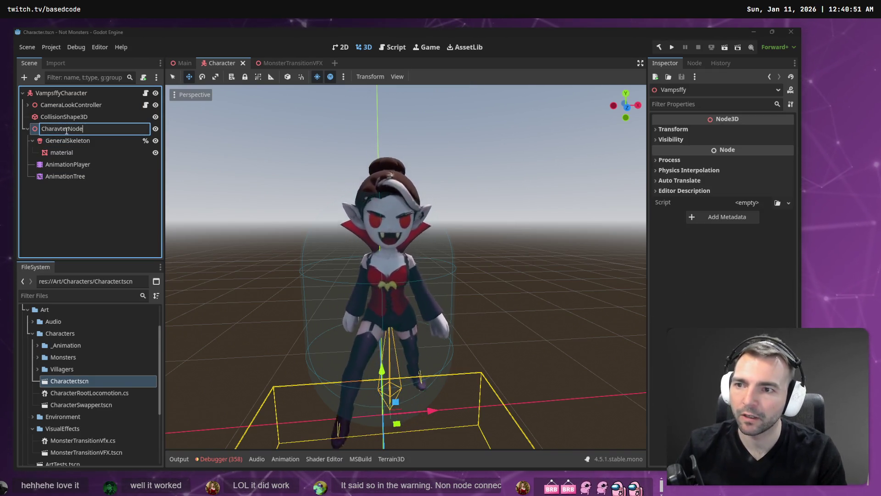
pyautogui.press('Return')
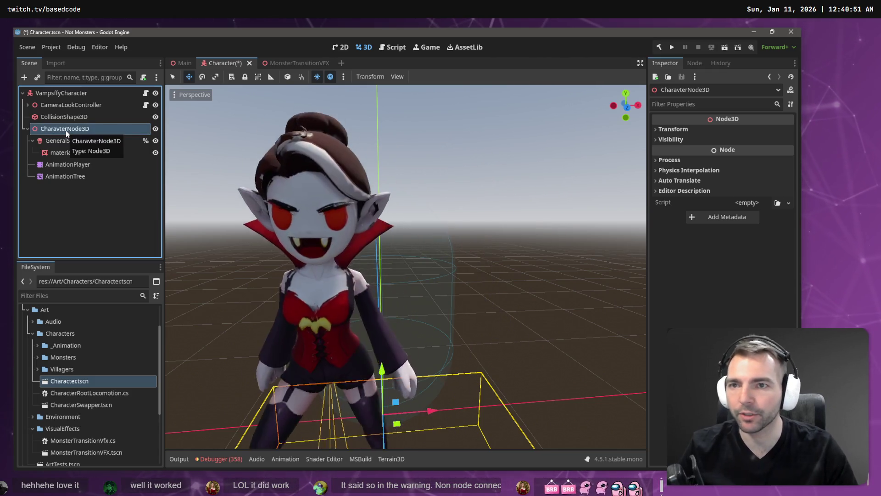
pyautogui.click(179, 62)
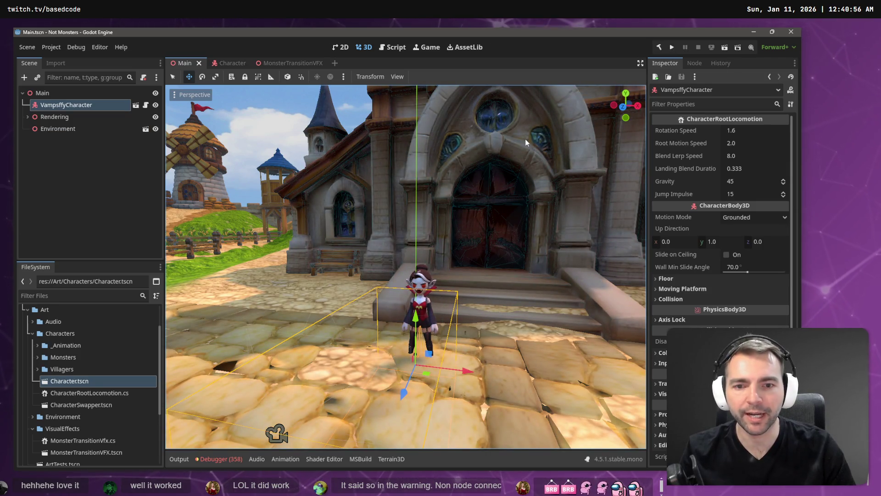
pyautogui.click(673, 48)
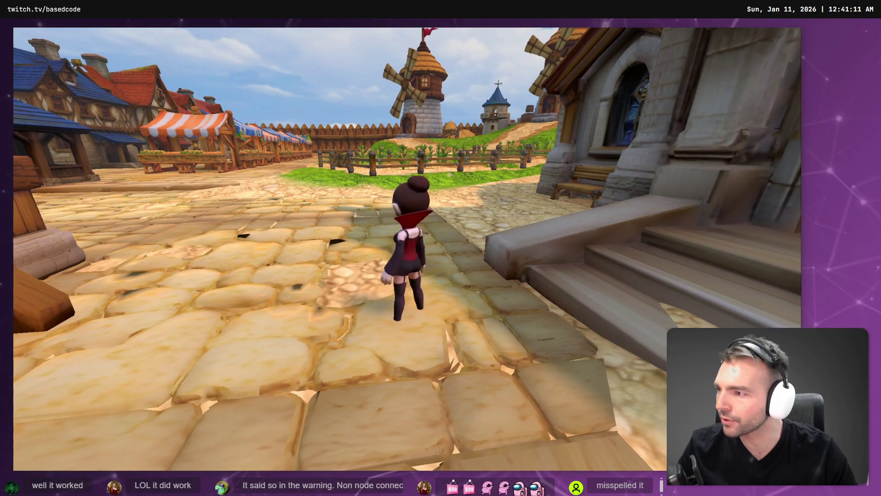
pyautogui.press('Escape')
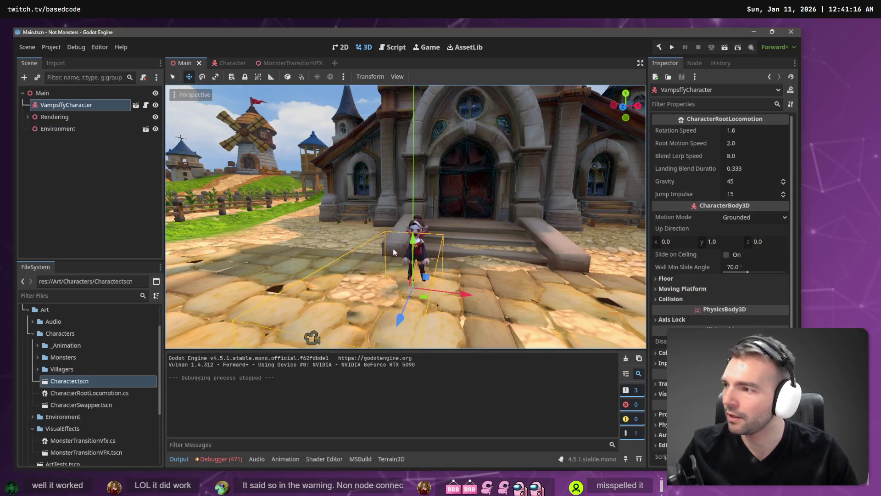
# Open the Character scene and select the misspelled CharavterNode3D node.
pyautogui.click(136, 106)
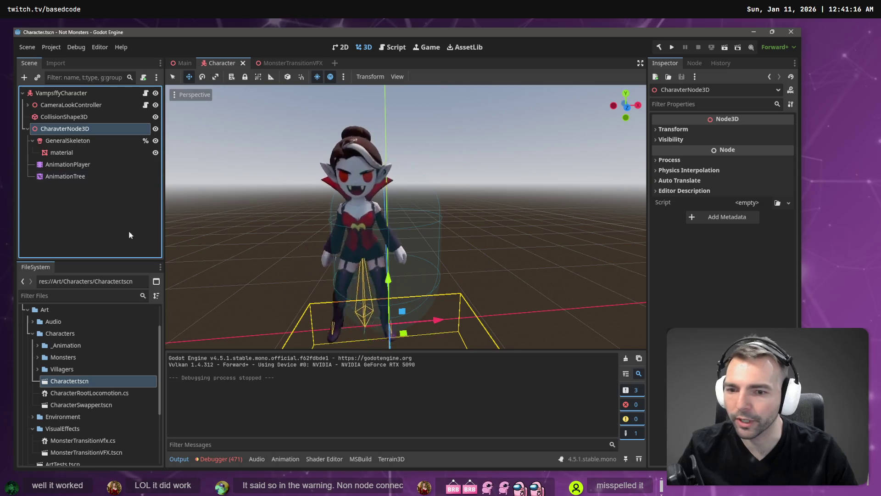
pyautogui.click(78, 116)
pyautogui.moveTo(66, 130); pyautogui.dragTo(71, 94)
# Correct the node name to 'CharacterNode3D' and save the Character scene.
pyautogui.doubleClick(60, 130)
pyautogui.click(59, 130)
pyautogui.press('BackSpace')
pyautogui.write('c')
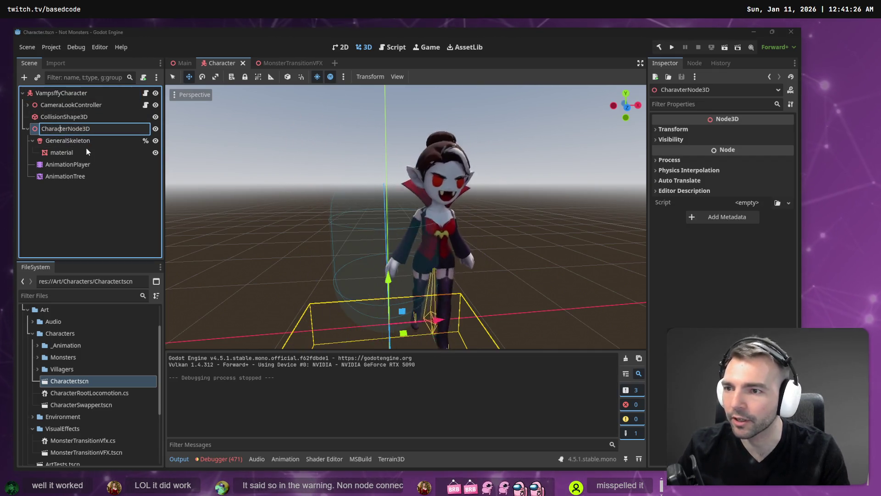
pyautogui.press('Return')
pyautogui.hotkey('ctrl', 's')
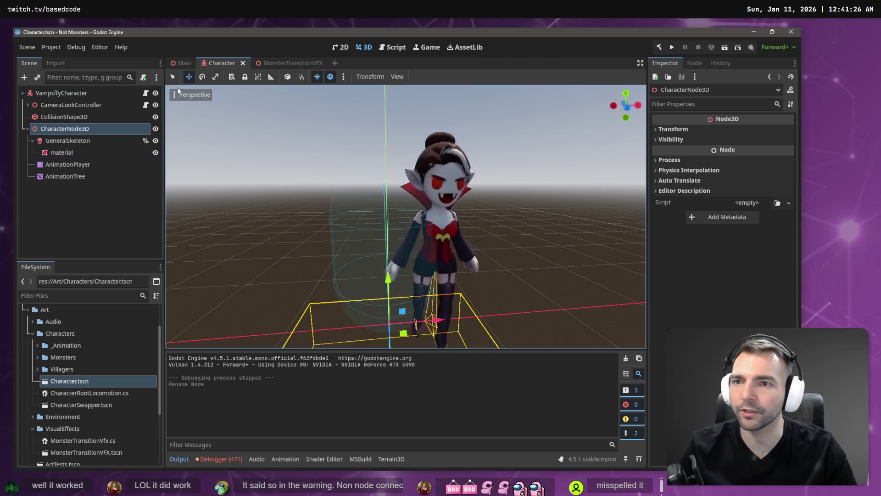
pyautogui.click(183, 64)
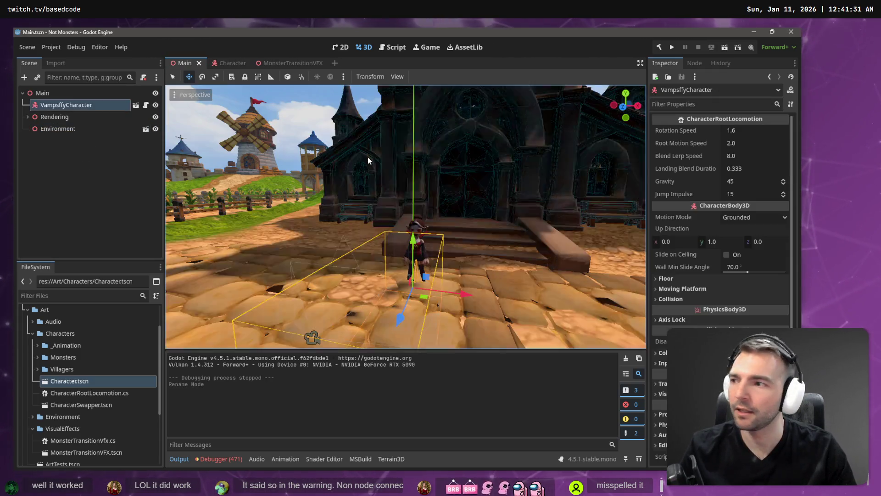
# Launch the game with F5 and run the vampire around the town using W and S.
pyautogui.press('F5')
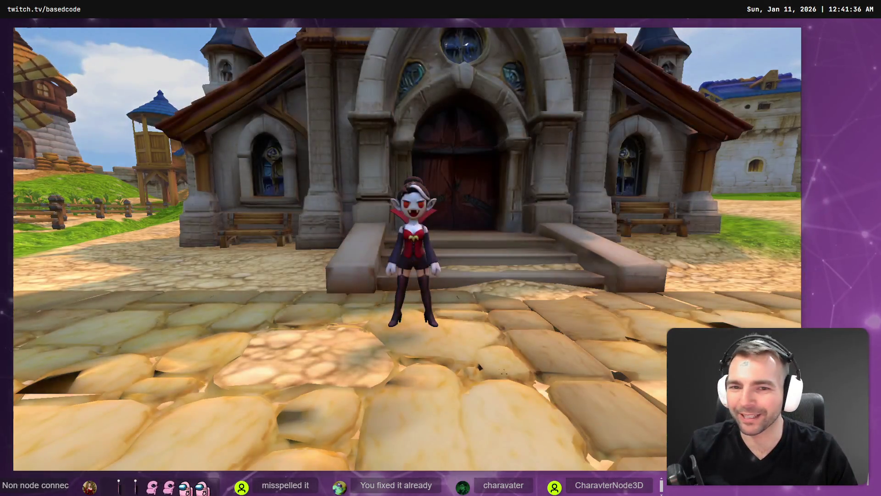
pyautogui.press('w')
pyautogui.press('s')
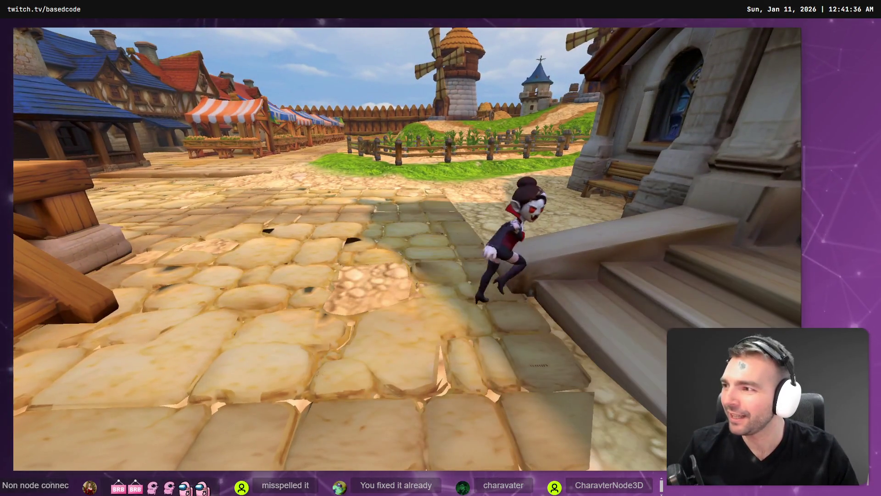
pyautogui.press('w')
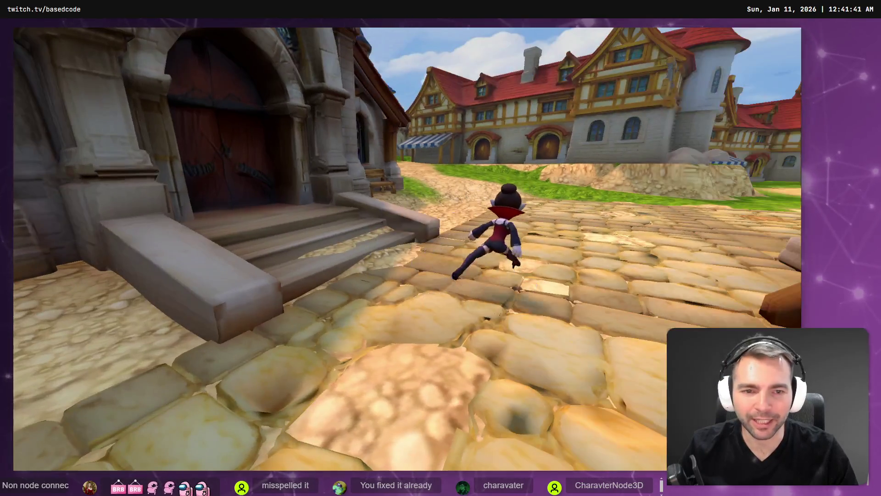
pyautogui.press('s')
pyautogui.press('w')
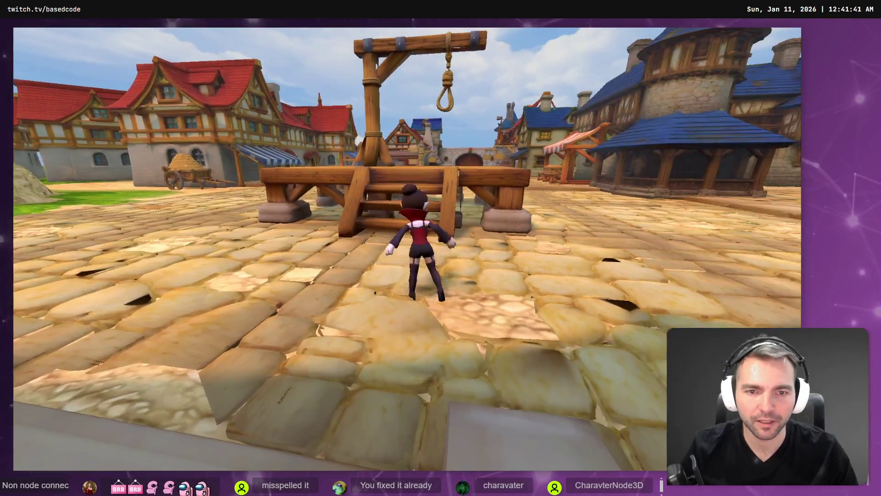
# Stop the game with F8 and reopen the Character scene.
pyautogui.press('s')
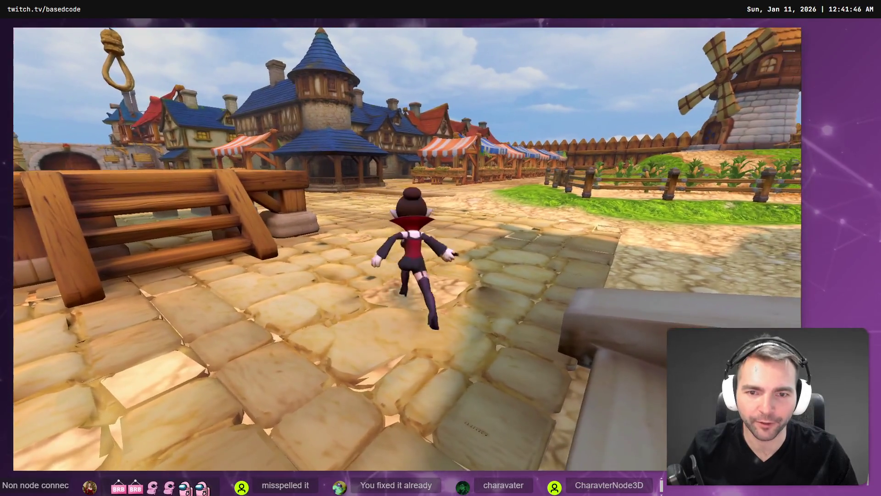
pyautogui.press('F8')
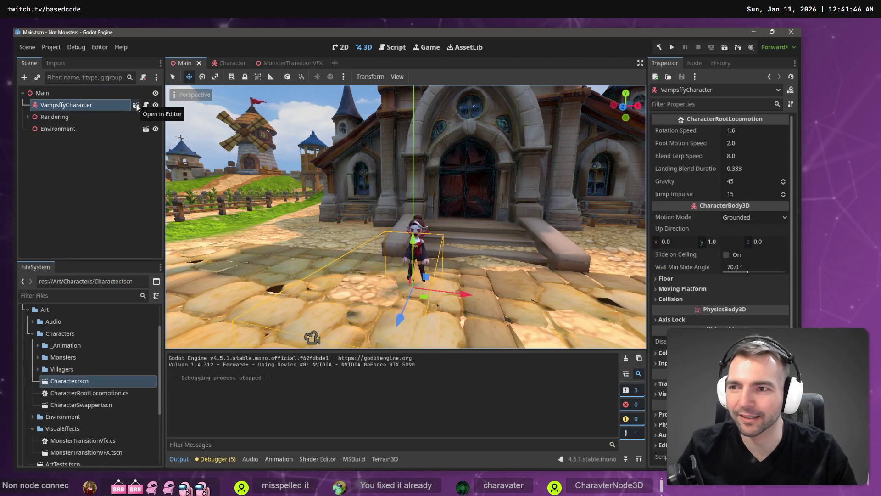
pyautogui.click(137, 106)
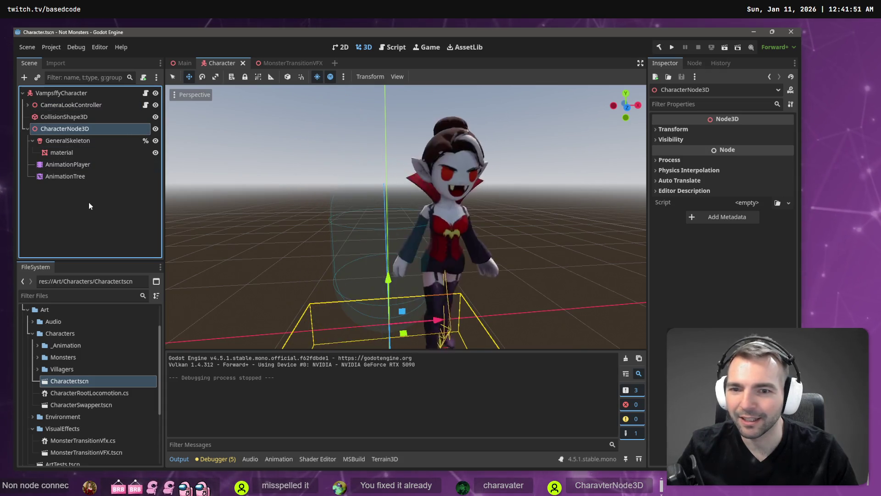
# Move CameraLookController and CollisionShape3D up to be direct children of the character root.
pyautogui.click(74, 140)
pyautogui.click(80, 164)
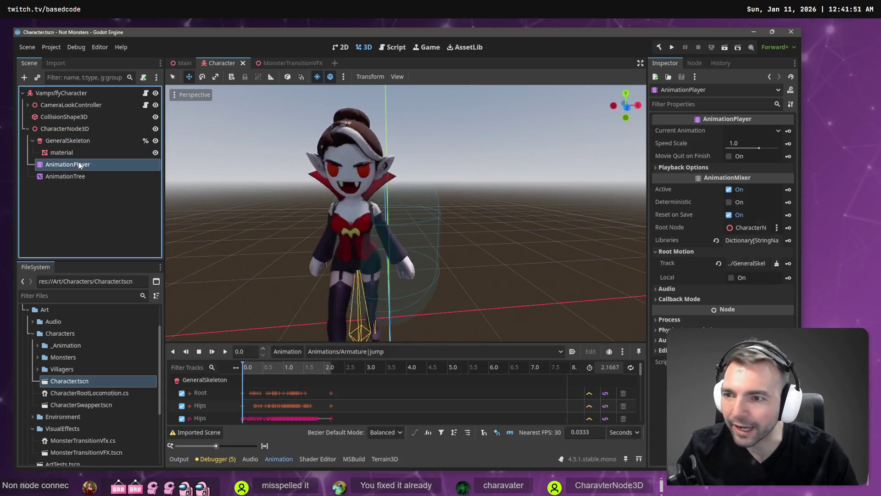
pyautogui.click(87, 178)
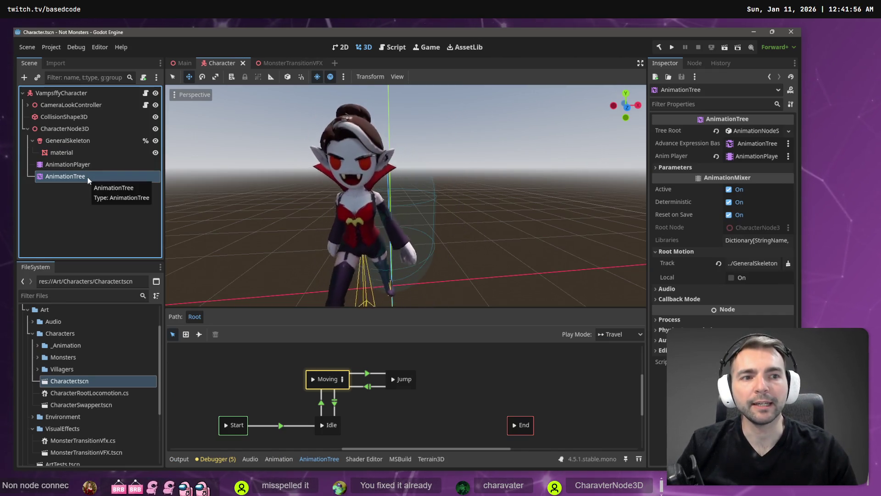
pyautogui.click(63, 129)
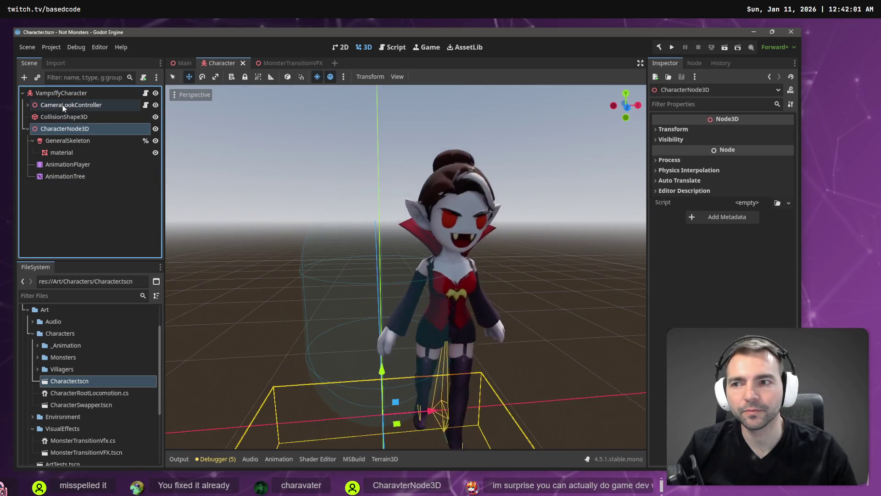
pyautogui.click(63, 105)
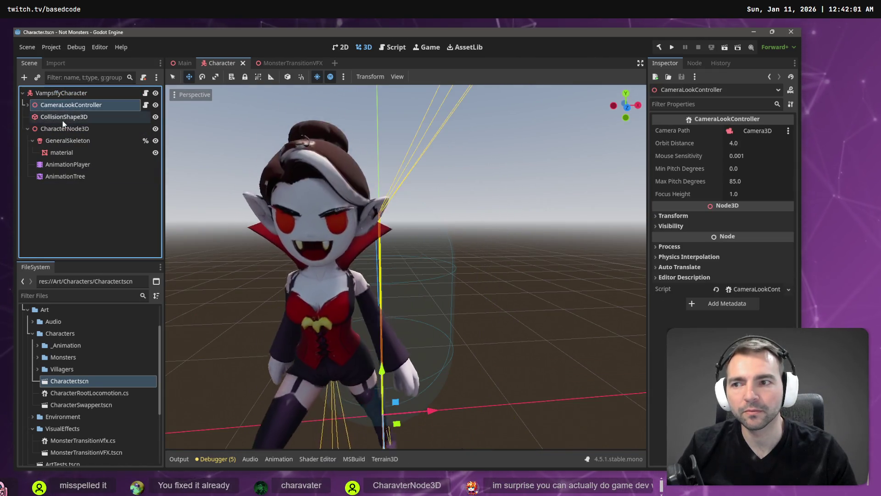
pyautogui.keyDown('shift'); pyautogui.click(62, 117); pyautogui.keyUp('shift')
pyautogui.moveTo(73, 105); pyautogui.dragTo(81, 94)
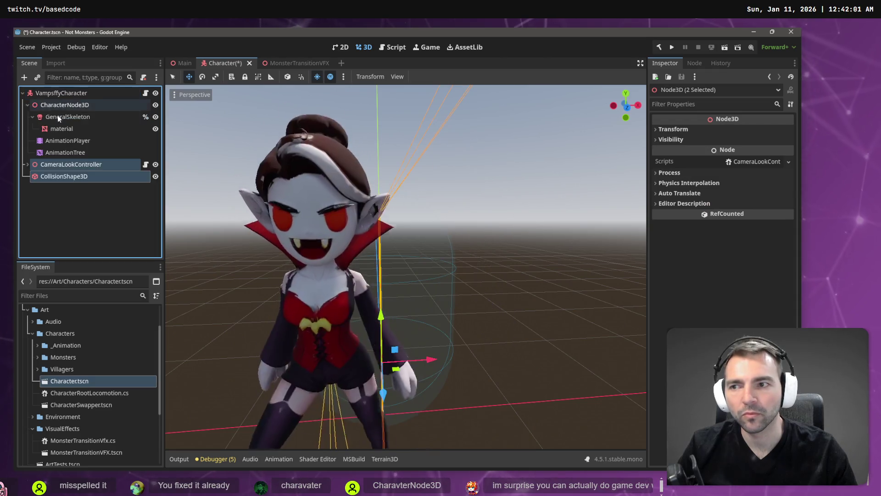
# Relink the AnimationPlayer, set root motion track to %GeneralSkeleton:Root, and save the scene.
pyautogui.click(61, 153)
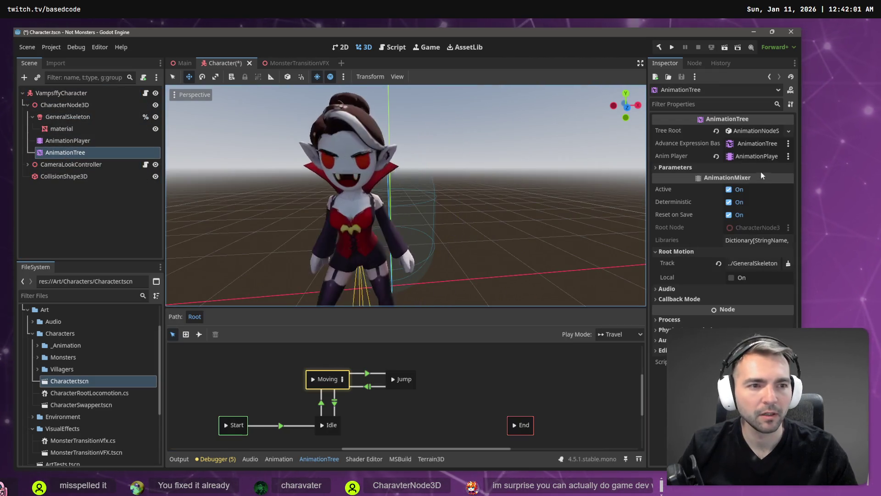
pyautogui.click(72, 141)
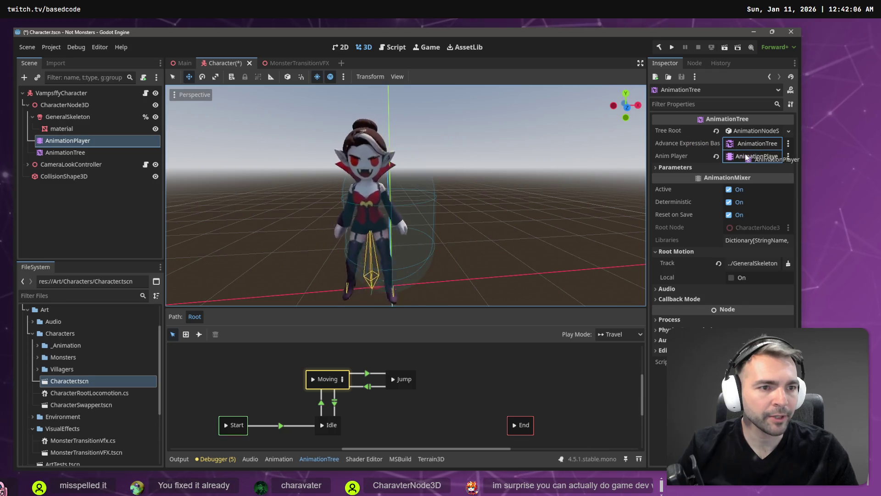
pyautogui.moveTo(65, 152); pyautogui.dragTo(756, 145)
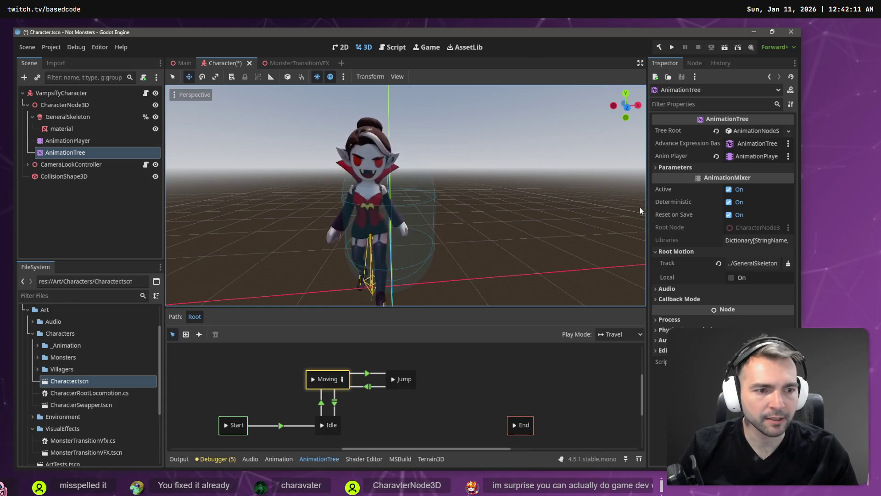
pyautogui.click(763, 263)
pyautogui.click(337, 169)
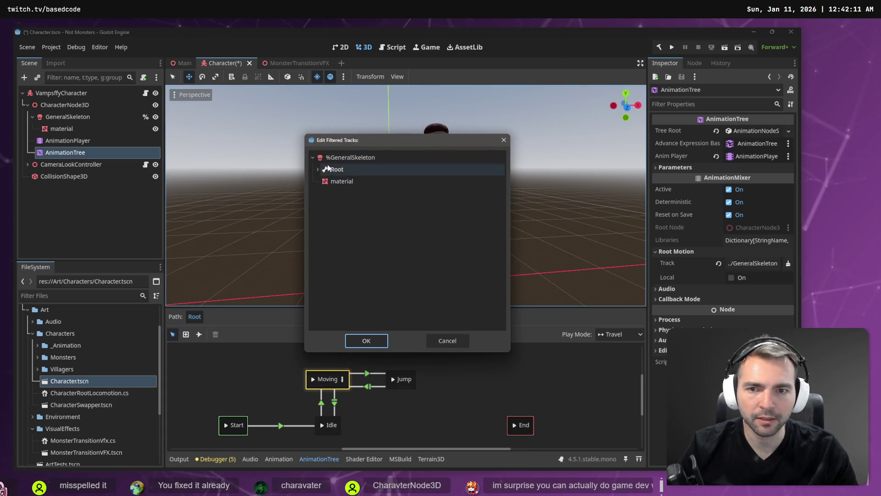
pyautogui.doubleClick(334, 170)
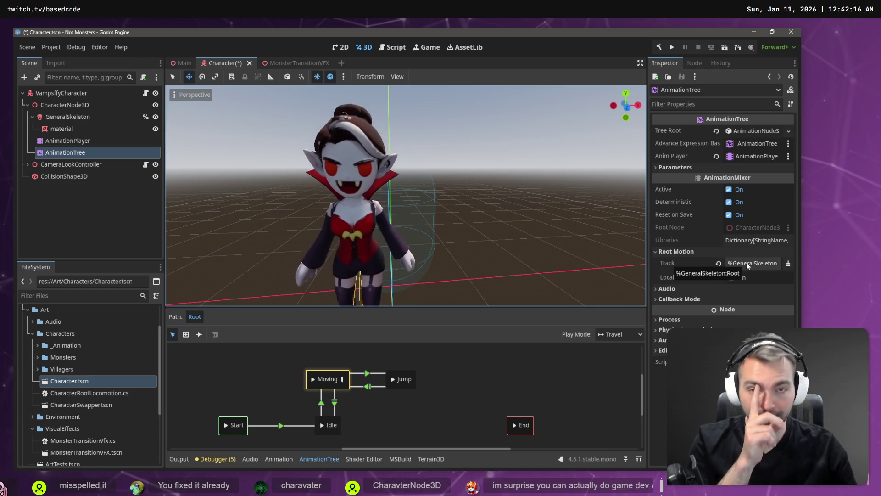
pyautogui.hotkey('ctrl', 's')
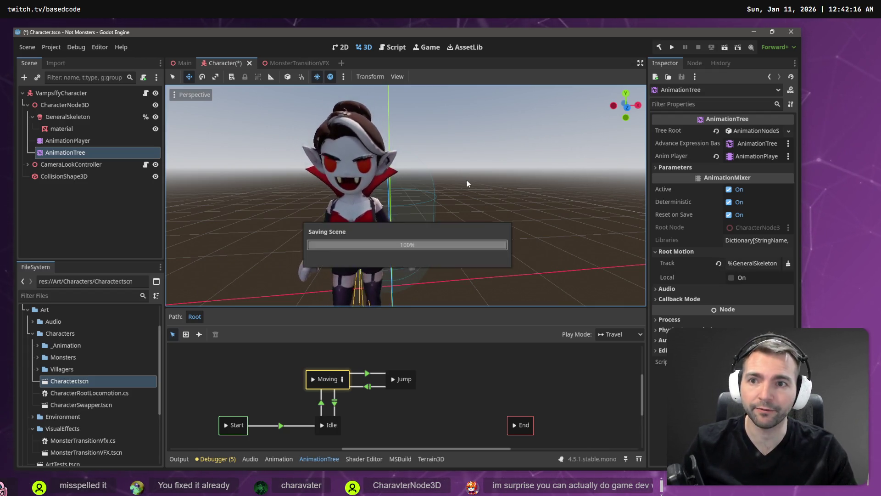
pyautogui.click(178, 65)
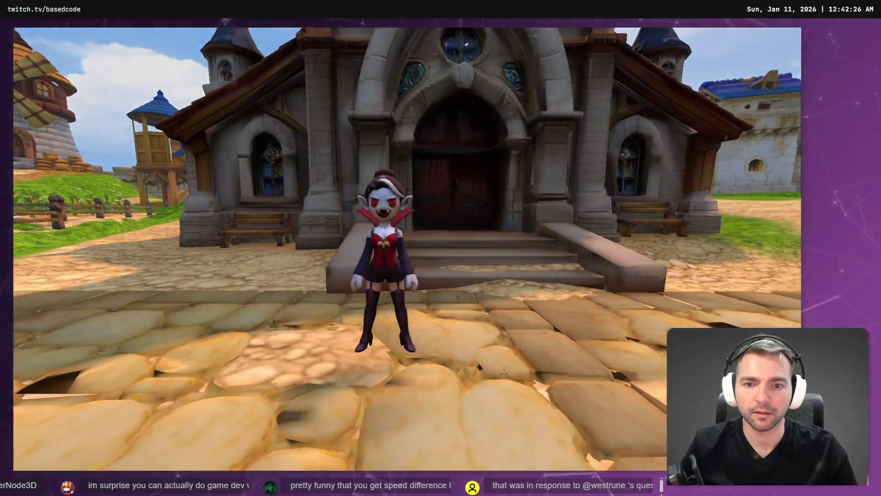
# Run the vampire around the wooden platform and down the cobblestone street toward the town gate.
pyautogui.press('w')
pyautogui.press('d')
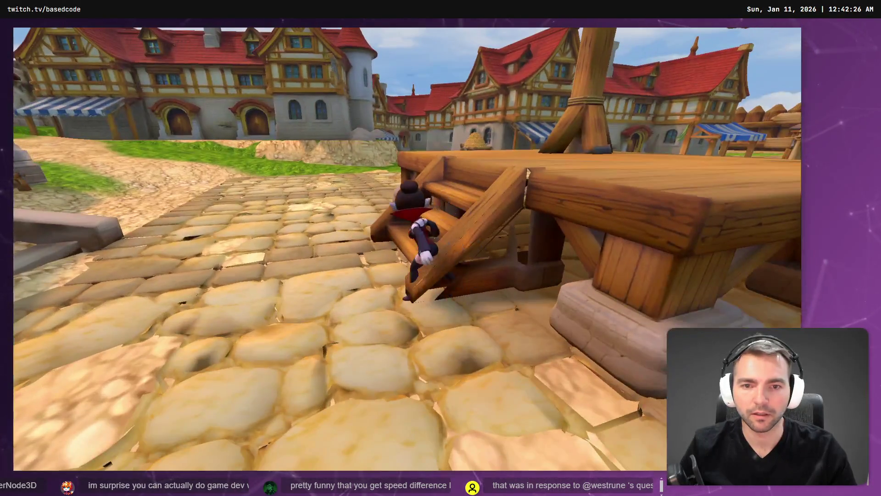
pyautogui.press('w')
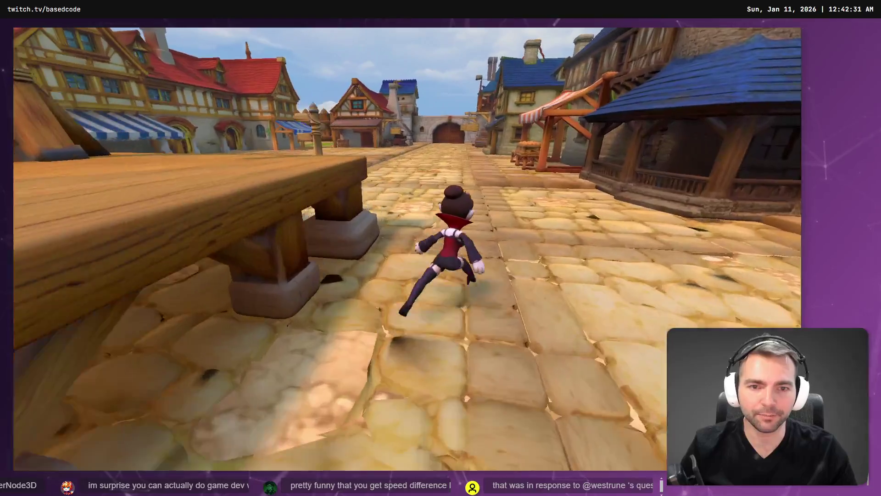
pyautogui.press('w')
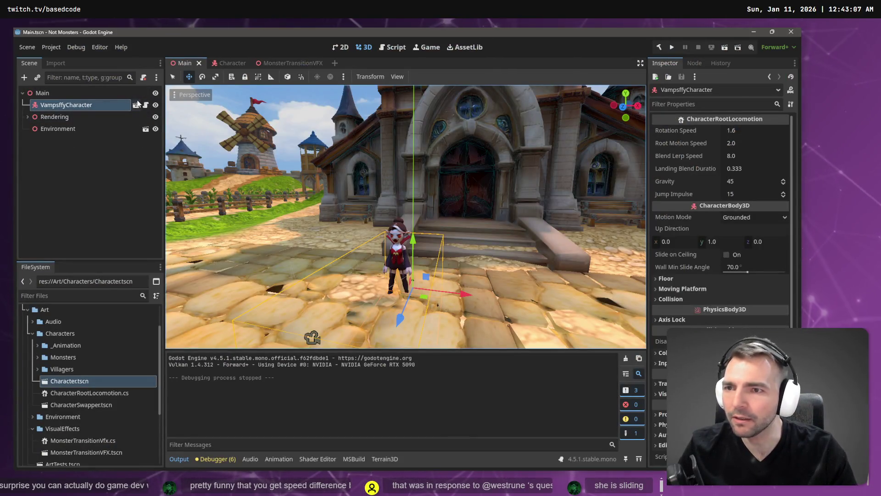
# Reopen the Character scene and select GeneralSkeleton, then the CharacterNode3D container.
pyautogui.click(136, 105)
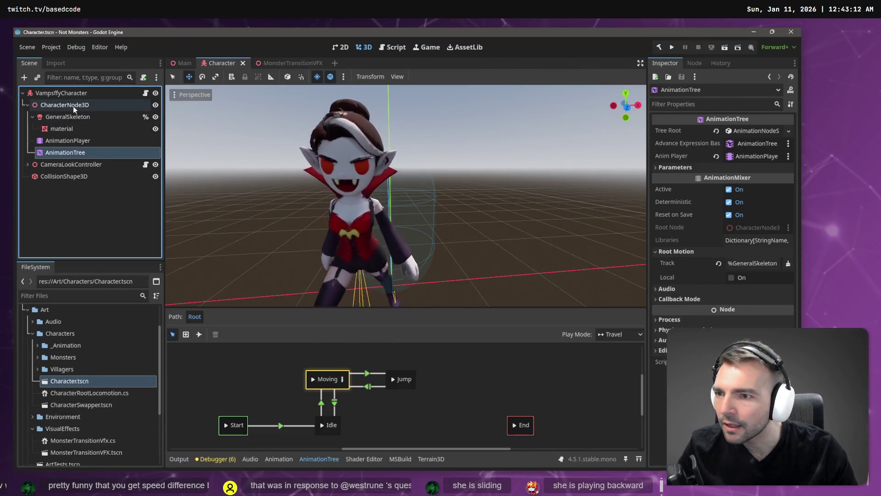
pyautogui.click(75, 116)
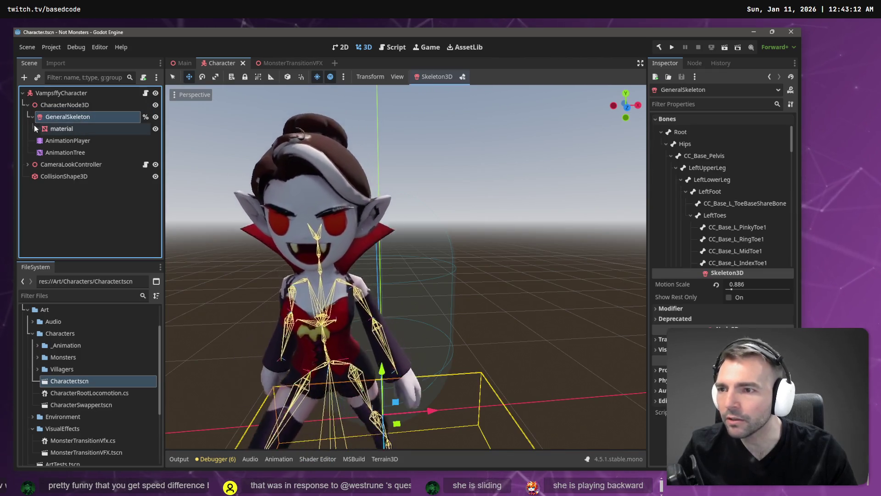
pyautogui.click(65, 105)
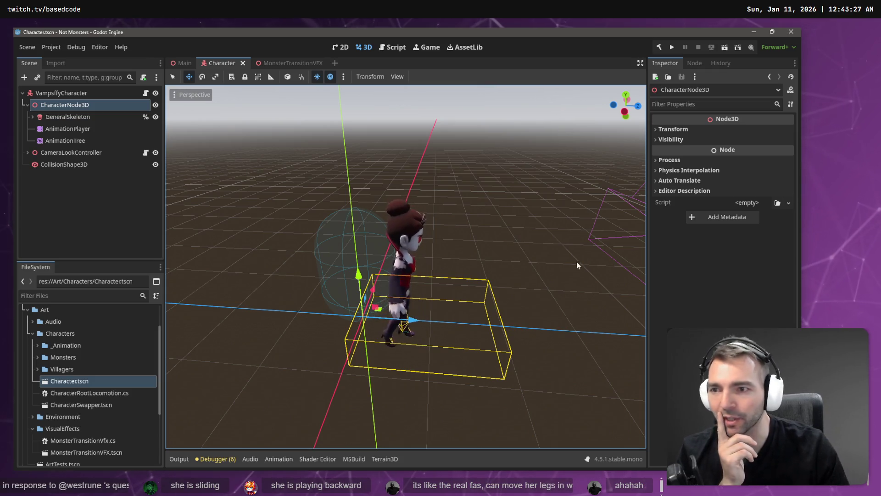
# Shift the character model inside its collider, about 0.265 along X and slightly back along Z.
pyautogui.click(68, 119)
pyautogui.click(385, 322)
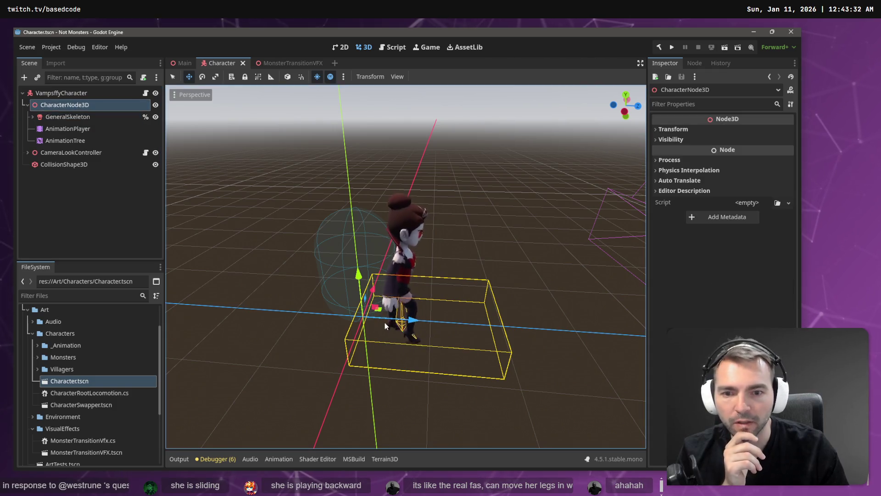
pyautogui.moveTo(406, 322); pyautogui.dragTo(363, 321)
pyautogui.scroll(3, 405, 266)
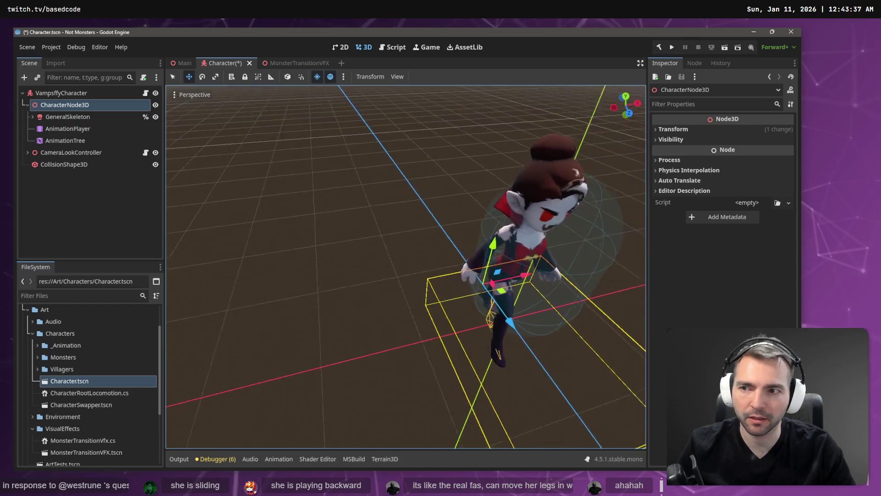
pyautogui.moveTo(405, 266); pyautogui.dragTo(406, 276)
pyautogui.moveTo(452, 326); pyautogui.dragTo(466, 338)
pyautogui.moveTo(383, 325); pyautogui.dragTo(427, 306)
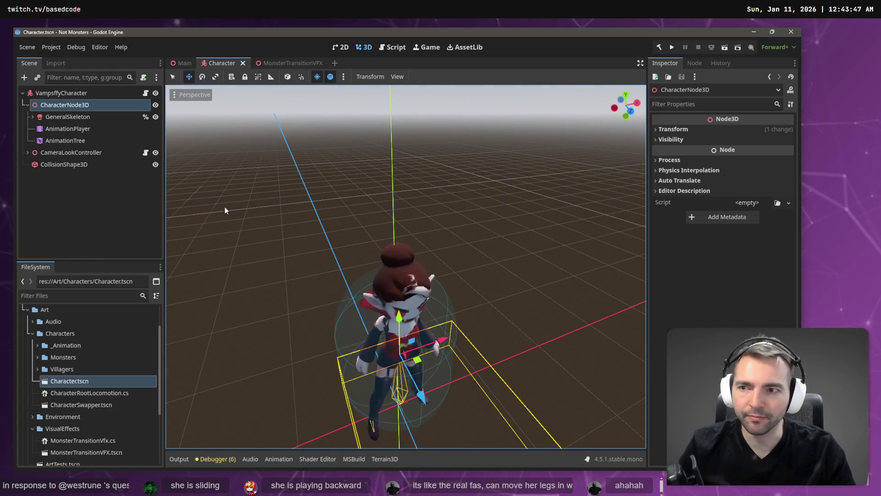
# Raise the collision capsule's height to about 1.8 and launch the game with F5.
pyautogui.click(73, 163)
pyautogui.moveTo(396, 274); pyautogui.dragTo(395, 248)
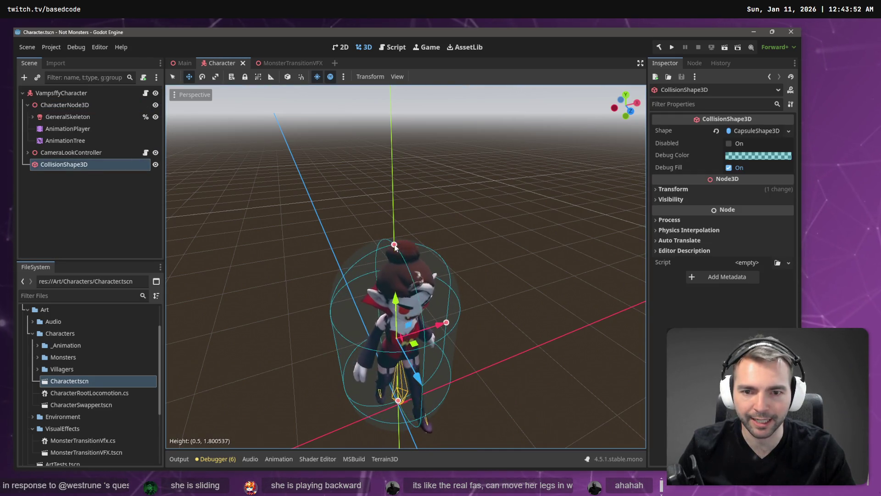
pyautogui.press('F5')
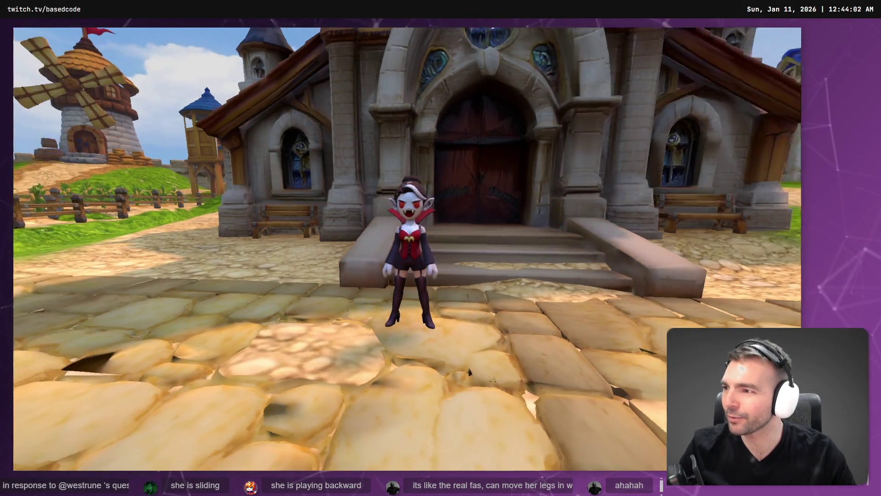
# Run the vampire through the cobbled town to test the taller collider.
pyautogui.press('w')
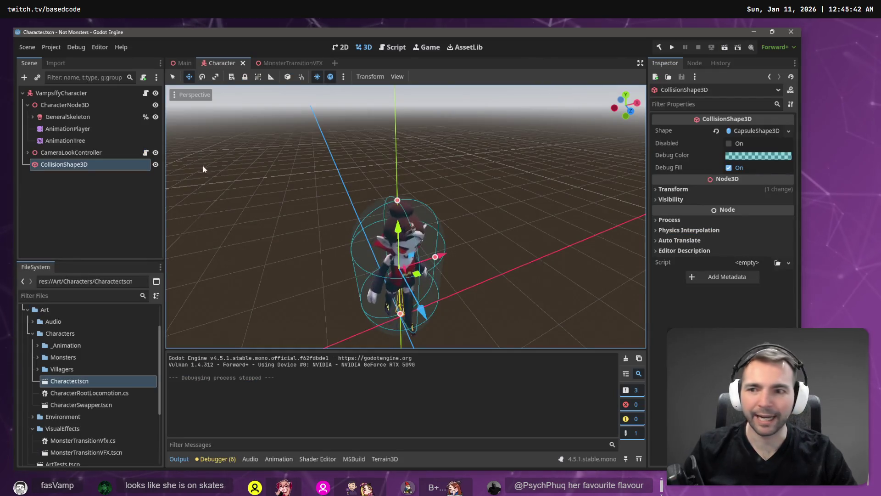
# Add a CharacterSwapper scene instance under Main.
pyautogui.click(179, 63)
pyautogui.click(68, 104)
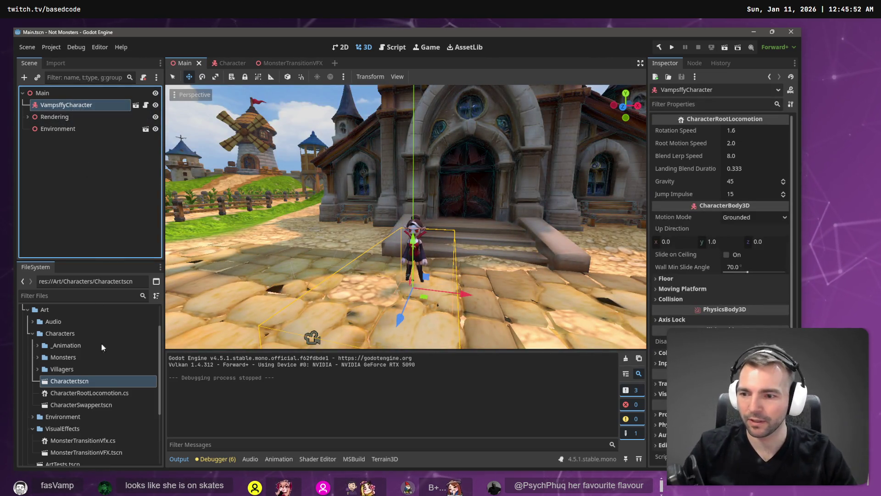
pyautogui.click(96, 404)
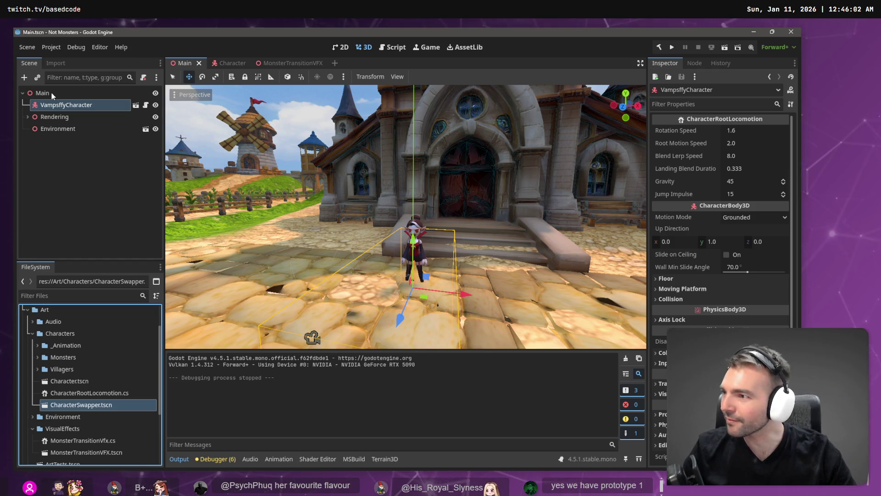
pyautogui.moveTo(81, 404)
pyautogui.mouseDown()
pyautogui.moveTo(69, 390)
pyautogui.moveTo(52, 95)
pyautogui.mouseUp()
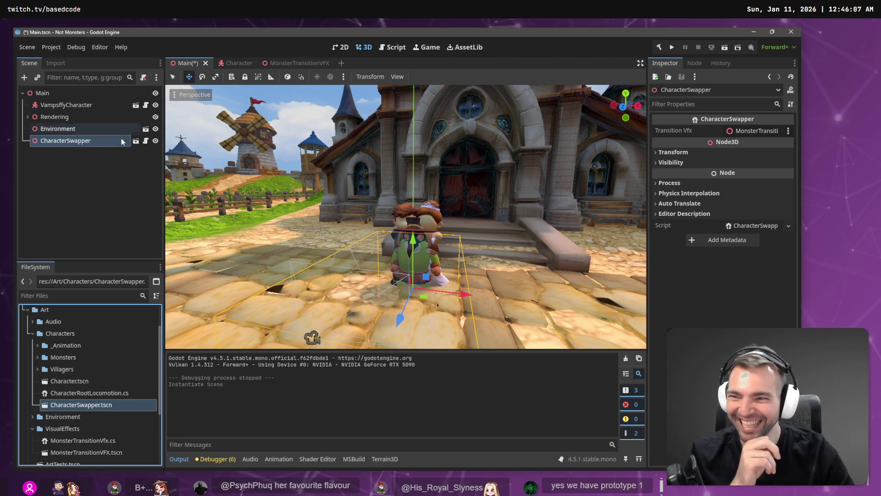
# Move VampsffyCharacter out of Main into CharacterSwapper's Monsters group and save that scene.
pyautogui.click(86, 102)
pyautogui.hotkey('ctrl', 'x')
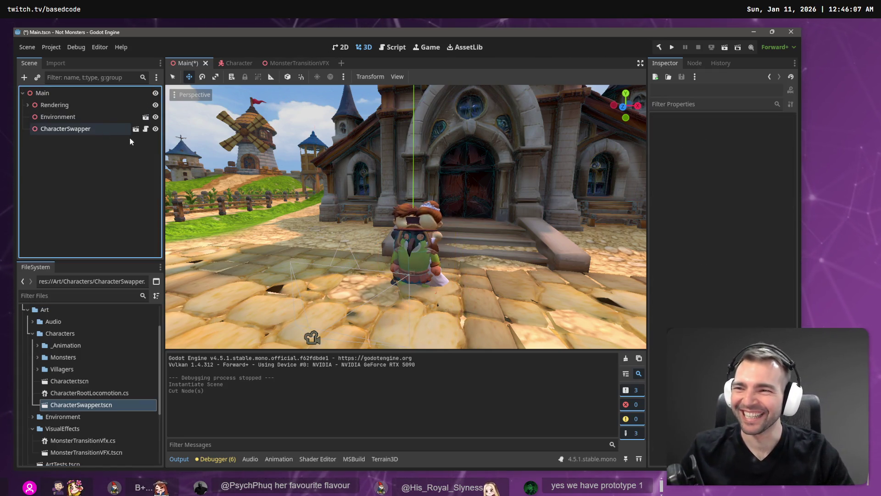
pyautogui.click(135, 131)
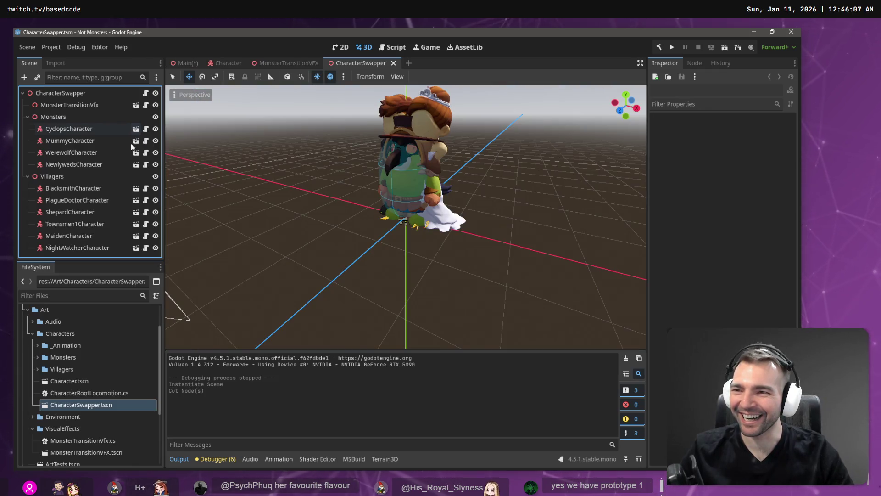
pyautogui.click(74, 118)
pyautogui.hotkey('ctrl', 'v')
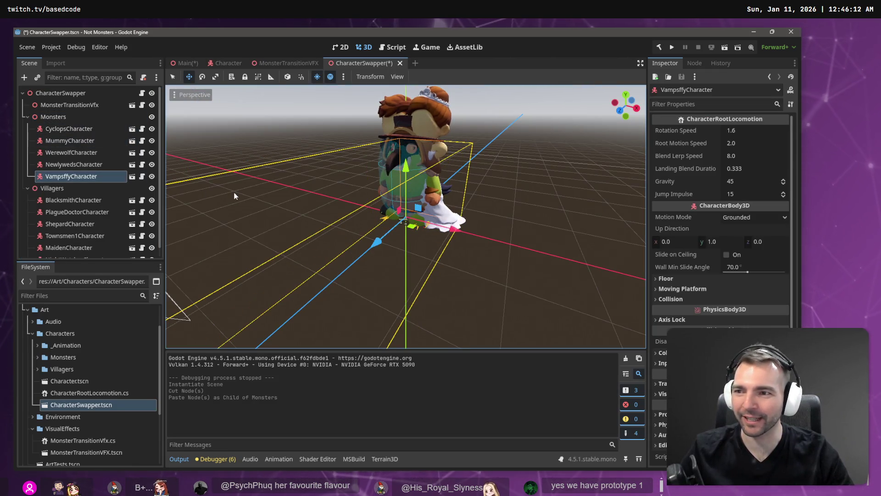
pyautogui.hotkey('ctrl', 's')
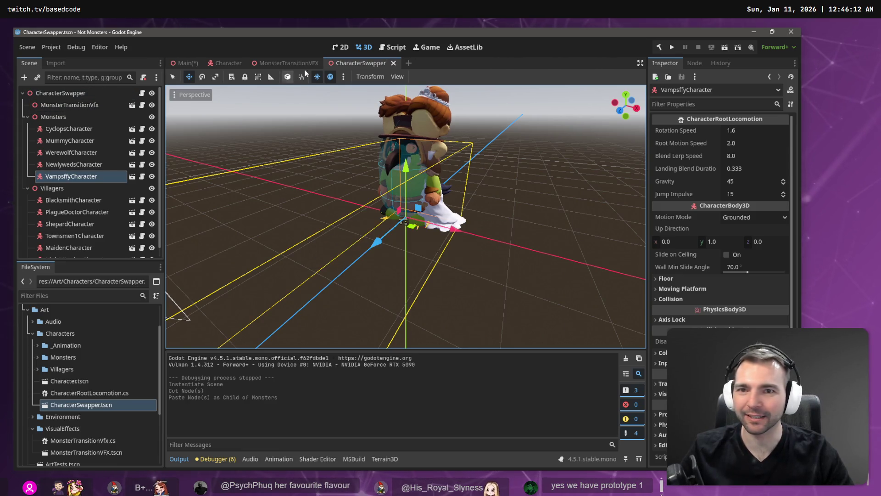
# Close CharacterSwapper, go back to the Main scene and launch the game.
pyautogui.middleClick(368, 63)
pyautogui.click(186, 63)
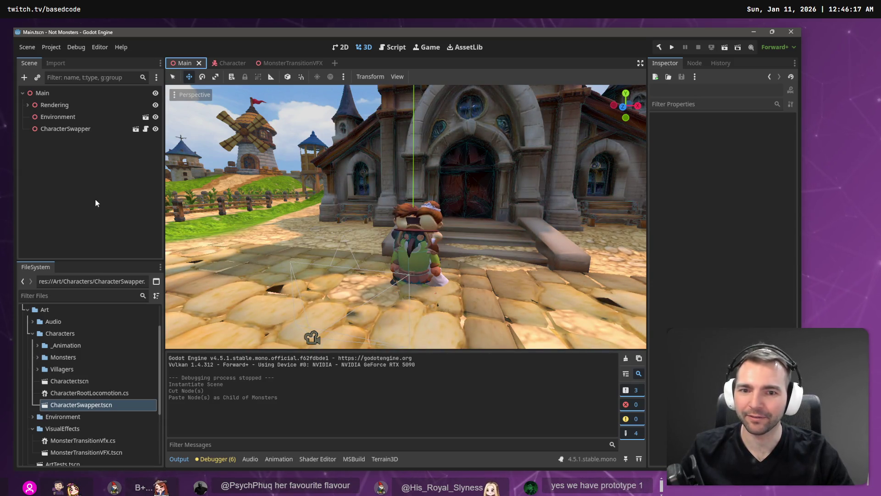
pyautogui.press('F5')
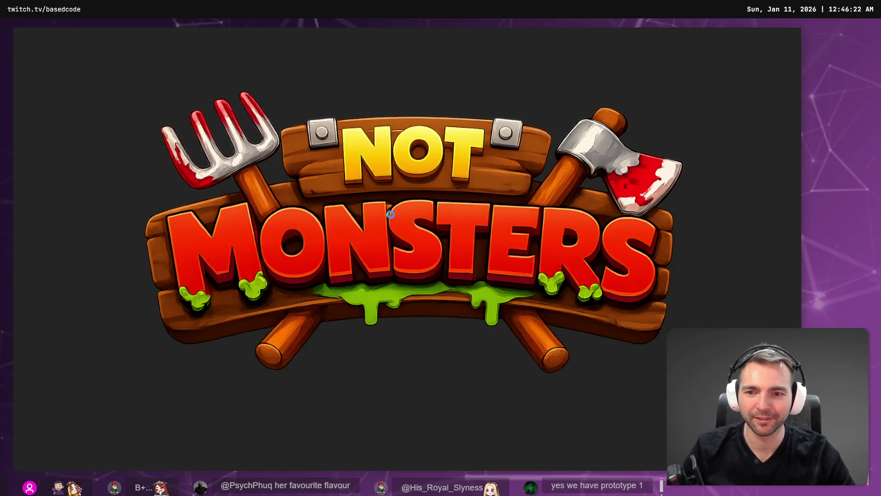
# Swap the player to the bearded villager with Tab, then end the test run with Escape.
pyautogui.press('Tab')
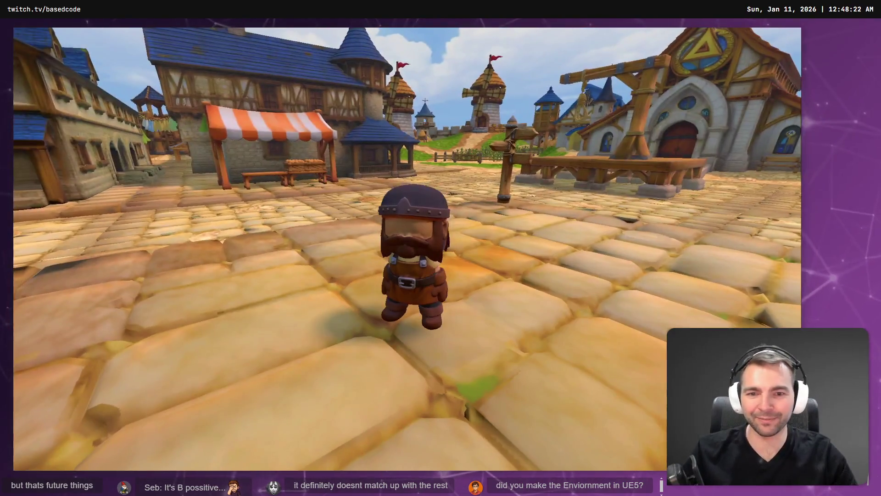
pyautogui.press('Escape')
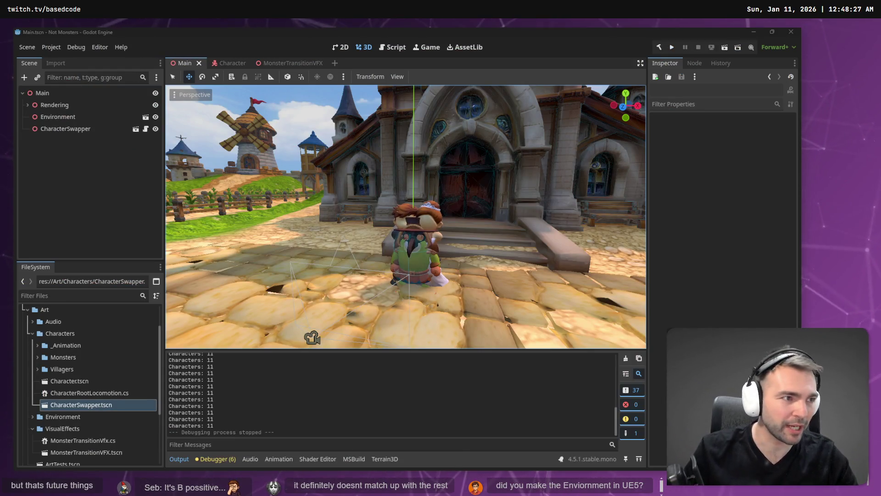
pyautogui.hotkey('alt', 'Tab')
# Zoom around the Not Monster board to view the Vampsffy and Warewolf concept art.
pyautogui.scroll(-5, 621, 186)
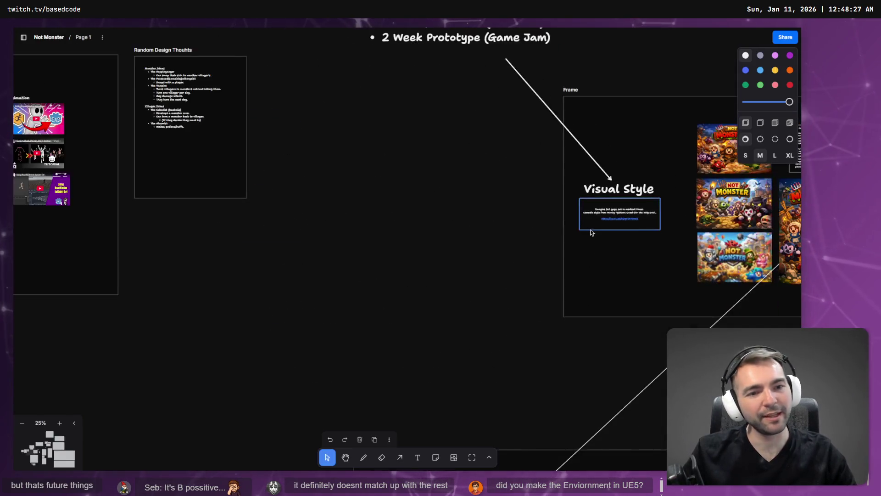
pyautogui.scroll(-3, 562, 255)
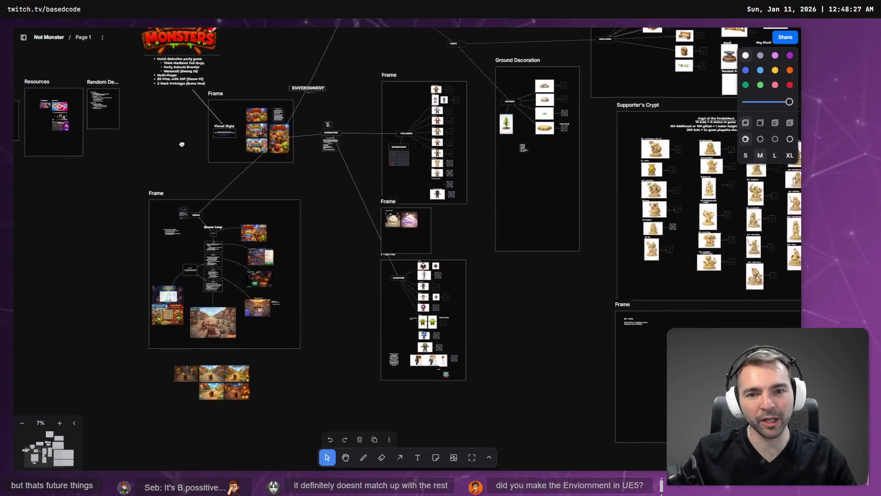
pyautogui.scroll(2, 233, 346)
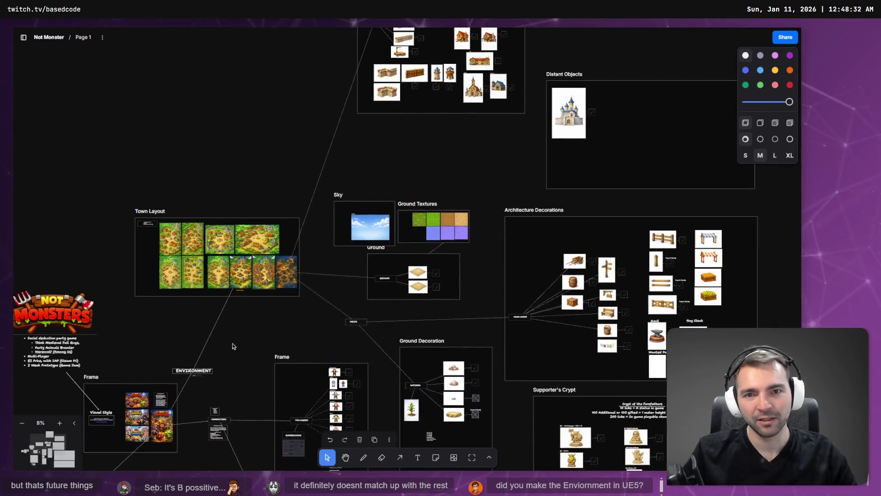
pyautogui.scroll(-5, 410, 345)
pyautogui.scroll(4, 352, 178)
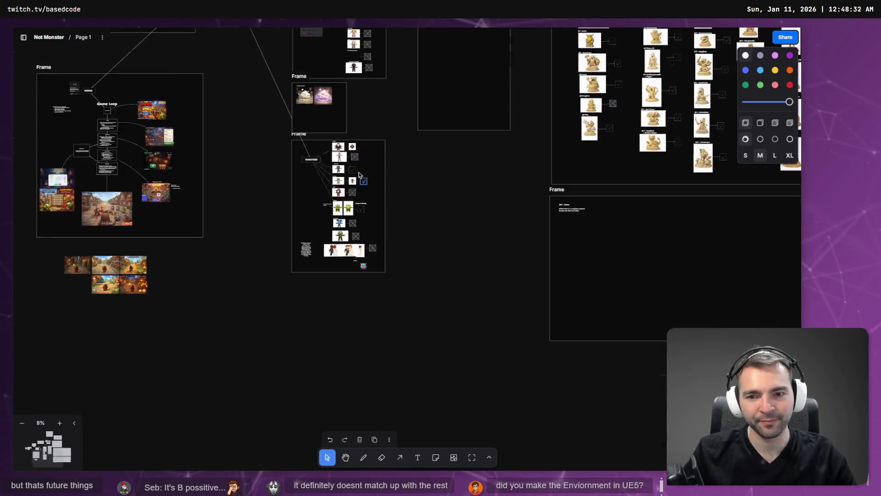
pyautogui.scroll(10, 351, 177)
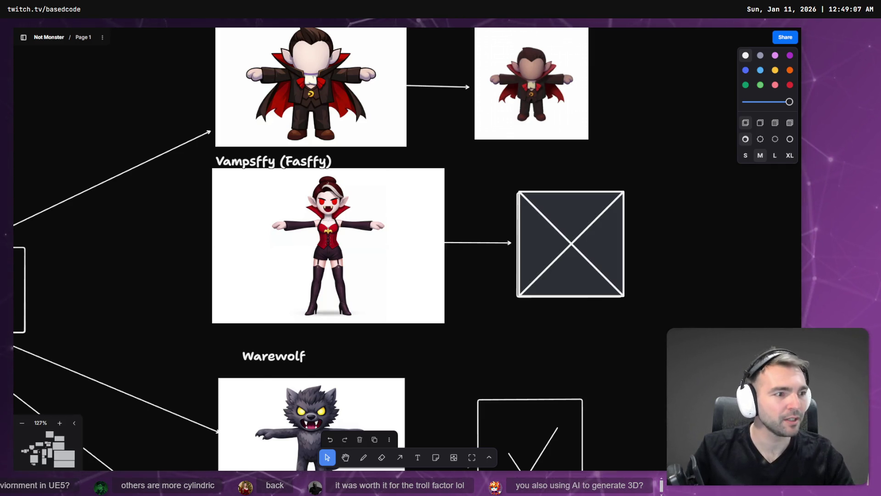
pyautogui.hotkey('alt', 'Tab')
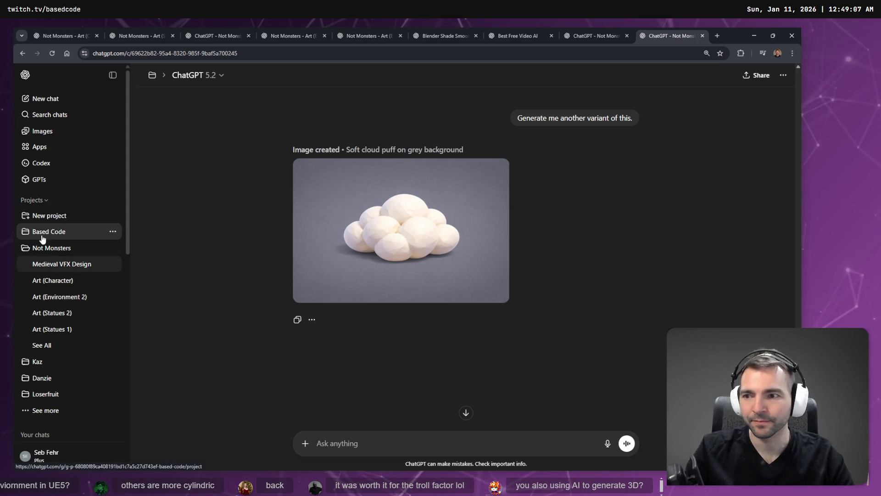
# Open the Based Code project's gallery of generated images and browse it.
pyautogui.middleClick(58, 234)
pyautogui.click(677, 35)
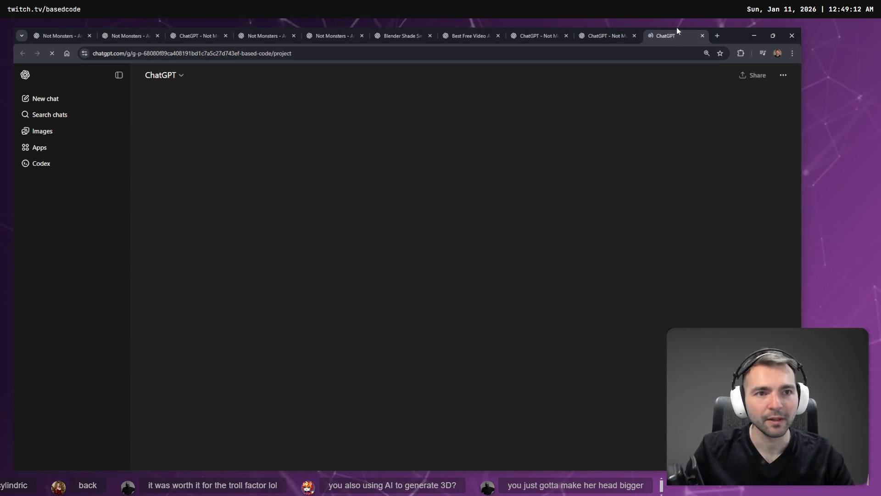
pyautogui.click(65, 131)
pyautogui.scroll(-6, 275, 248)
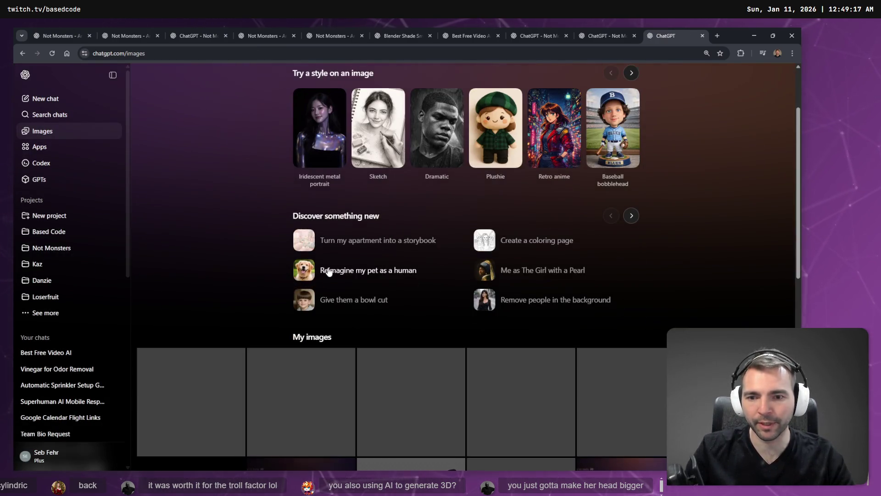
pyautogui.scroll(-6, 337, 245)
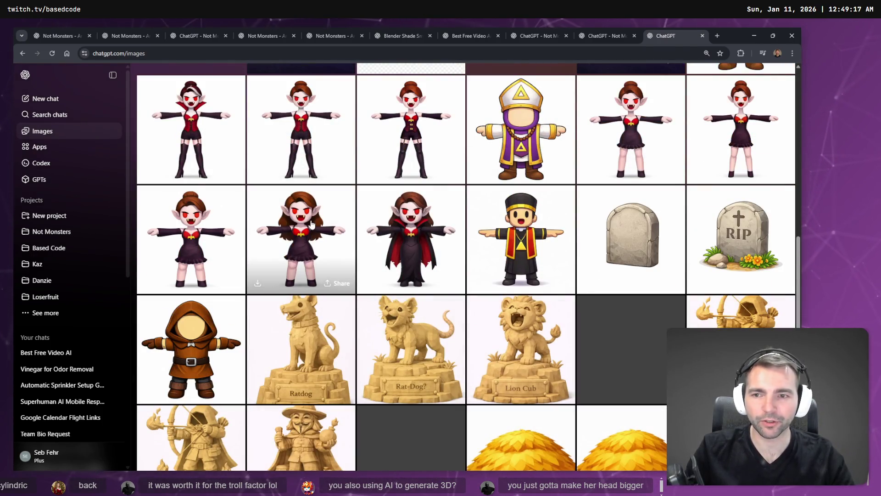
pyautogui.scroll(1, 309, 232)
pyautogui.scroll(1, 309, 232)
pyautogui.scroll(-1, 317, 253)
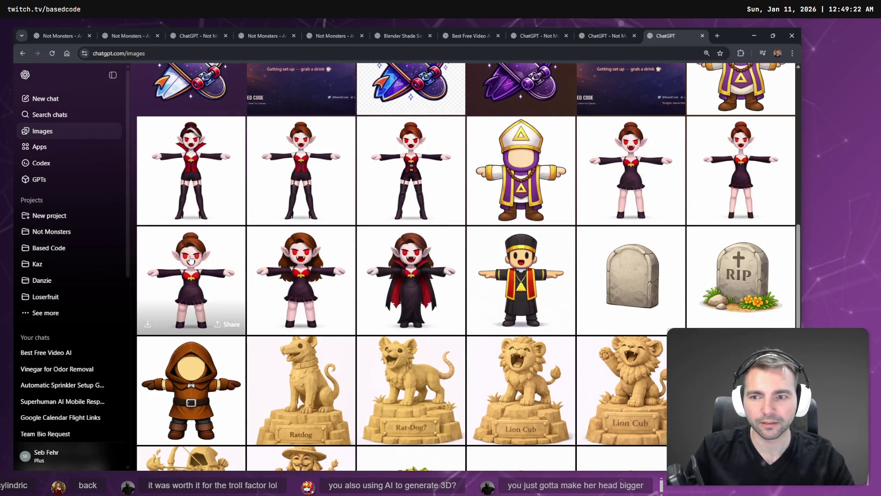
# Compare the purple-dress vampire with the T-pose vampire in the enlarged viewer.
pyautogui.click(322, 267)
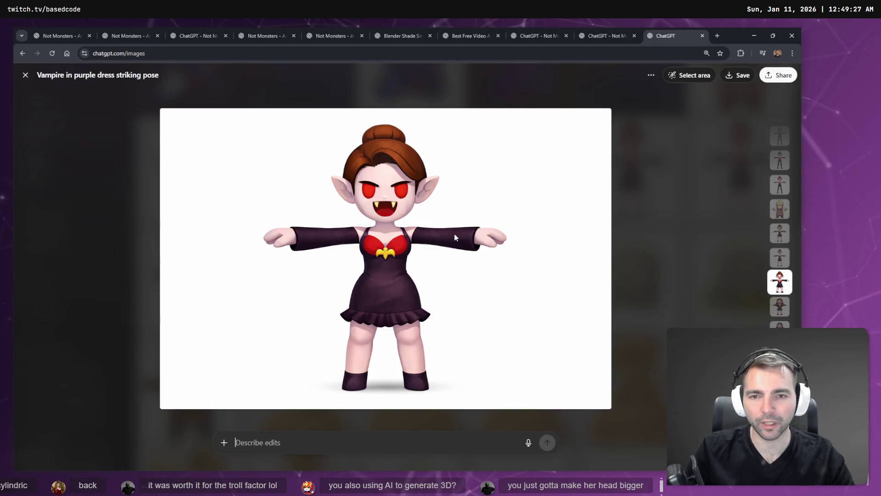
pyautogui.press('Escape')
pyautogui.click(209, 162)
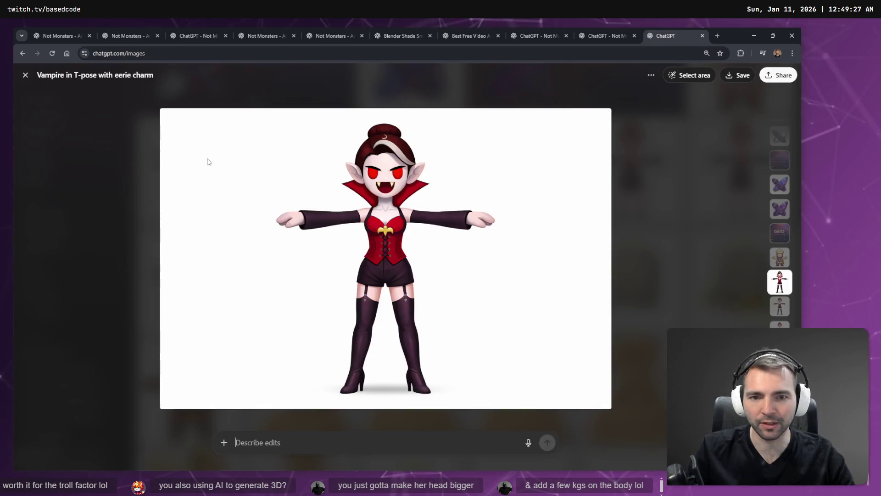
pyautogui.press('Escape')
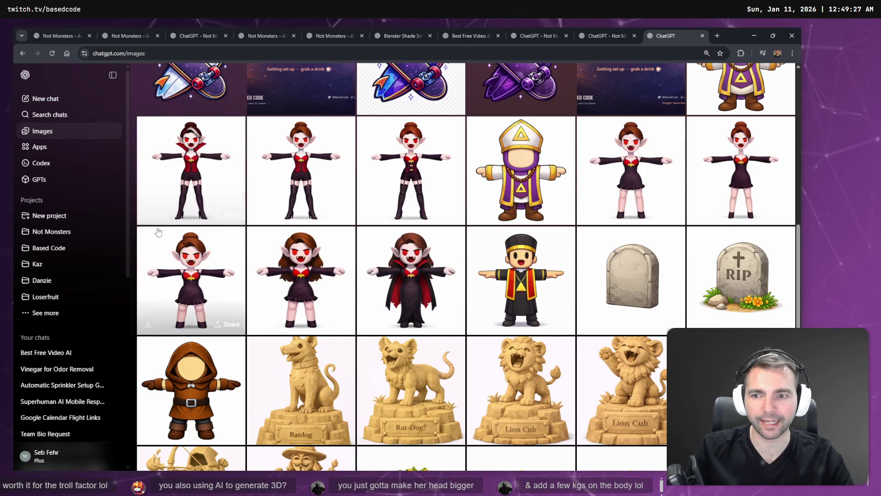
pyautogui.click(305, 296)
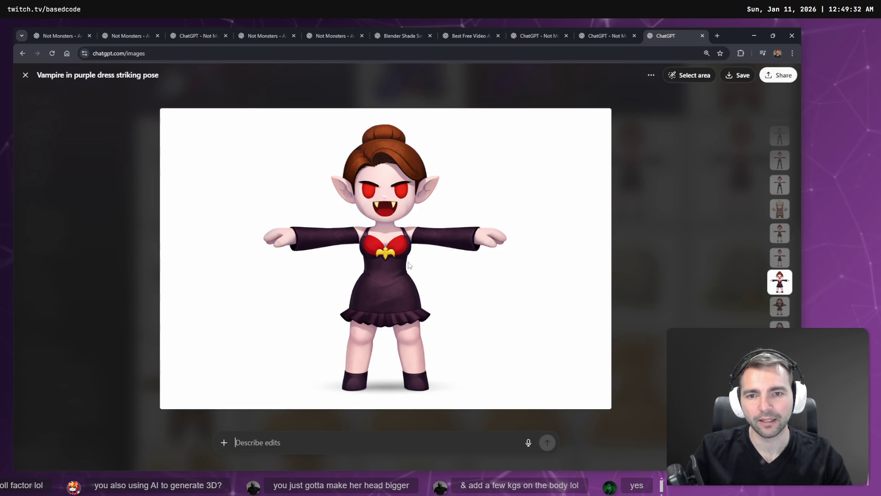
pyautogui.press('Escape')
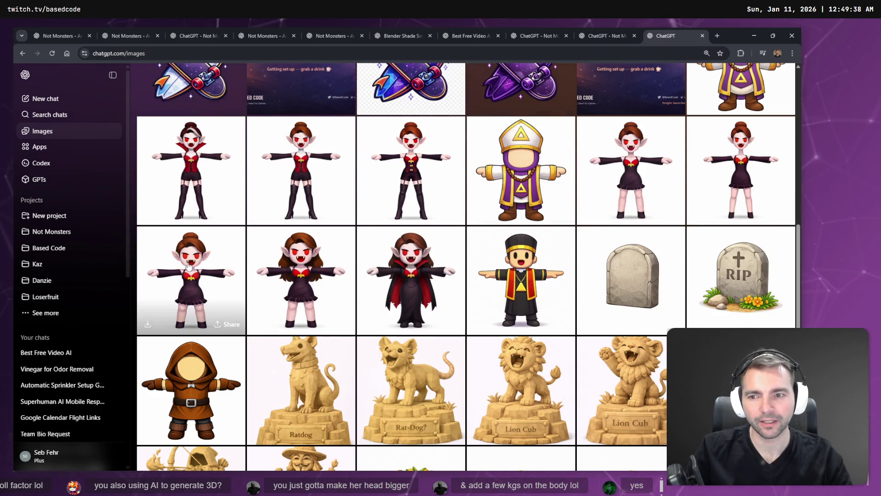
# Copy the purple-dress vampire image and reopen it for editing.
pyautogui.click(266, 283)
pyautogui.rightClick(374, 264)
pyautogui.click(406, 297)
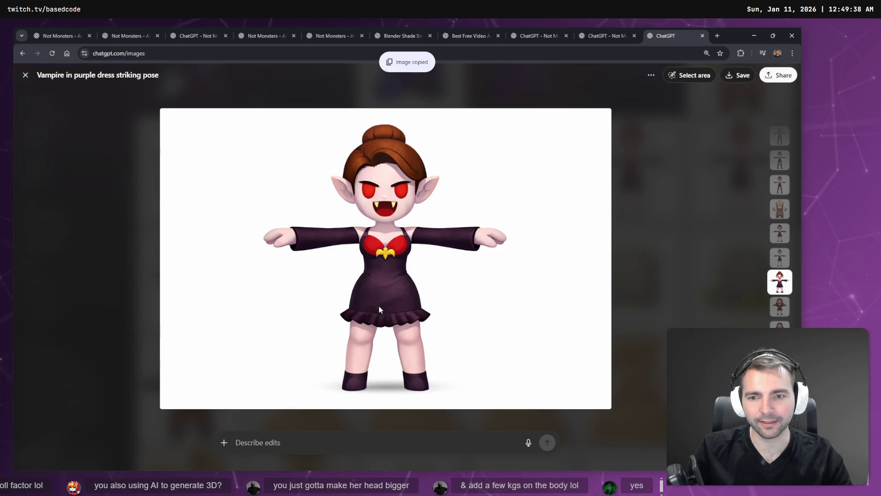
pyautogui.press('Escape')
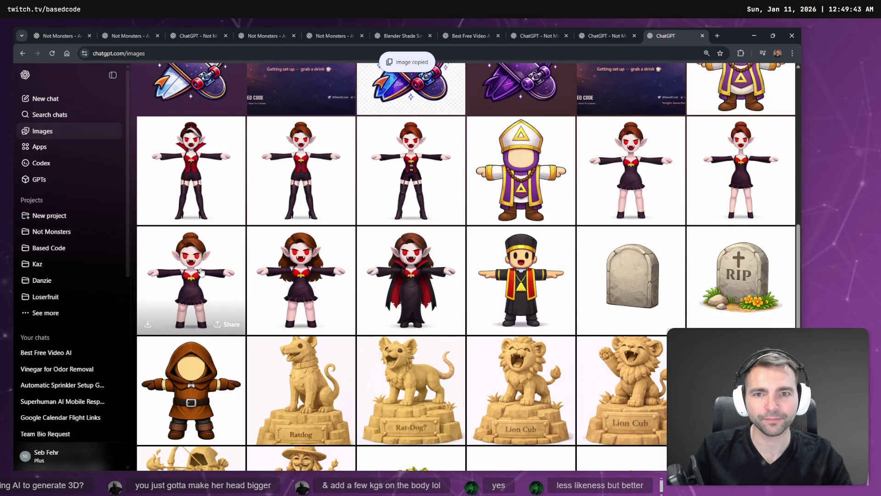
pyautogui.click(201, 272)
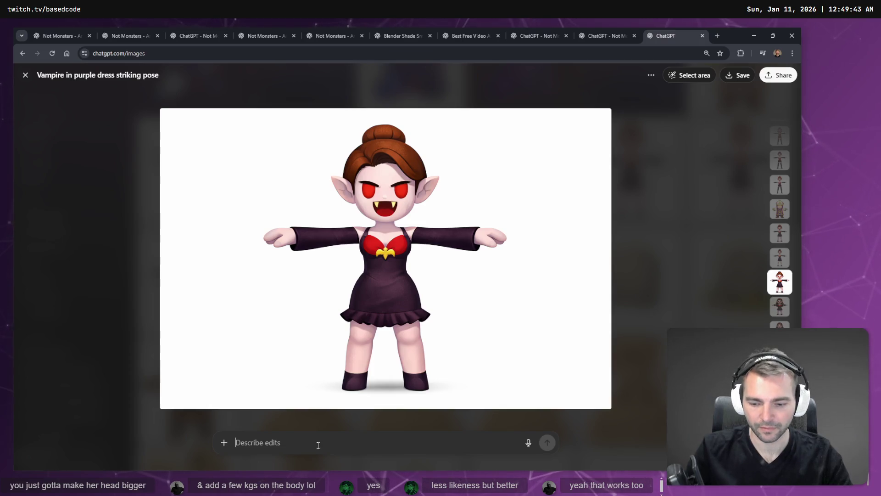
# Dictate and submit an edit adding a silver hair streak and a Dracula-style collar.
pyautogui.press('super+h')
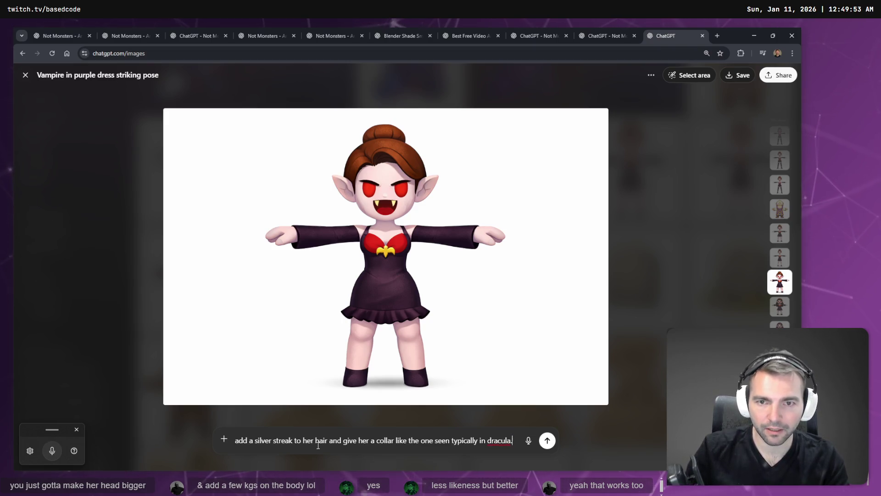
pyautogui.press('Return')
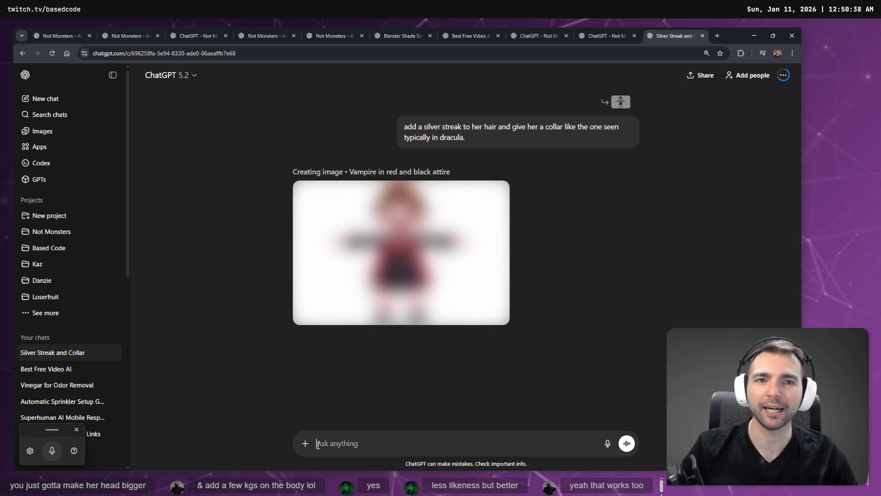
pyautogui.click(597, 31)
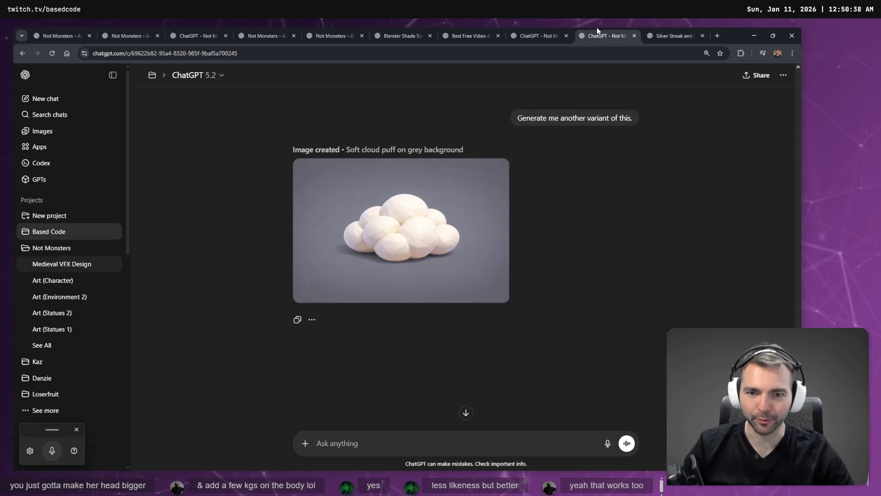
# Close the Best Free Video AI chat and return to the Silver Streak and Collar chat.
pyautogui.click(534, 29)
pyautogui.click(464, 33)
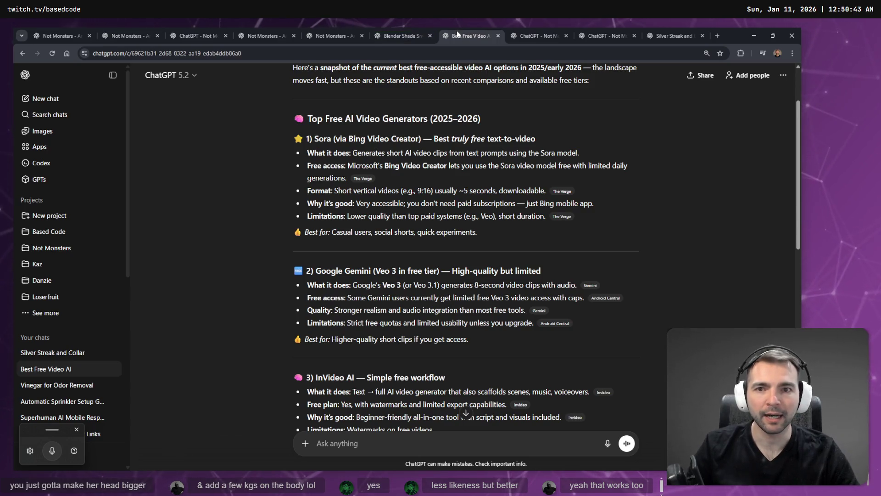
pyautogui.middleClick(456, 31)
pyautogui.click(402, 36)
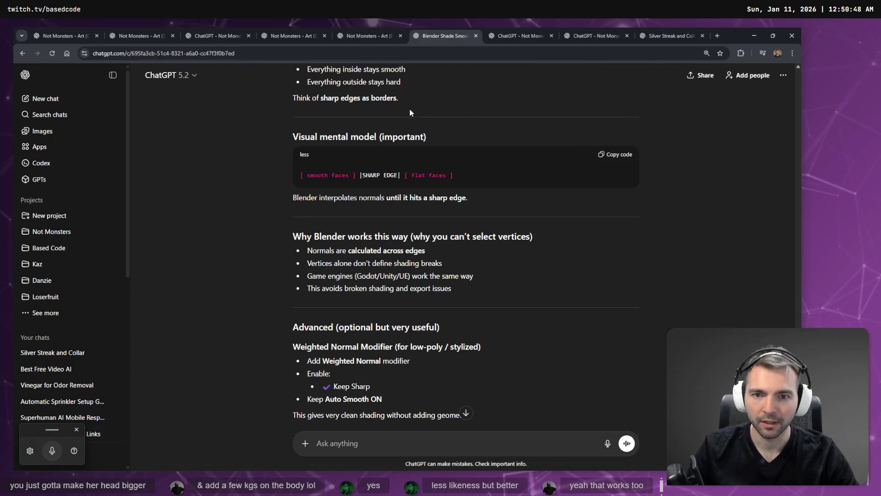
pyautogui.click(342, 31)
pyautogui.click(647, 33)
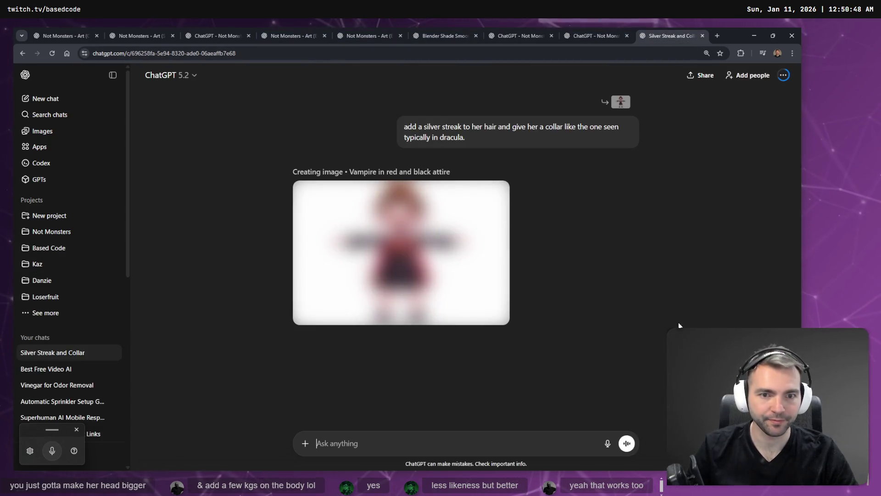
pyautogui.hotkey('alt', 'Tab')
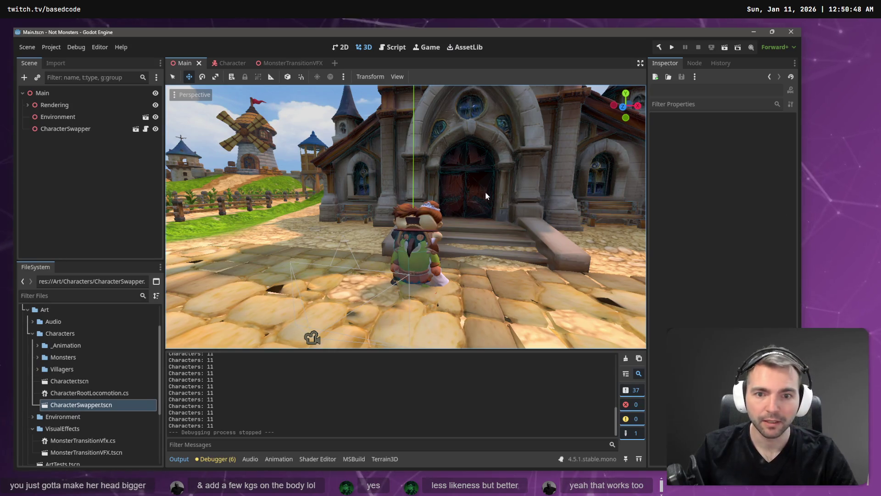
# Fly the camera up the street and over the rooftops, then open the MonsterTransitionVFX scene.
pyautogui.rightClick(486, 196)
pyautogui.press('w')
pyautogui.scroll(2, 406, 217)
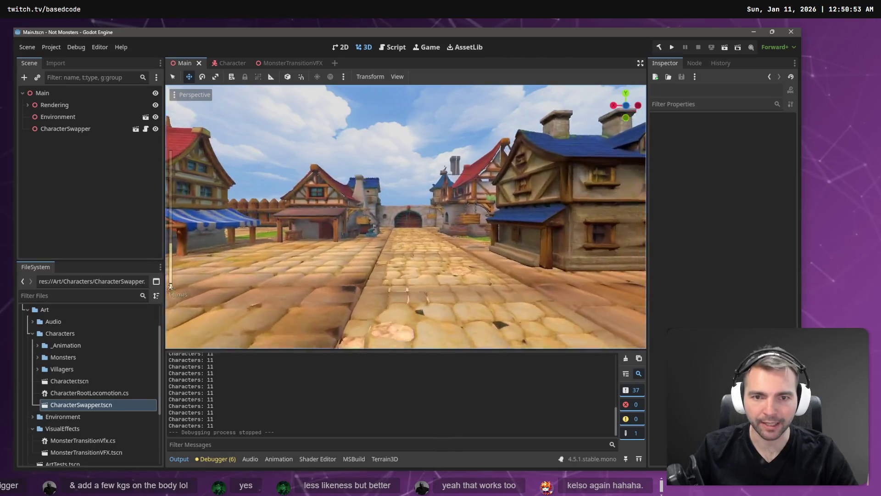
pyautogui.press('e')
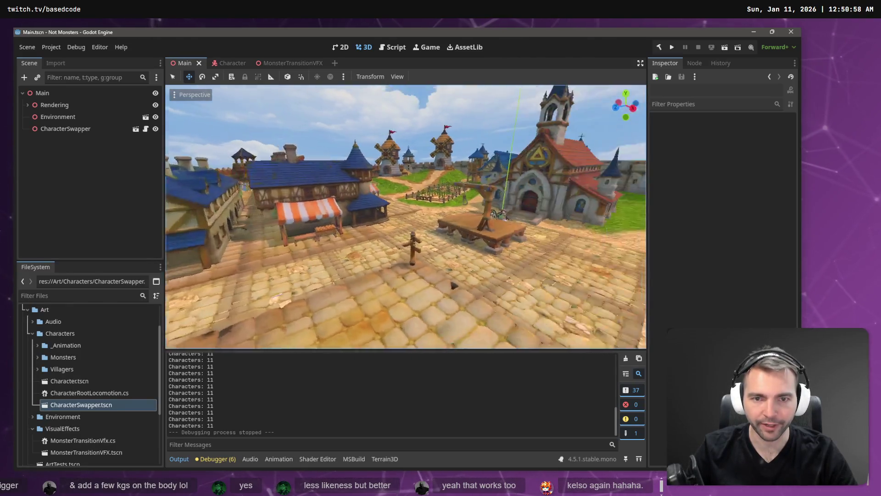
pyautogui.press('w')
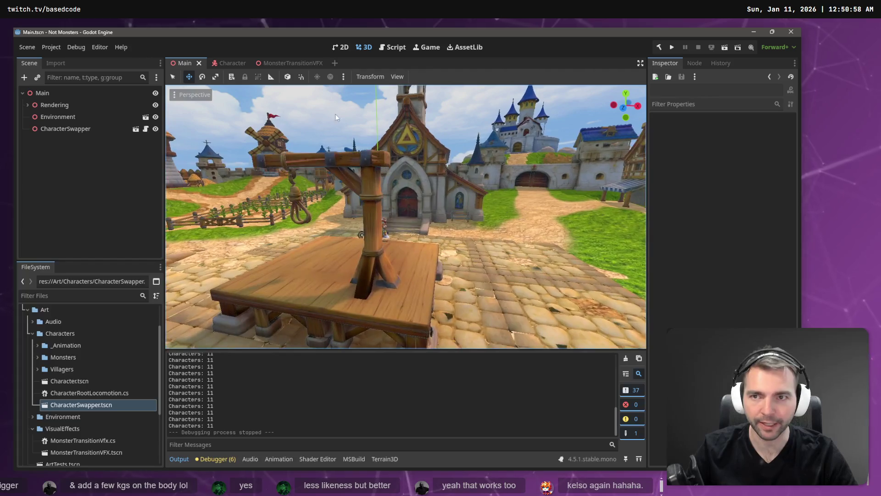
pyautogui.click(303, 60)
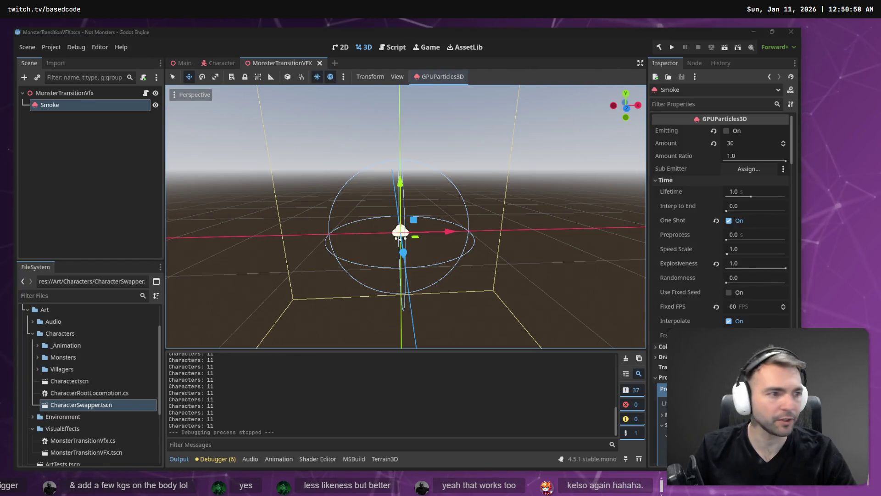
pyautogui.hotkey('alt', 'Tab')
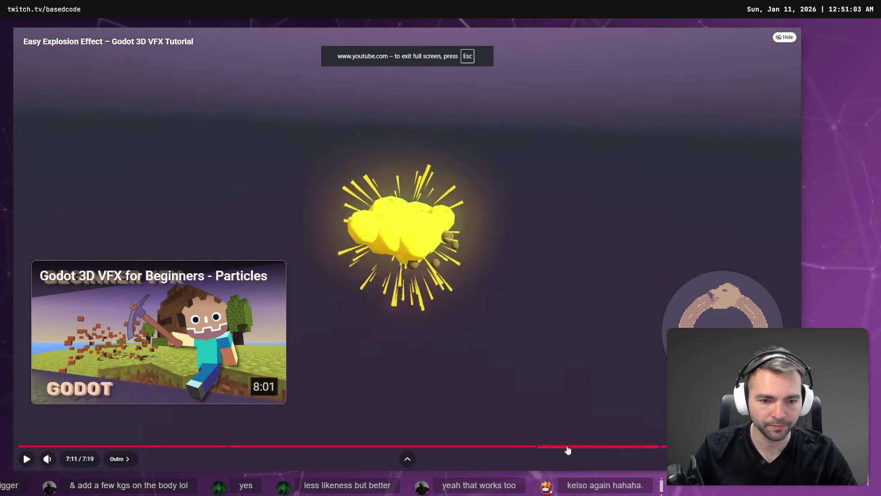
# Seek the tutorial back to the start of its Debris setup and pause at the draw pass mesh.
pyautogui.click(548, 446)
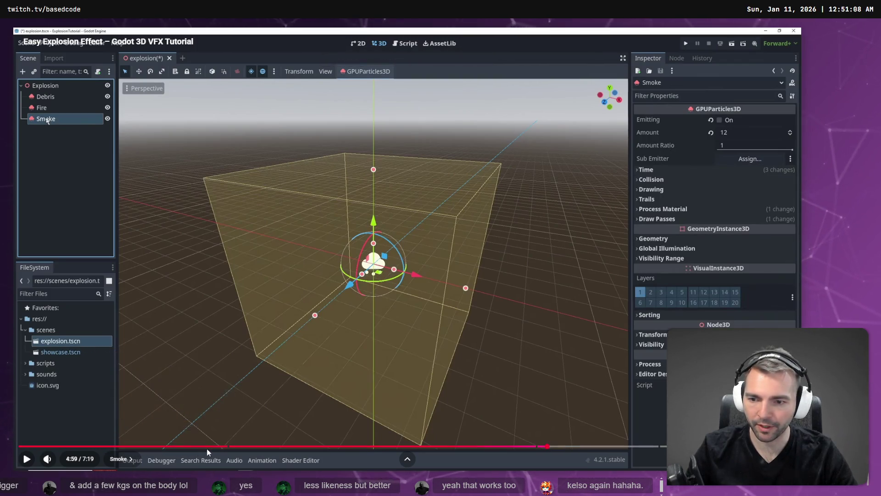
pyautogui.click(163, 447)
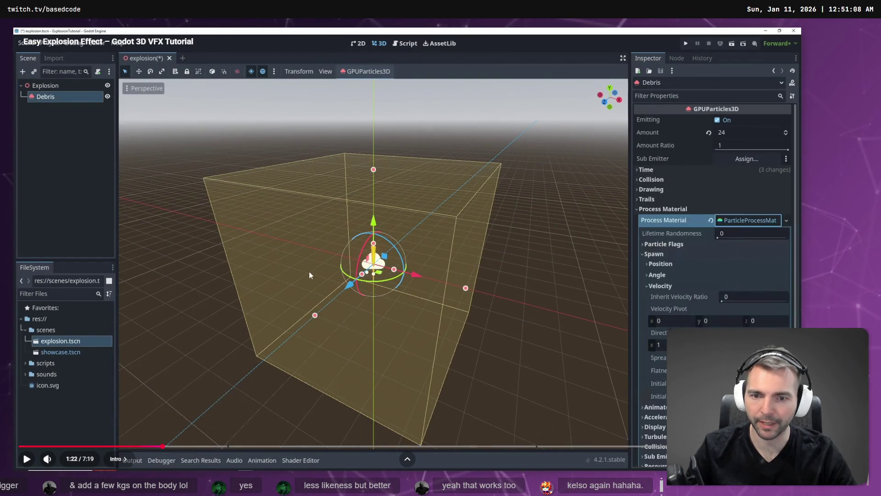
pyautogui.click(312, 266)
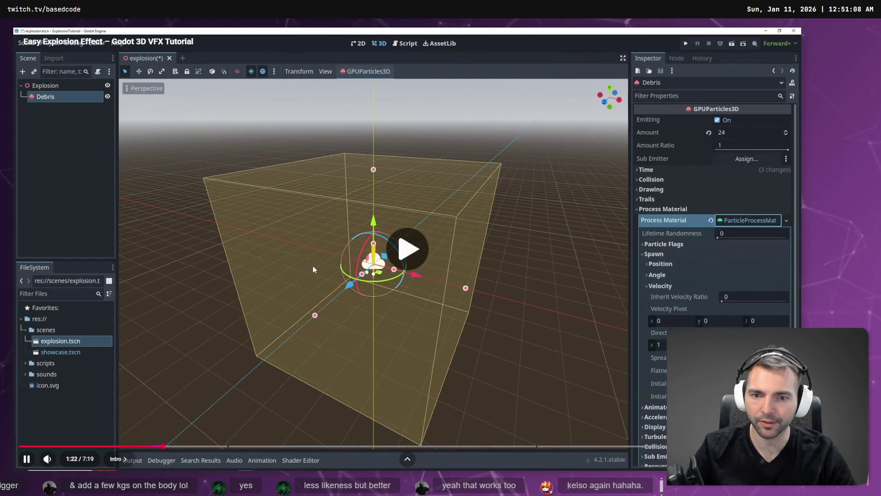
pyautogui.click(116, 446)
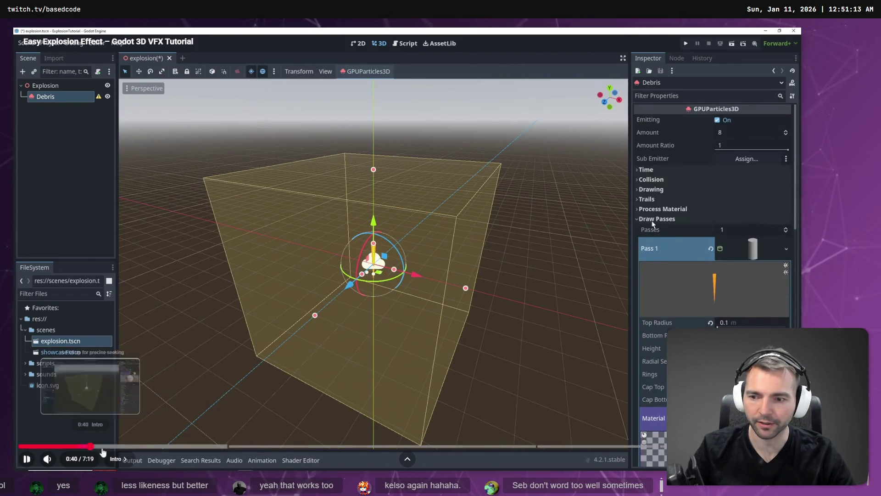
pyautogui.click(94, 446)
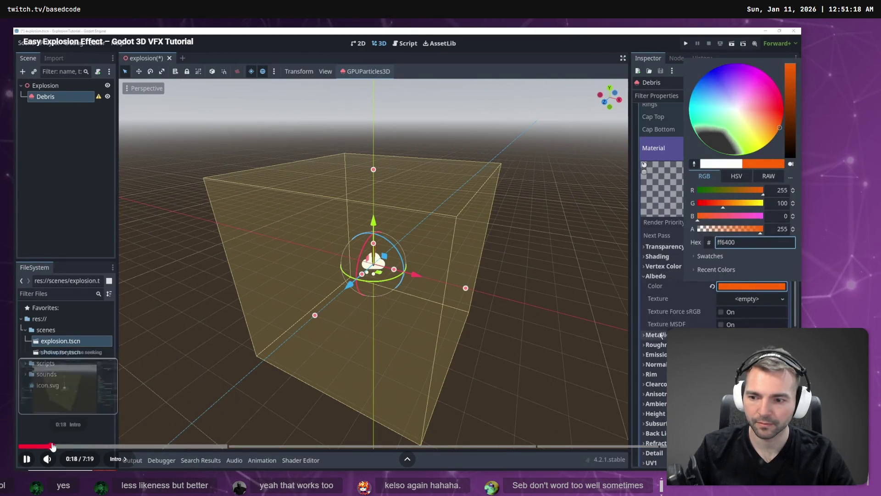
pyautogui.click(52, 447)
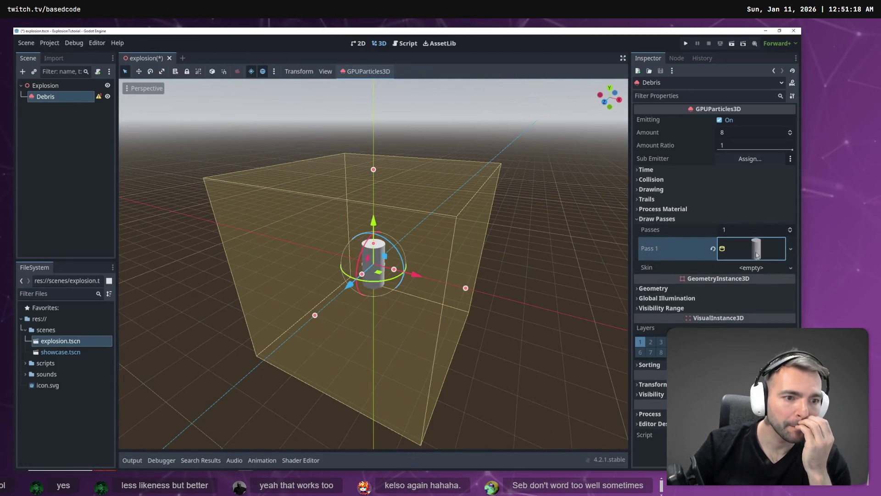
pyautogui.click(440, 223)
pyautogui.hotkey('alt', 'Tab')
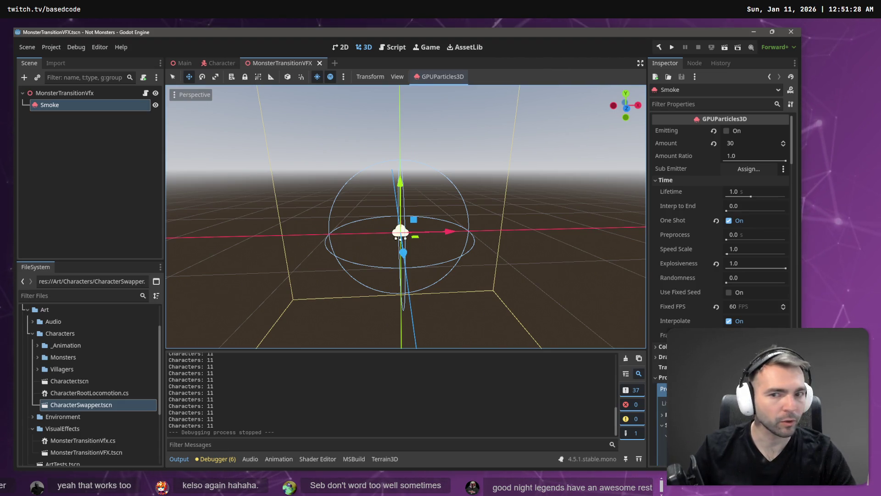
# Add a GPUParticles3D child node under the MonsterTransitionVfx root.
pyautogui.rightClick(64, 94)
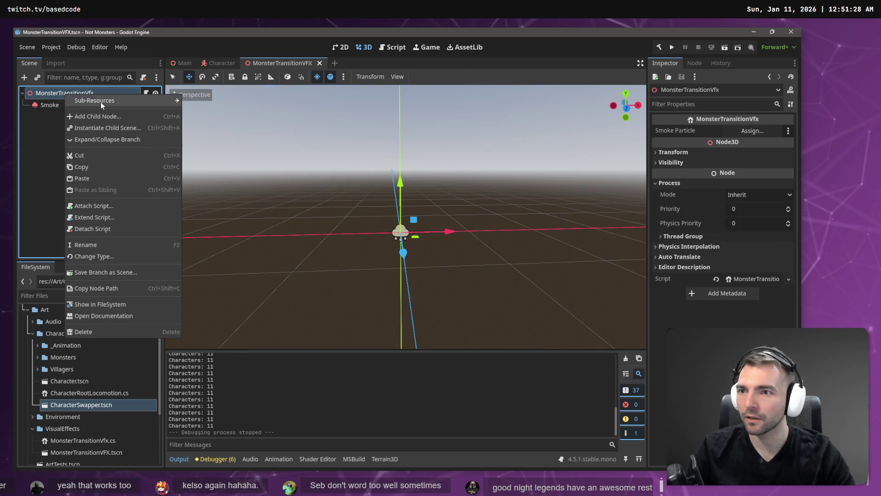
pyautogui.moveTo(108, 101)
pyautogui.click(110, 117)
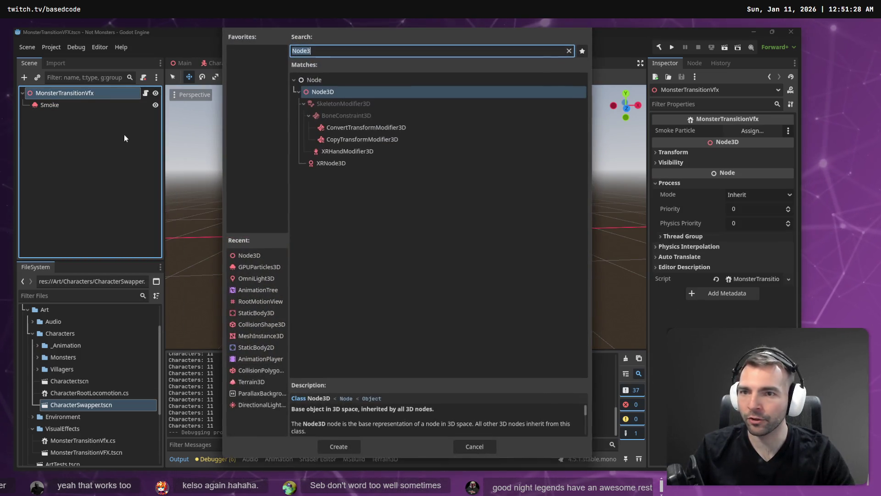
pyautogui.write('Particle')
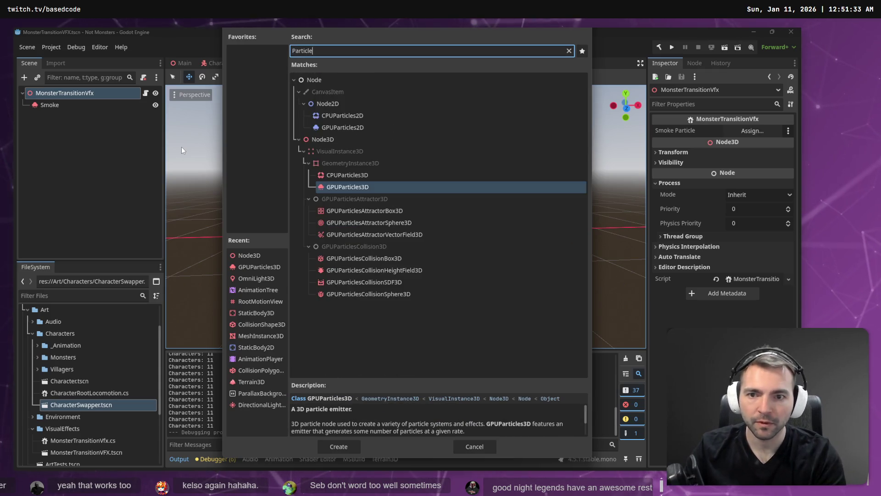
pyautogui.doubleClick(346, 188)
# Rename the new particle node to Sparks.
pyautogui.doubleClick(72, 117)
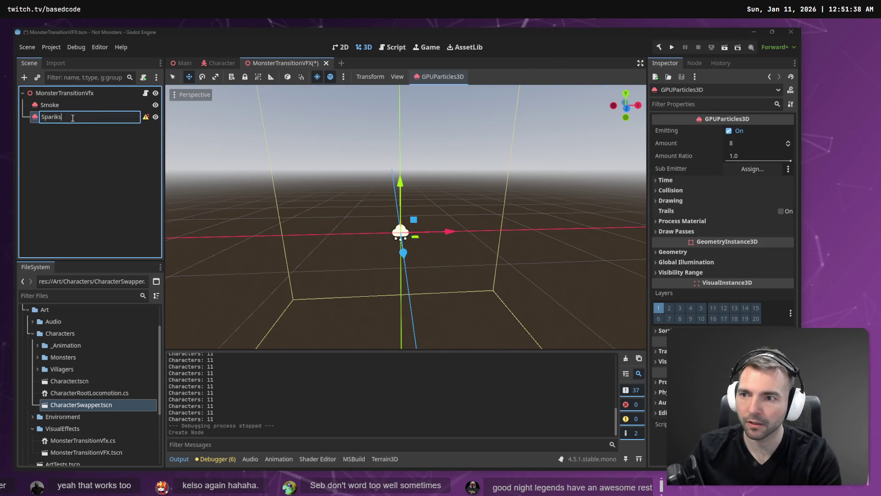
pyautogui.write('ks')
pyautogui.press('Return')
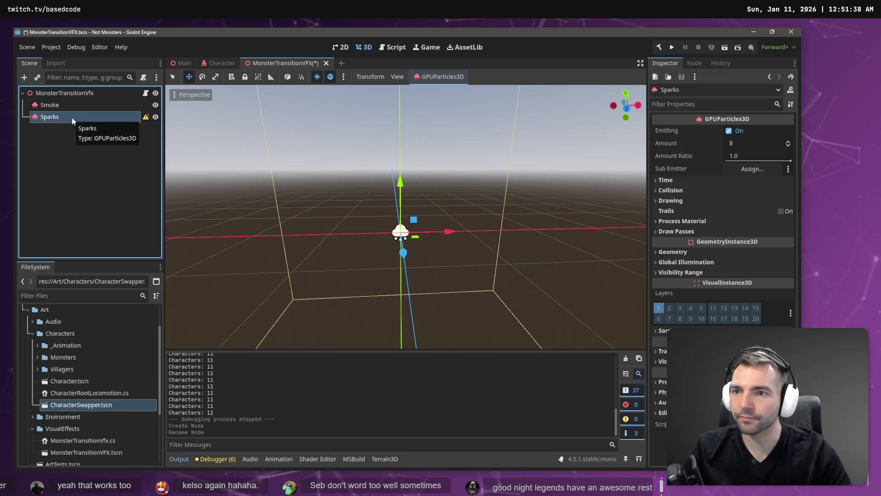
pyautogui.doubleClick(96, 117)
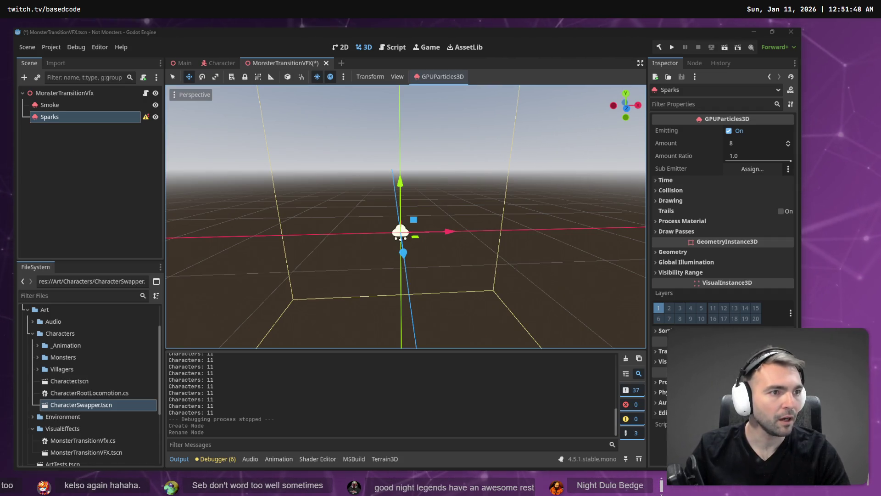
# Check the tutorial video's player options, then scroll around the planning whiteboard.
pyautogui.hotkey('alt', 'Tab')
pyautogui.rightClick(337, 89)
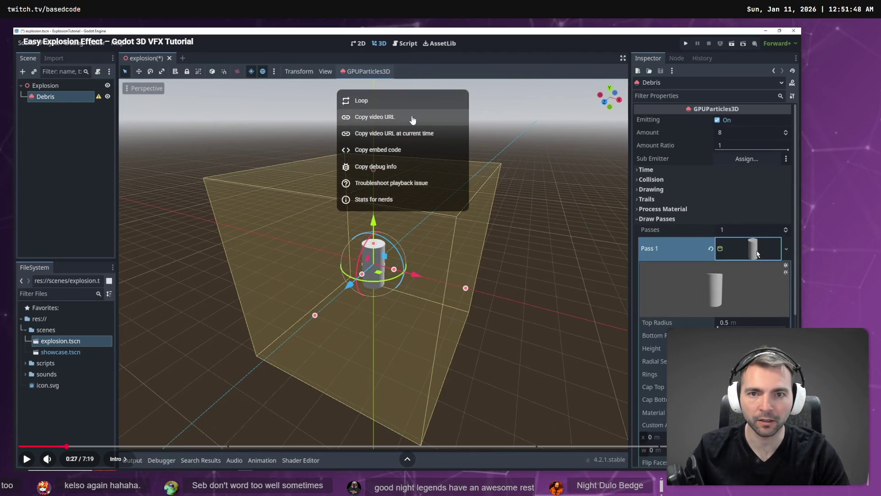
pyautogui.hotkey('alt', 'Tab')
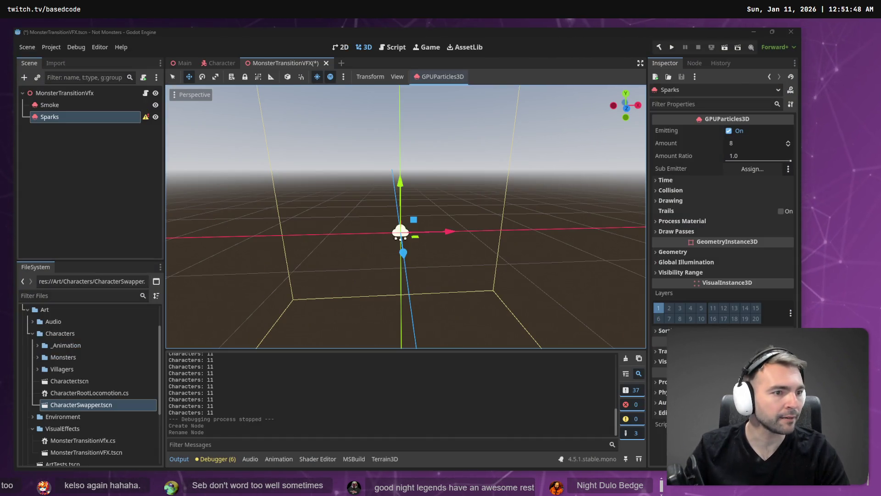
pyautogui.hotkey('alt', 'Tab')
pyautogui.scroll(-5, 475, 291)
pyautogui.scroll(3, 475, 292)
pyautogui.scroll(-5, 475, 291)
pyautogui.scroll(5, 397, 184)
# Paste the Easy Explosion Effect video onto the board, shrink it and place it below-left of the others.
pyautogui.scroll(-3, 397, 184)
pyautogui.scroll(6, 310, 219)
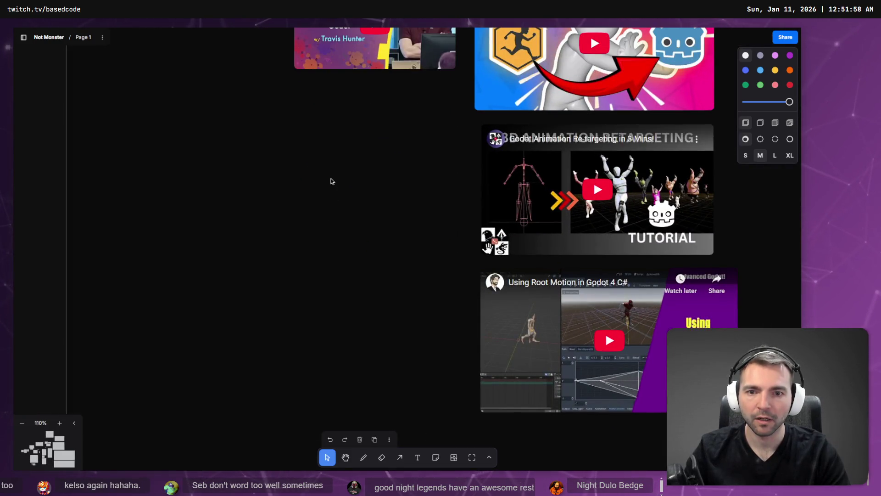
pyautogui.hotkey('ctrl', 'v')
pyautogui.moveTo(586, 351)
pyautogui.mouseDown()
pyautogui.moveTo(416, 255)
pyautogui.moveTo(458, 278)
pyautogui.mouseUp()
pyautogui.moveTo(430, 211); pyautogui.dragTo(420, 327)
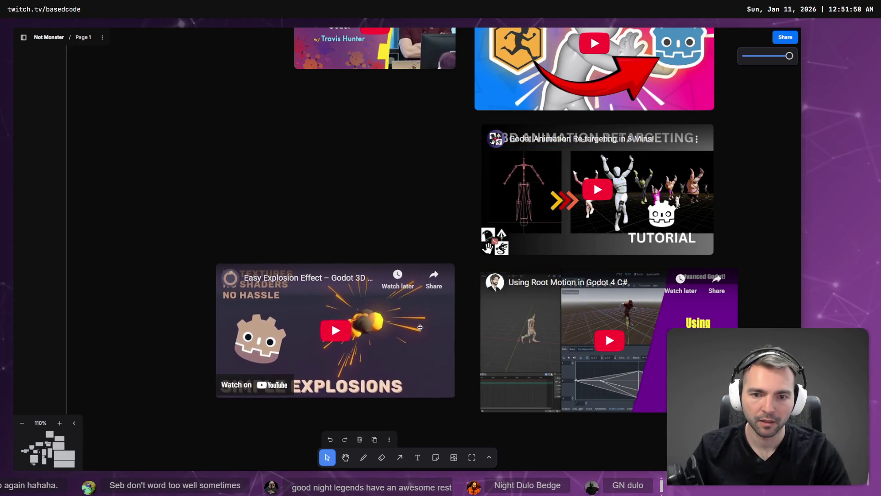
pyautogui.scroll(-5, 333, 337)
pyautogui.hotkey('alt', 'Tab')
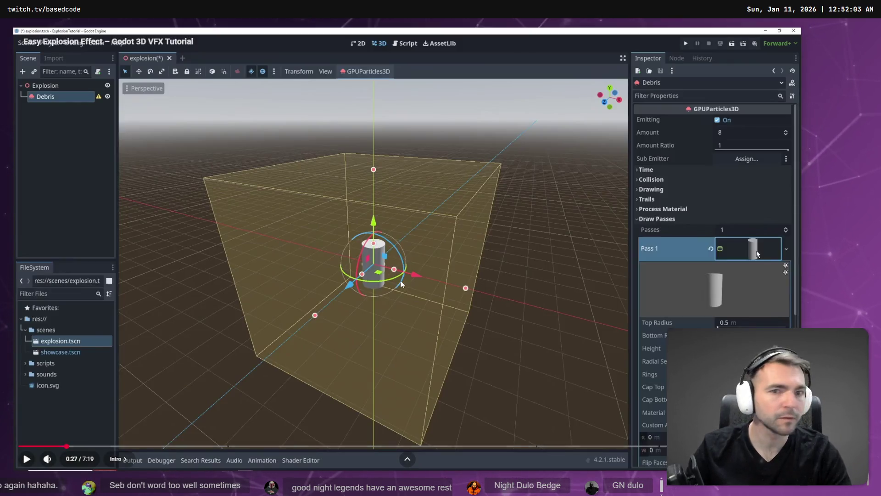
# Watch the tutorial until the mesh becomes a cone, then reselect the Sparks emitter.
pyautogui.hotkey('alt', 'Tab')
pyautogui.click(400, 277)
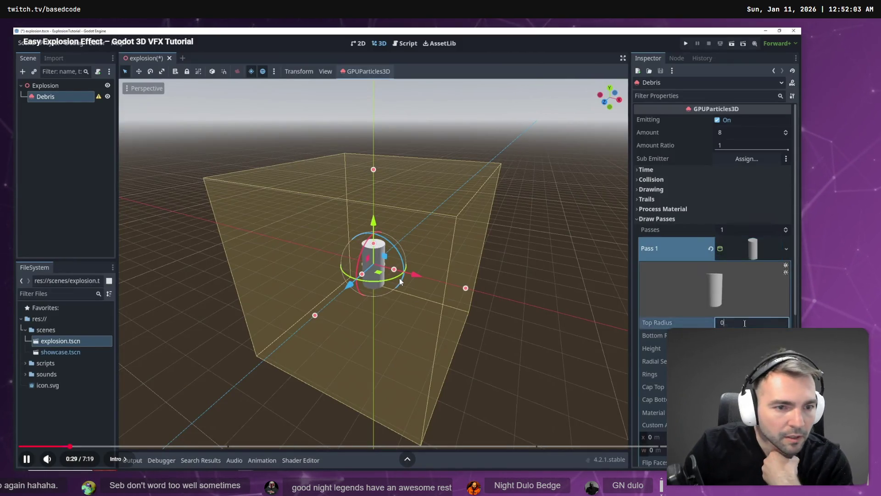
pyautogui.click(399, 277)
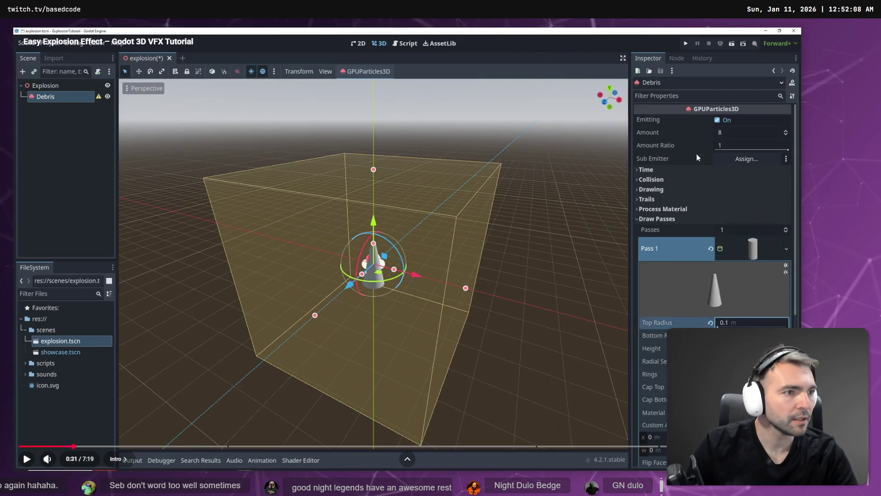
pyautogui.hotkey('alt', 'Tab')
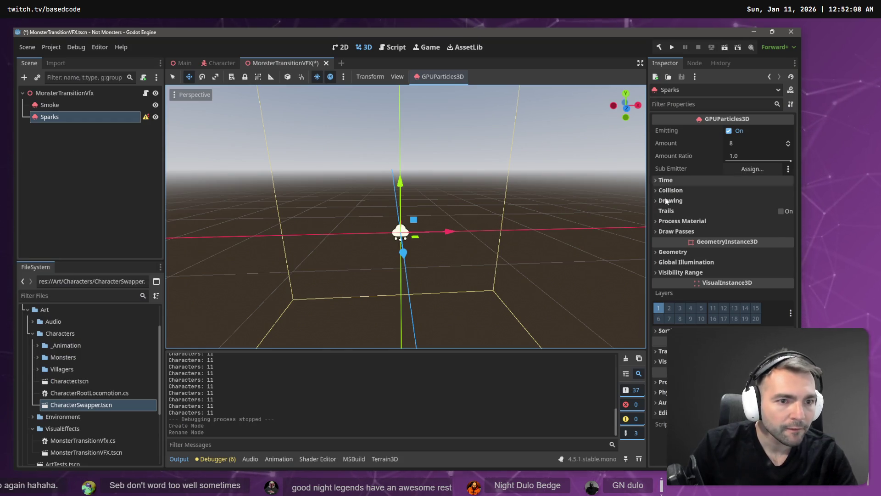
pyautogui.click(667, 201)
pyautogui.click(667, 201)
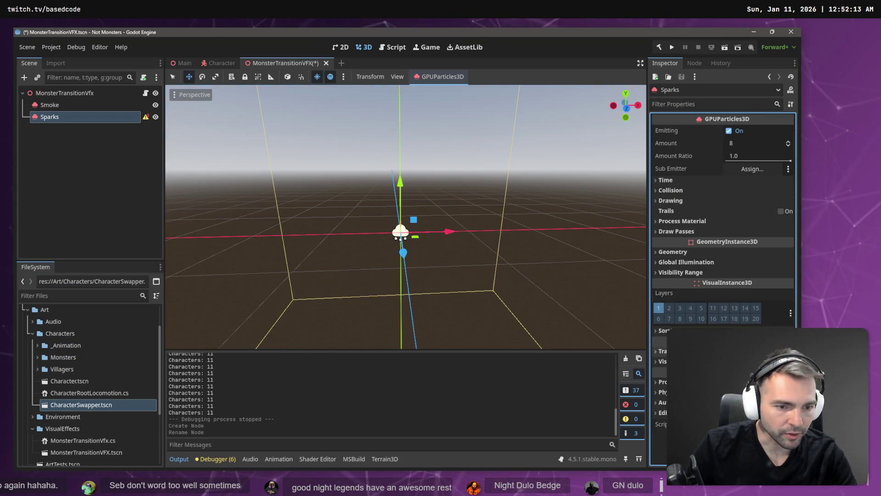
pyautogui.click(69, 105)
pyautogui.click(92, 117)
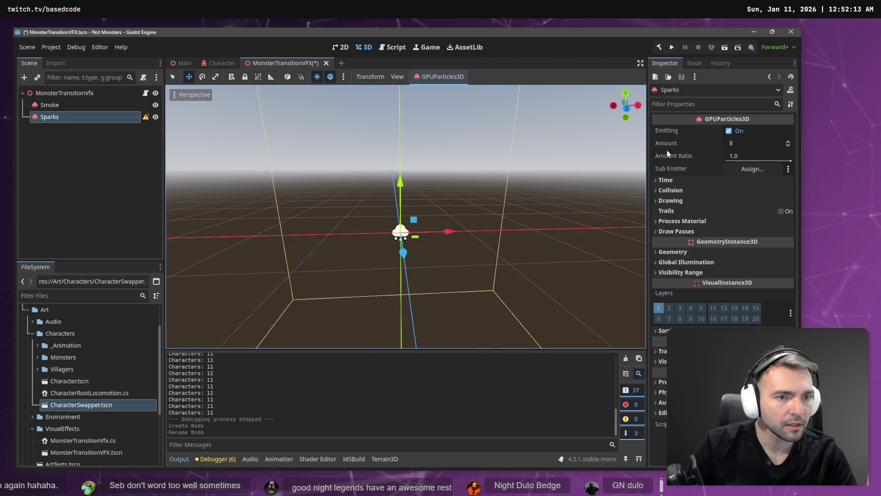
# Skip the tutorial ahead, then reselect Sparks and expand its Draw Passes section.
pyautogui.hotkey('alt', 'Tab')
pyautogui.press('space')
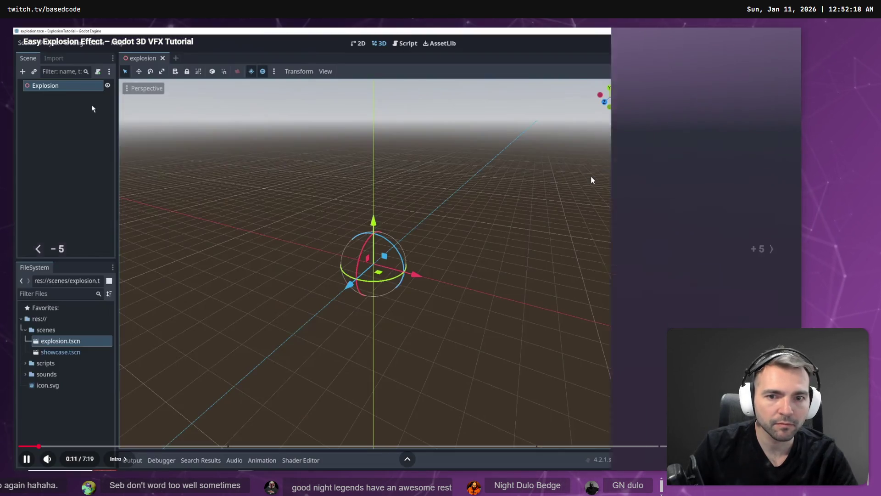
pyautogui.press('Right')
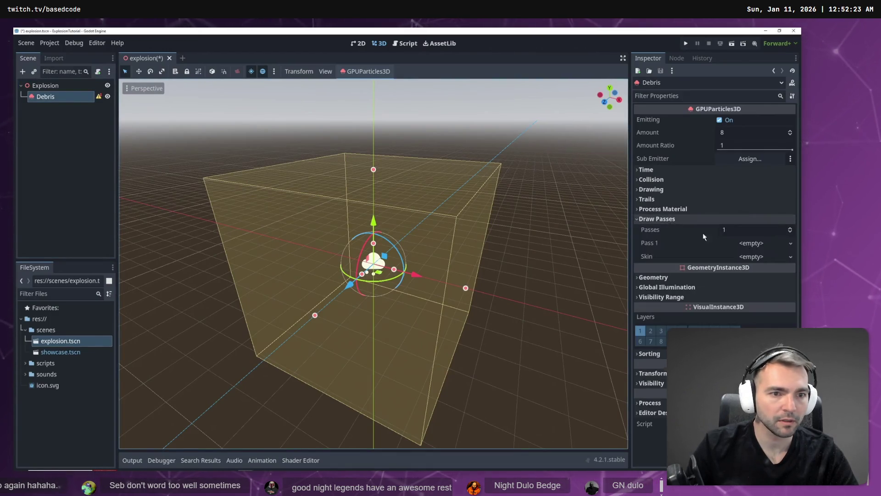
pyautogui.hotkey('alt', 'Tab')
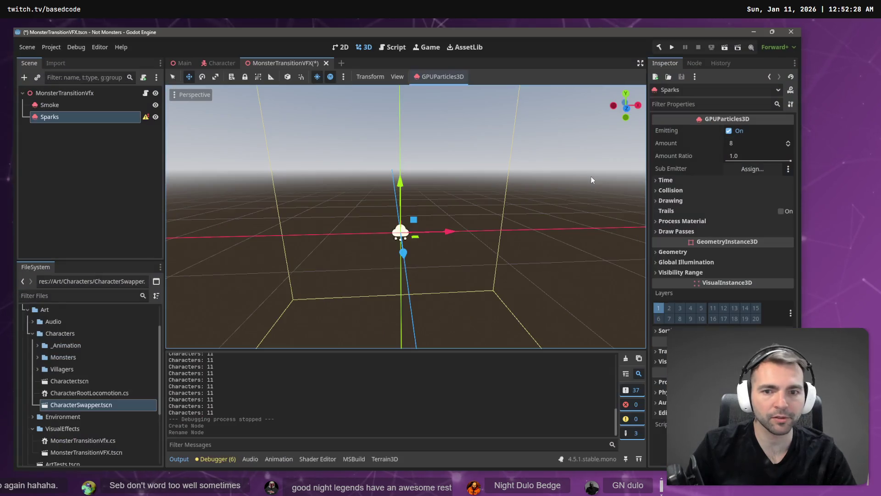
pyautogui.hotkey('alt', 'Tab')
pyautogui.hotkey('alt', 'Tab')
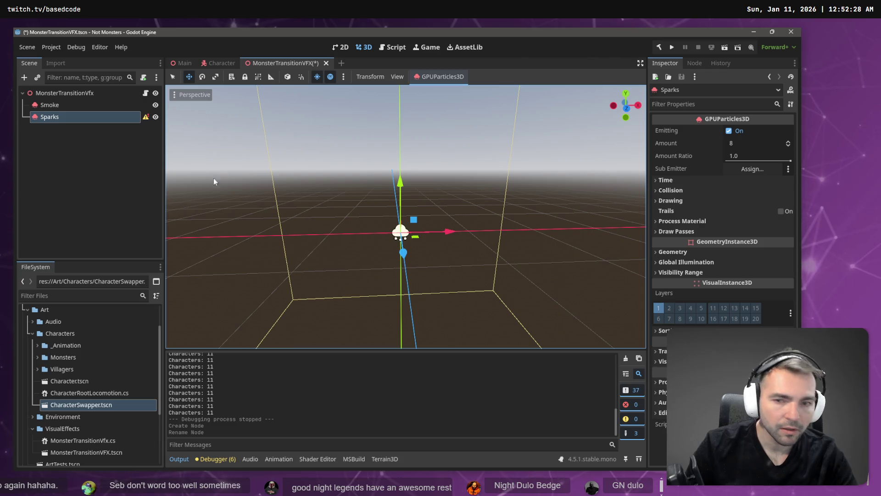
pyautogui.click(76, 105)
pyautogui.click(65, 117)
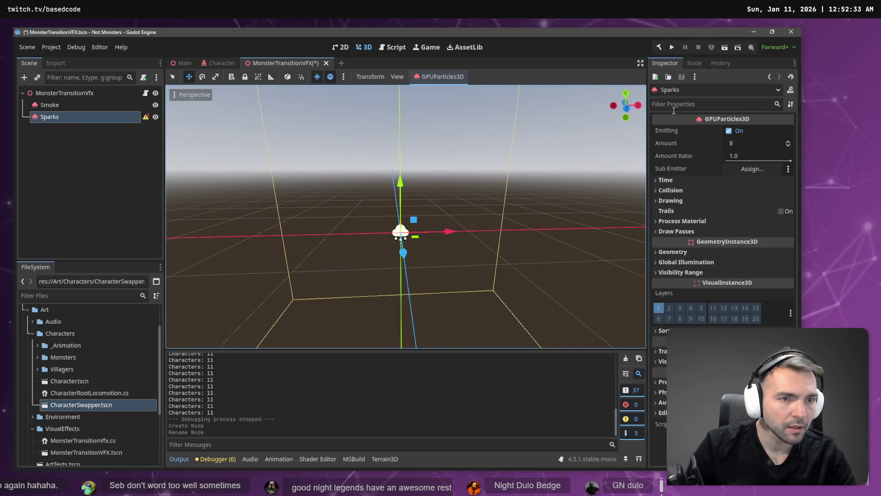
pyautogui.click(681, 232)
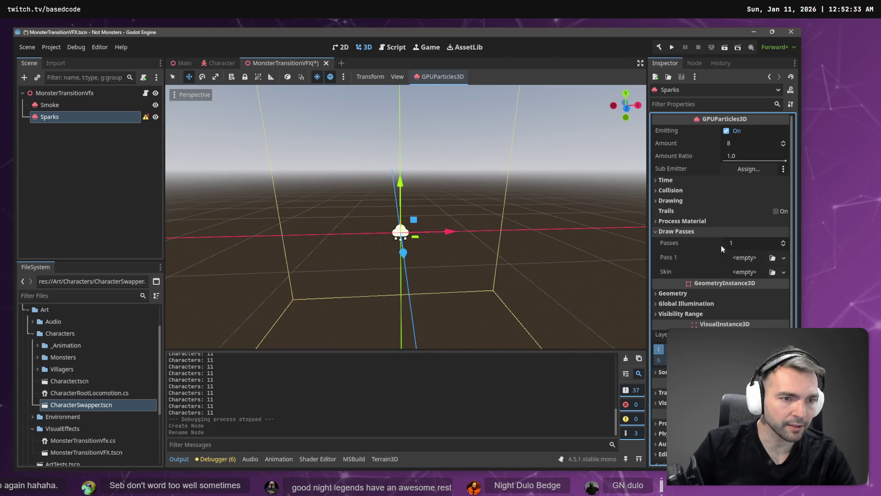
# Give Draw Pass 1 a new CylinderMesh and expand its settings.
pyautogui.click(783, 258)
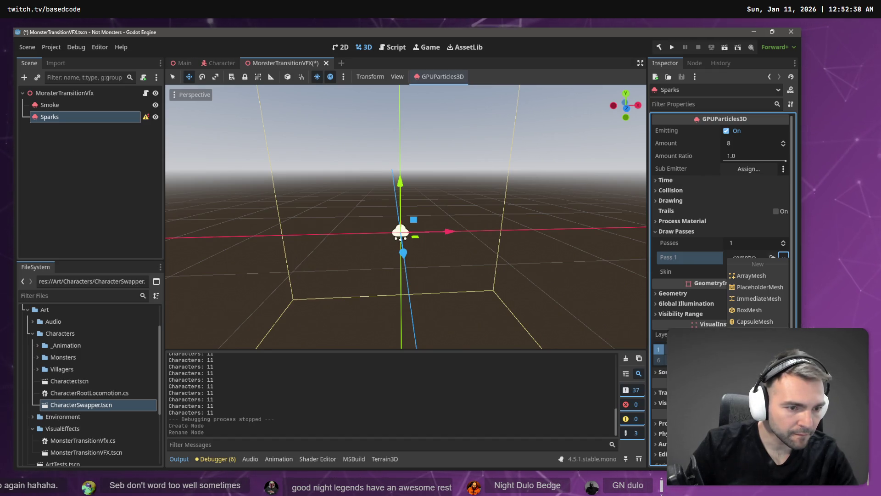
pyautogui.click(755, 333)
pyautogui.click(749, 265)
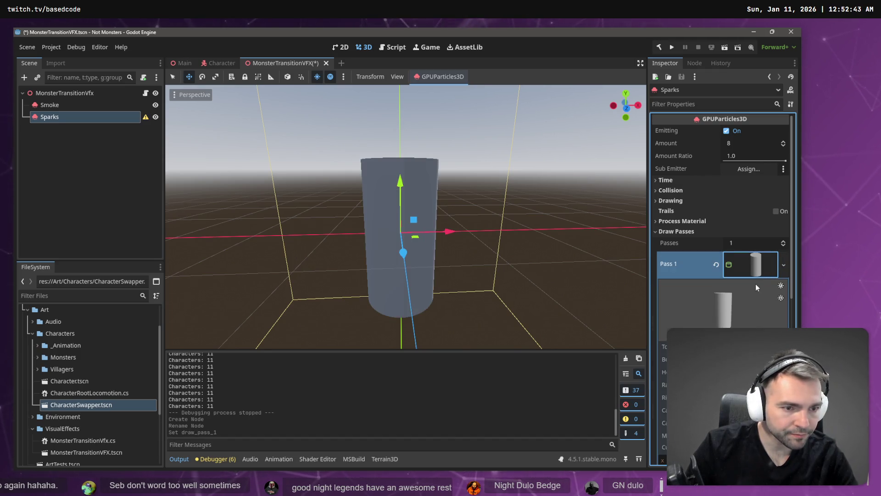
pyautogui.scroll(-1, 756, 284)
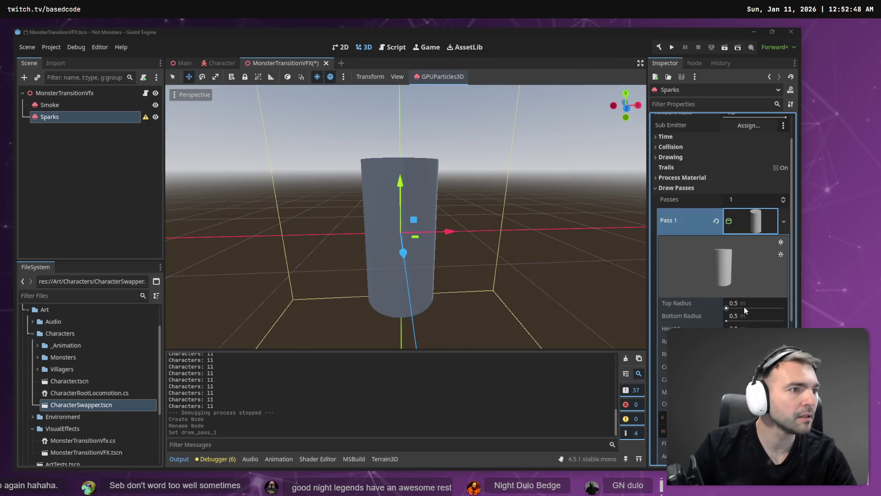
# Set the cylinder's top radius to 0.1 and bottom radius to 0 for a spike.
pyautogui.hotkey('alt', 'Tab')
pyautogui.press('space')
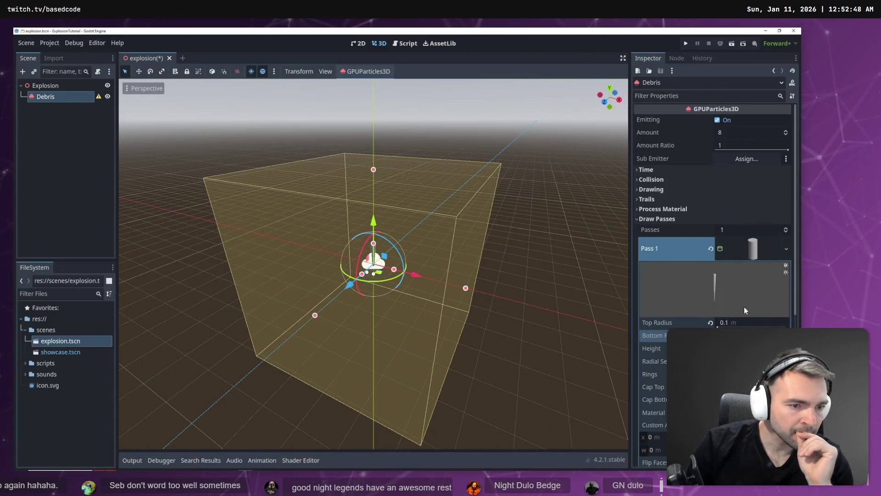
pyautogui.hotkey('alt', 'Tab')
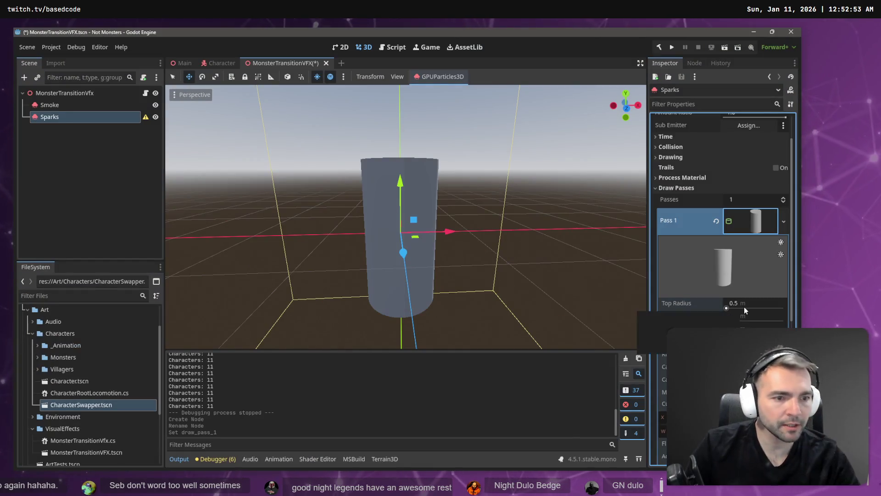
pyautogui.click(744, 307)
pyautogui.press('Tab')
pyautogui.write('0')
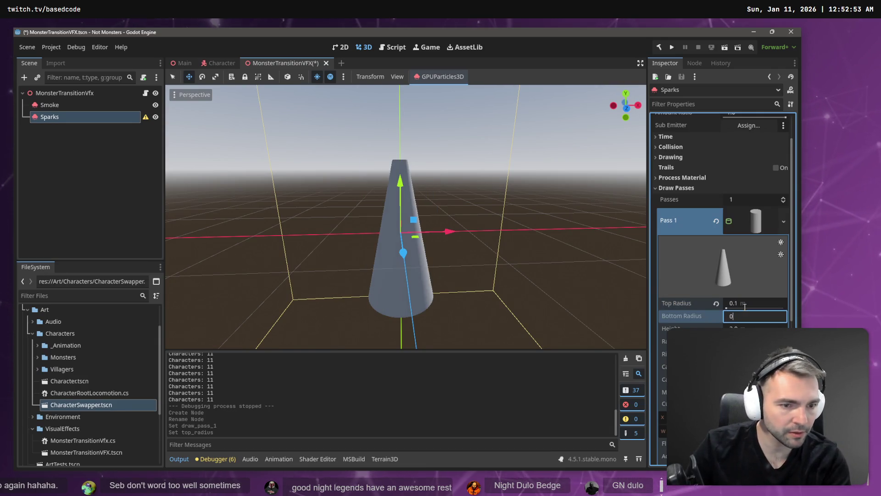
pyautogui.press('Return')
# Compare the spike mesh against the tutorial video before continuing in Godot.
pyautogui.hotkey('alt', 'Tab')
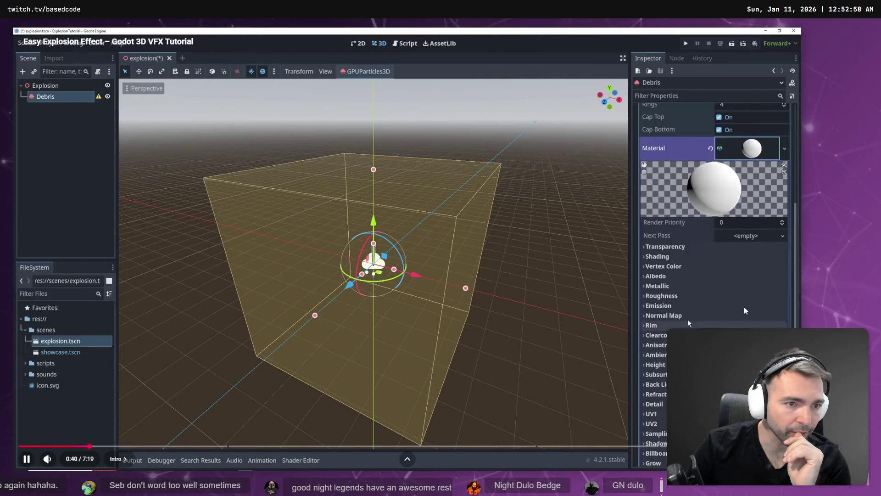
pyautogui.hotkey('alt', 'Tab')
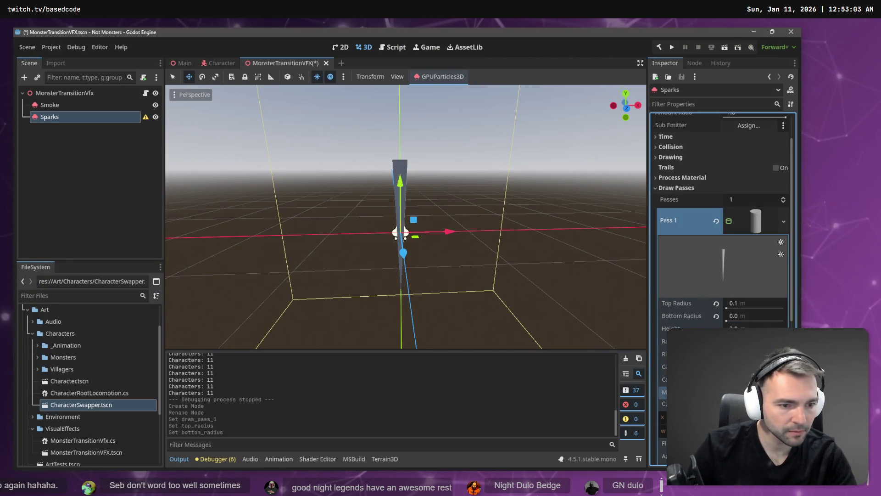
pyautogui.hotkey('alt', 'Tab')
pyautogui.press('space')
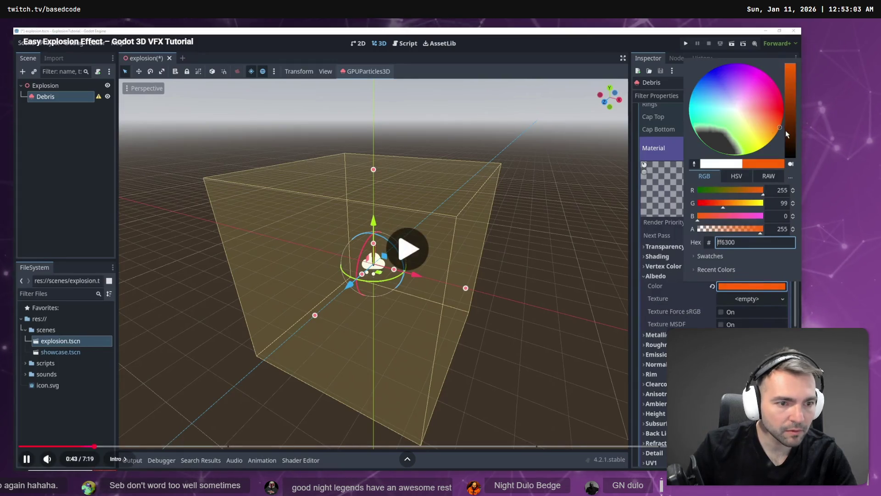
pyautogui.press('space')
pyautogui.hotkey('alt', 'Tab')
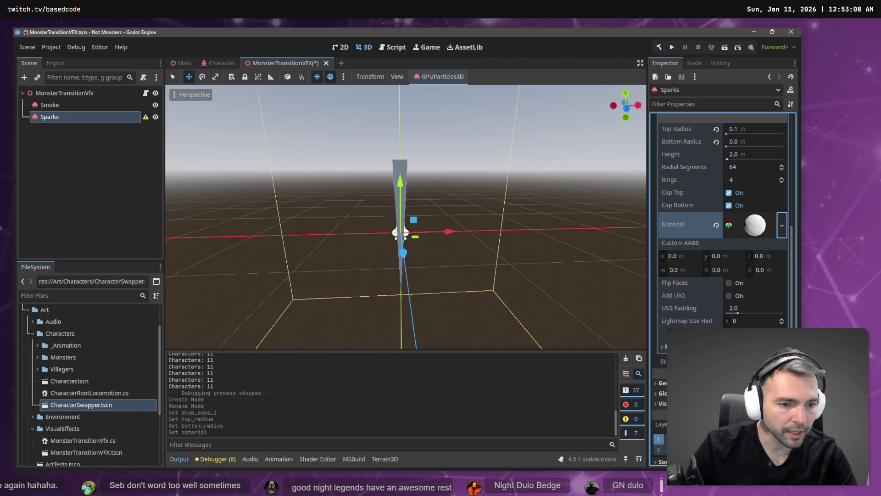
# Expand the spike material's Albedo and change its colour from white to purple.
pyautogui.scroll(-5, 721, 207)
pyautogui.scroll(4, 725, 295)
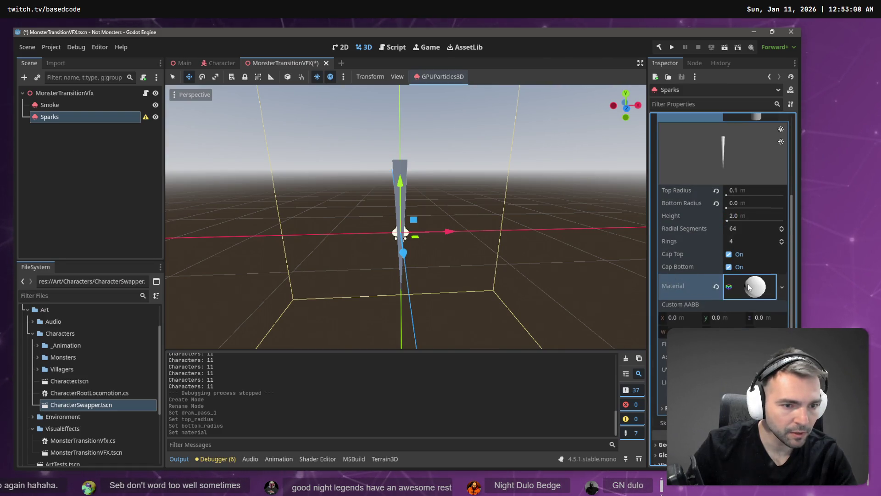
pyautogui.click(749, 287)
pyautogui.scroll(-3, 688, 276)
pyautogui.click(664, 292)
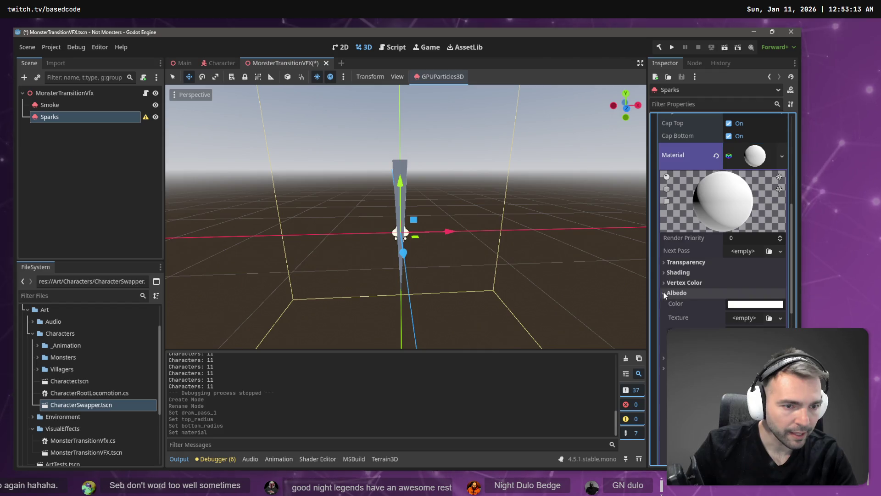
pyautogui.click(745, 305)
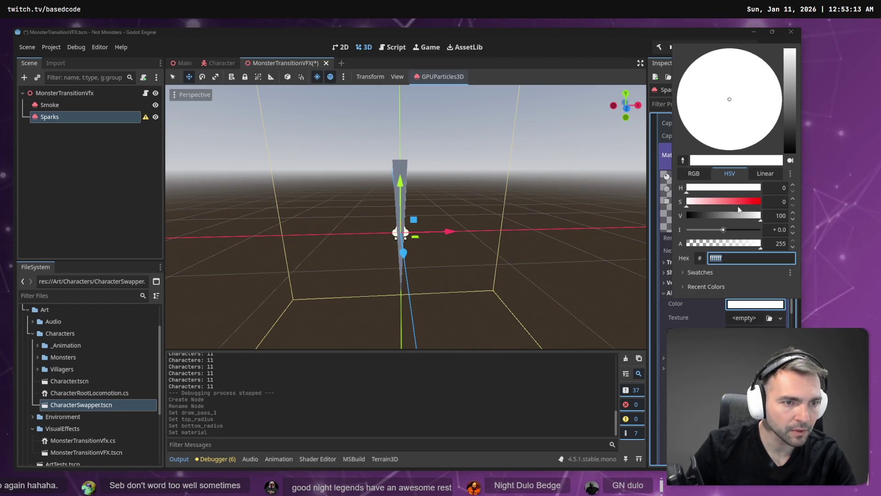
pyautogui.moveTo(791, 119)
pyautogui.mouseDown()
pyautogui.moveTo(761, 61)
pyautogui.moveTo(774, 77)
pyautogui.mouseUp()
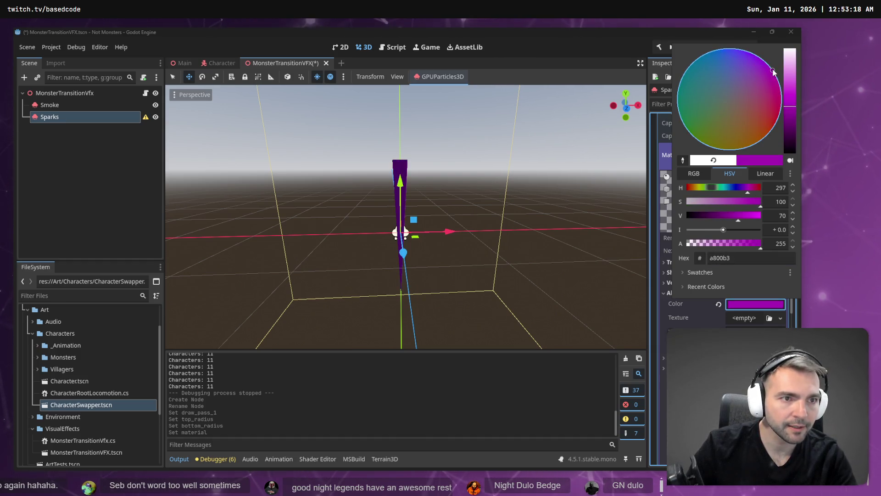
pyautogui.press('Escape')
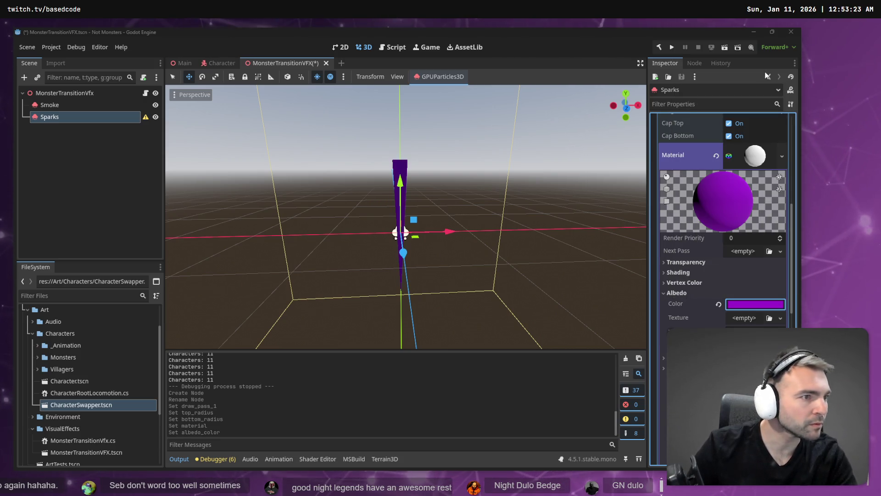
# Check the whiteboard reference art, then lighten the purple albedo colour.
pyautogui.hotkey('alt', 'Tab')
pyautogui.scroll(-5, 649, 193)
pyautogui.scroll(5, 456, 251)
pyautogui.scroll(-3, 473, 251)
pyautogui.hscroll(5, 459, 206)
pyautogui.scroll(8, 445, 173)
pyautogui.scroll(4, 445, 173)
pyautogui.hotkey('alt', 'Tab')
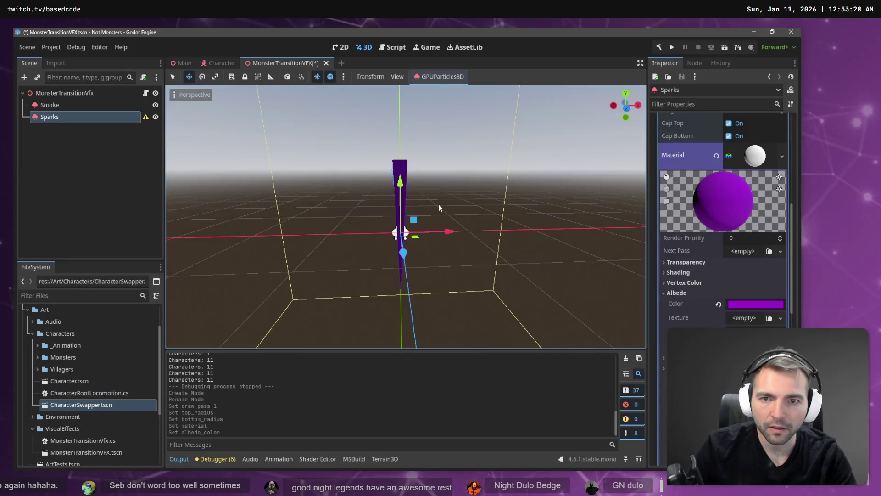
pyautogui.click(756, 304)
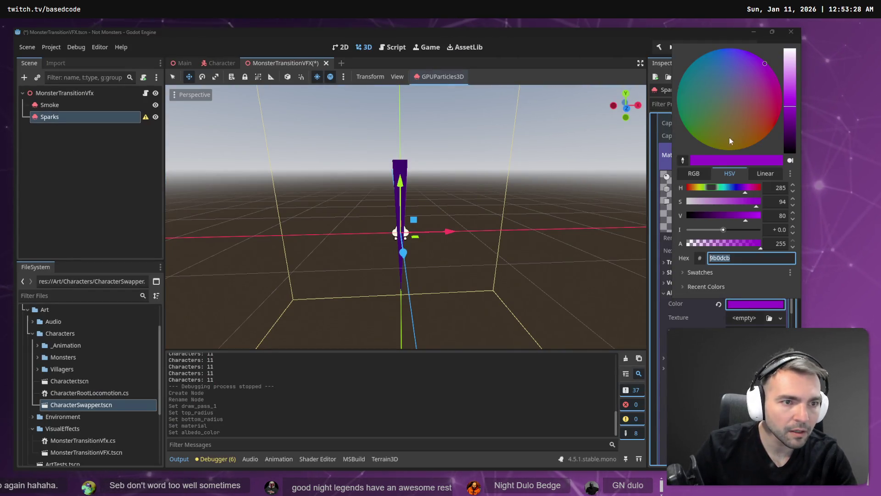
pyautogui.moveTo(785, 85)
pyautogui.mouseDown()
pyautogui.moveTo(789, 73)
pyautogui.moveTo(790, 91)
pyautogui.moveTo(760, 61)
pyautogui.mouseUp()
pyautogui.press('Escape')
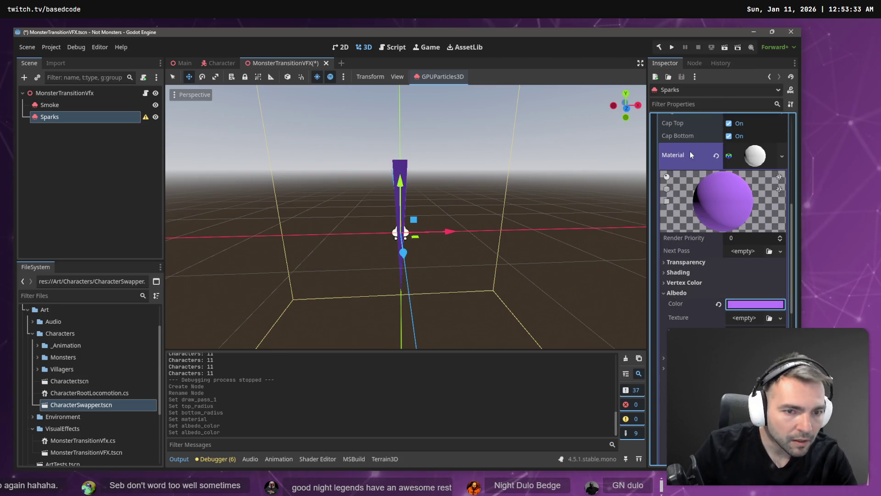
# After reviewing the references, set the albedo colour to magenta ff18f5.
pyautogui.hotkey('alt', 'Tab')
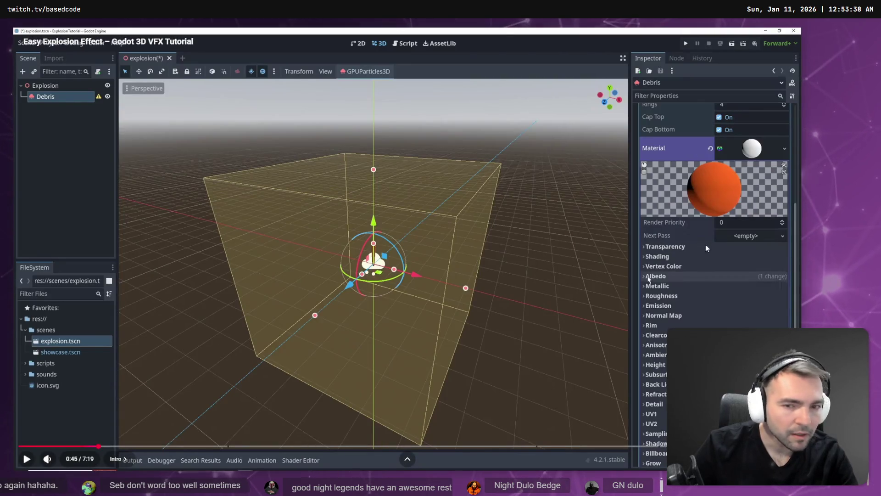
pyautogui.hotkey('alt', 'Tab')
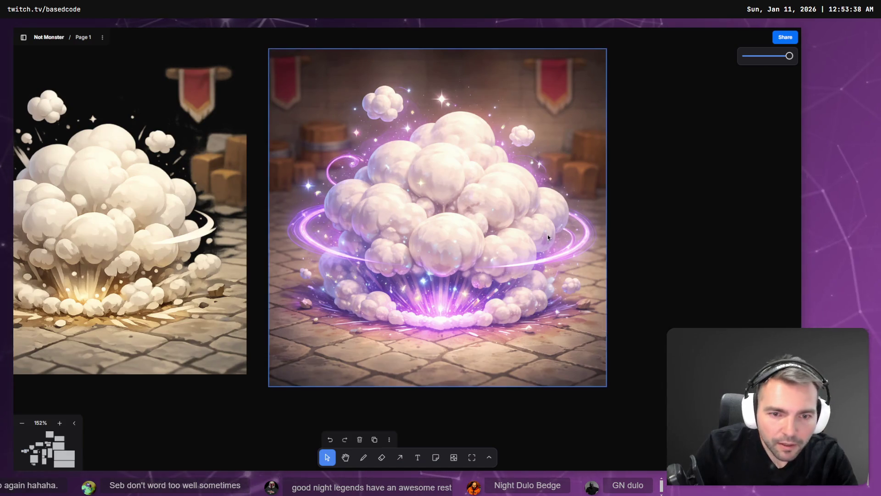
pyautogui.hotkey('alt', 'Tab')
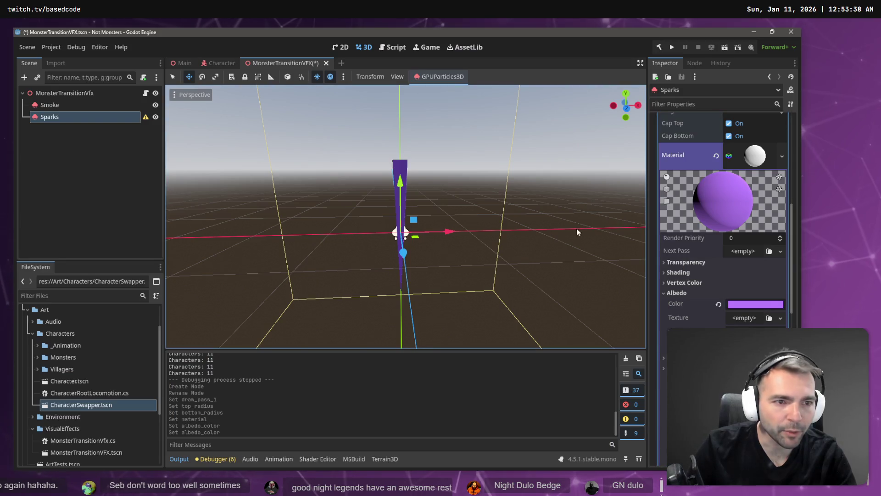
pyautogui.click(748, 305)
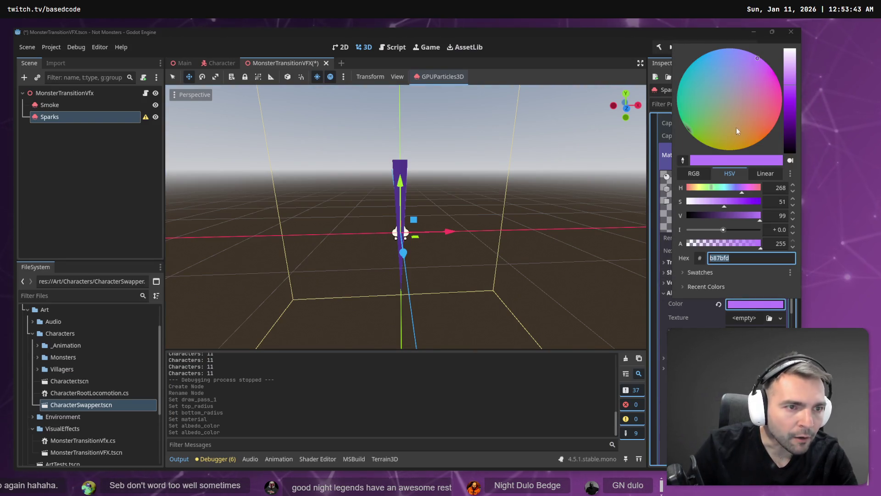
pyautogui.click(776, 74)
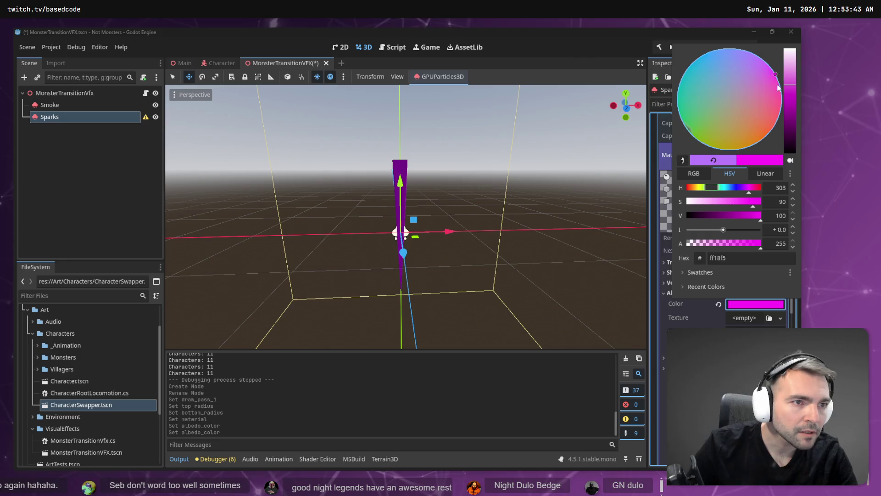
pyautogui.click(604, 162)
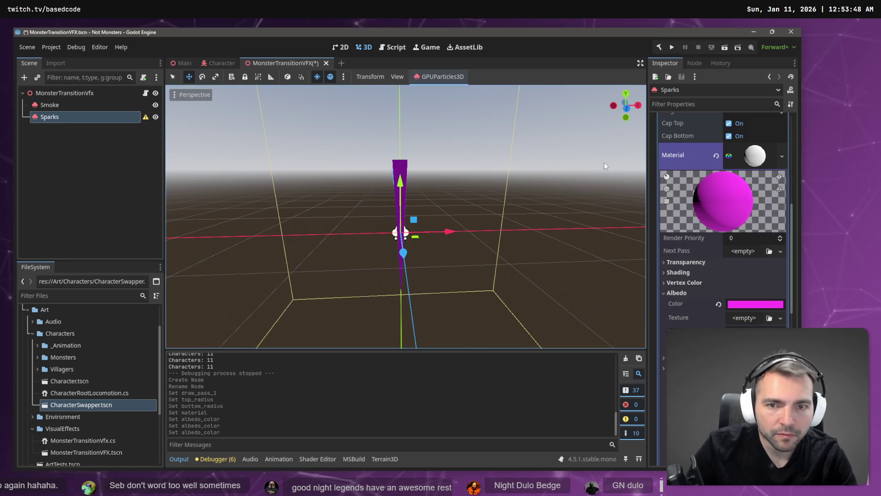
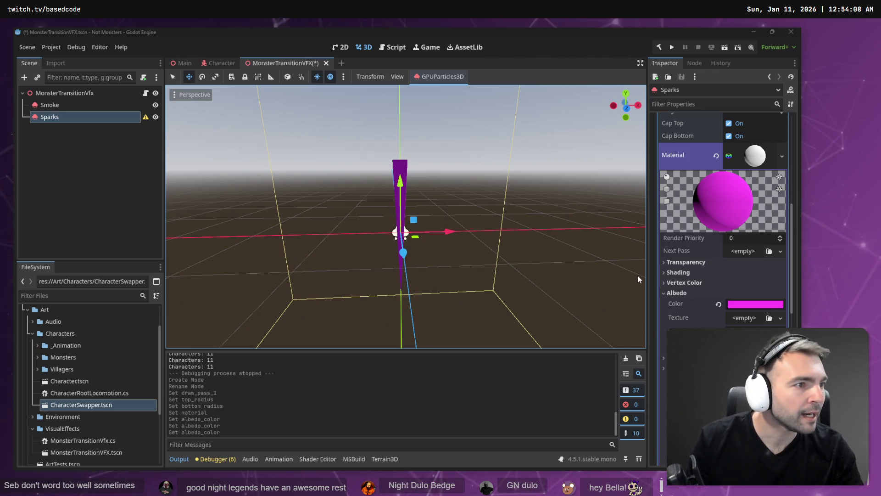
# Compare the smoke reference images with the explosion tutorial's spark colour settings.
pyautogui.hotkey('alt', 'Tab')
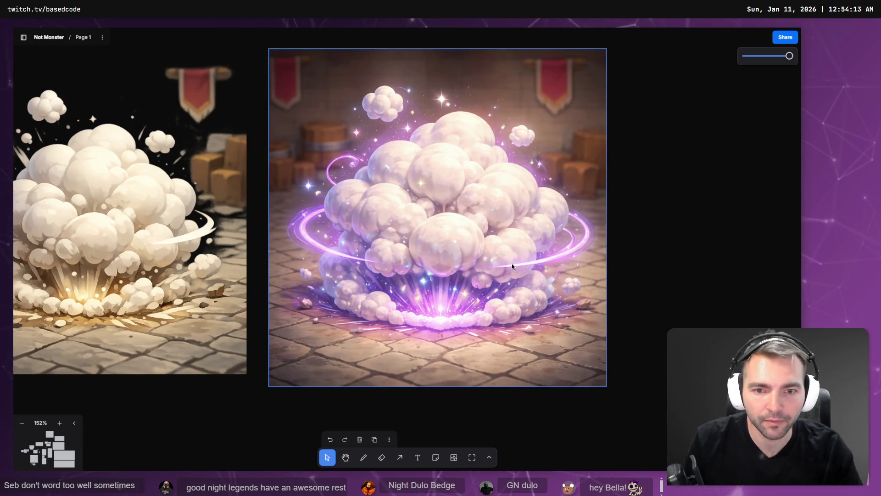
pyautogui.hotkey('alt', 'Tab')
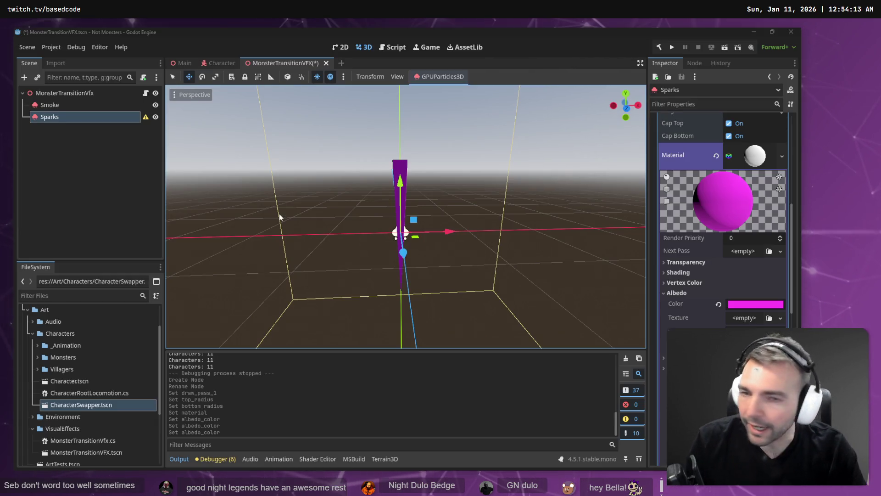
pyautogui.hotkey('alt', 'Tab')
pyautogui.press('space')
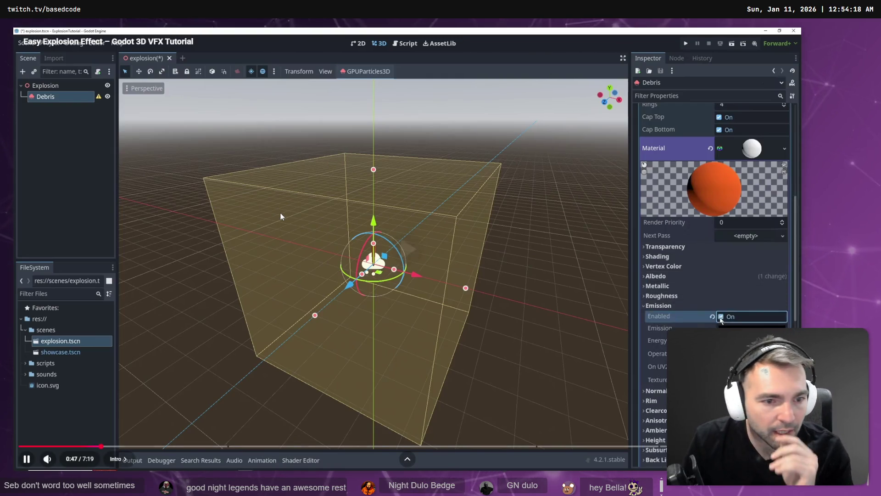
pyautogui.press('space')
pyautogui.hotkey('alt', 'Tab')
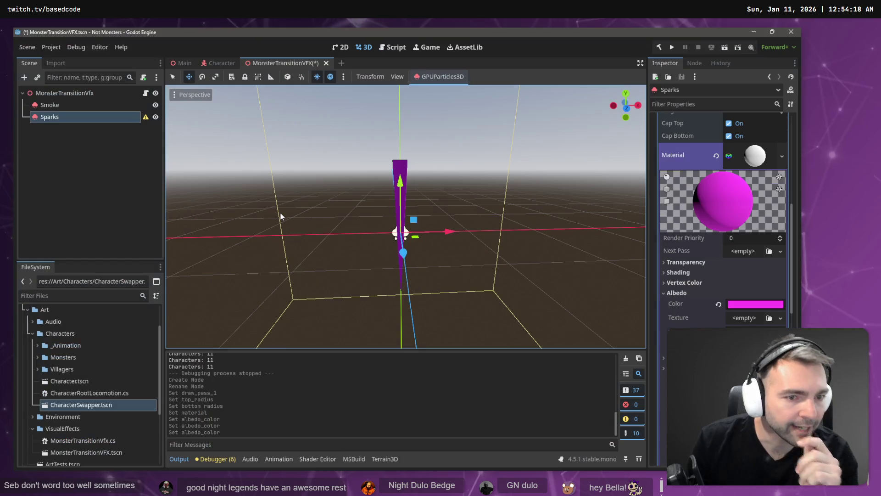
pyautogui.hotkey('alt', 'Tab')
pyautogui.hotkey('alt', 'Tab')
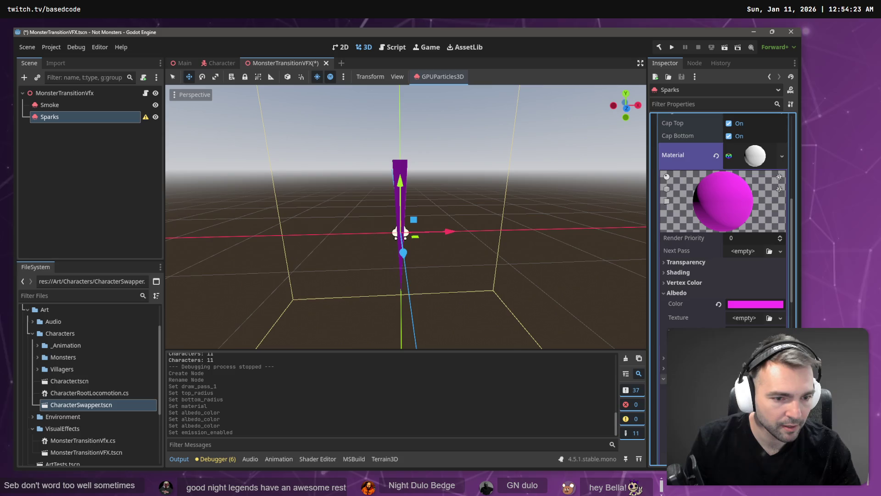
pyautogui.scroll(-2, 723, 206)
pyautogui.hotkey('alt', 'Tab')
pyautogui.hotkey('alt', 'Tab')
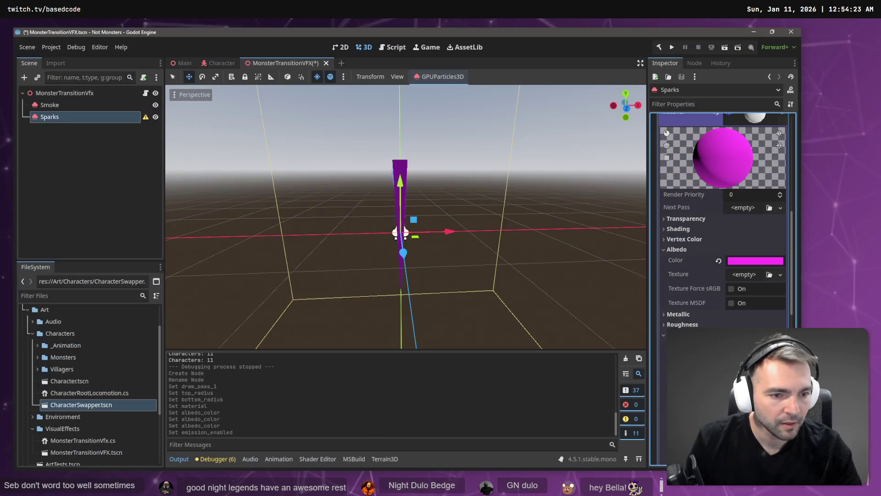
# Change the Sparks material's albedo colour to a brighter, lighter magenta.
pyautogui.click(744, 261)
pyautogui.click(789, 141)
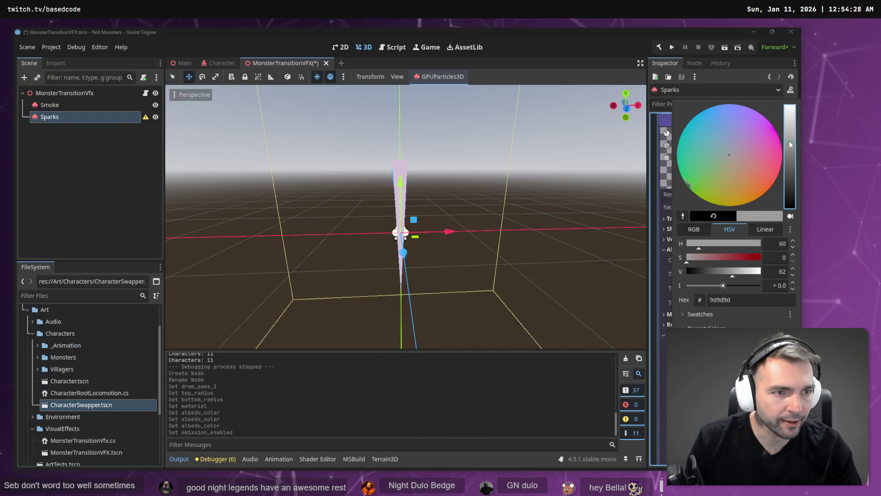
pyautogui.click(772, 128)
pyautogui.click(770, 126)
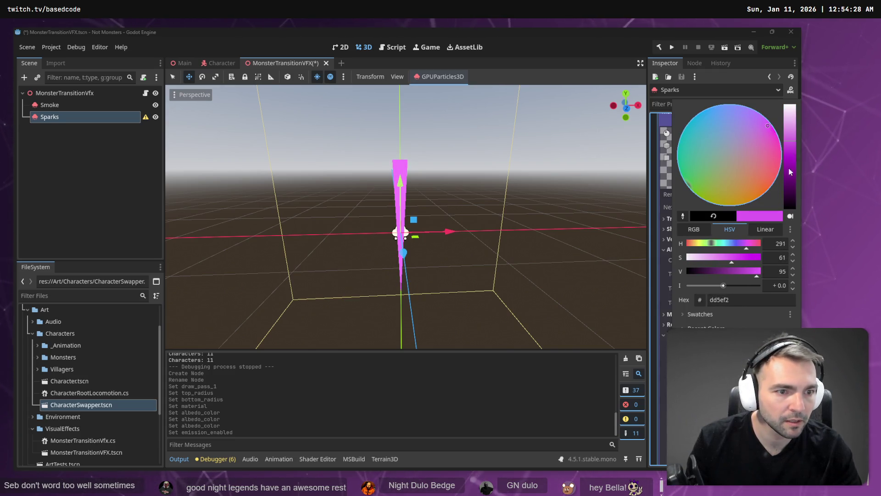
pyautogui.press('Escape')
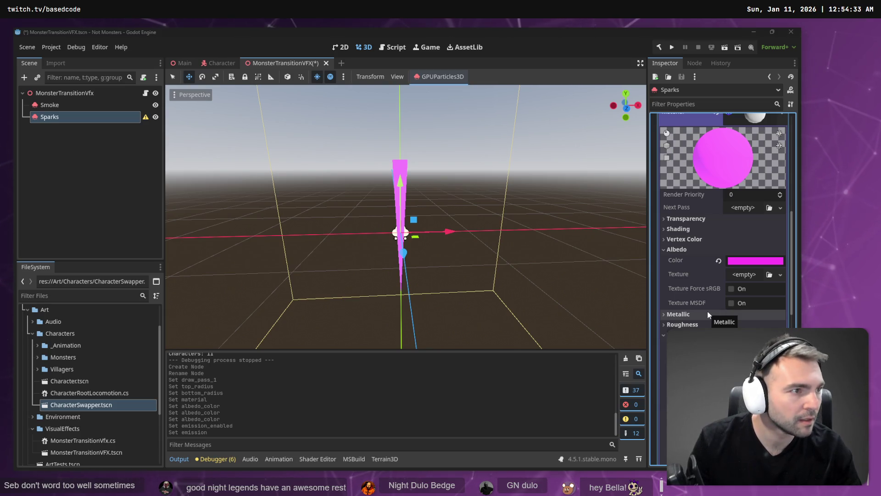
# Play the explosion tutorial to 1:06 to follow its next spark settings.
pyautogui.hotkey('alt', 'Tab')
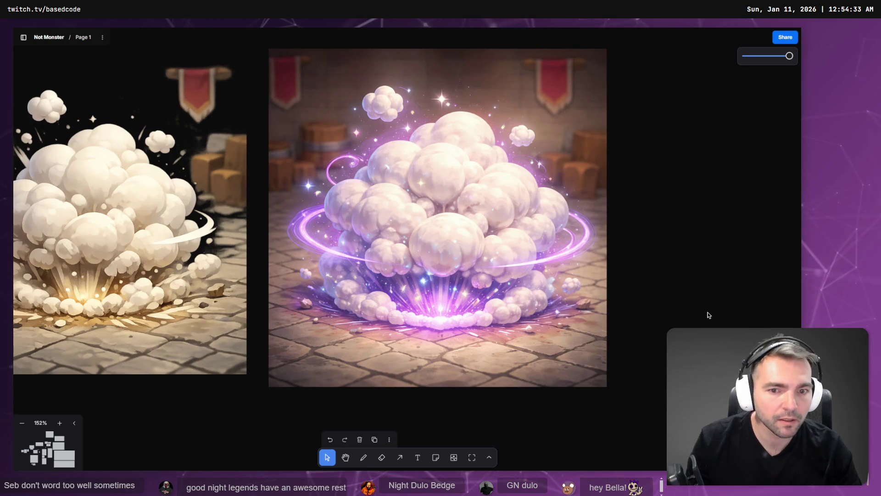
pyautogui.hotkey('alt', 'Tab')
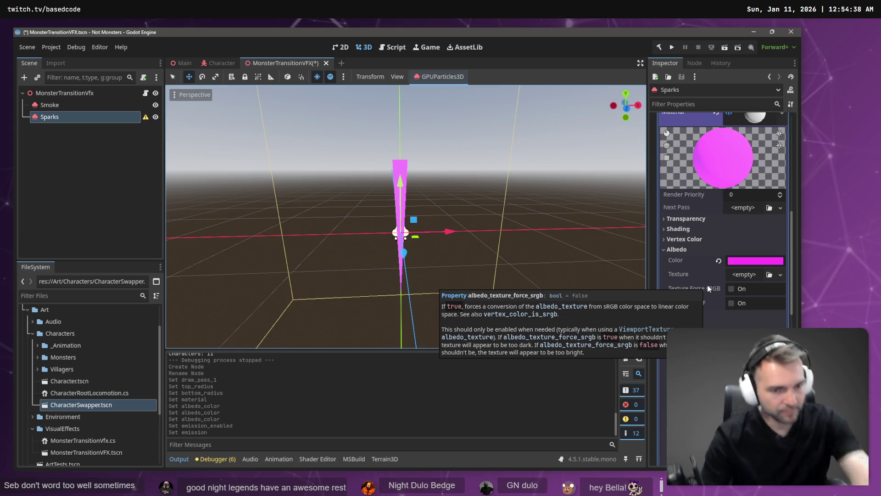
pyautogui.hotkey('alt', 'Tab')
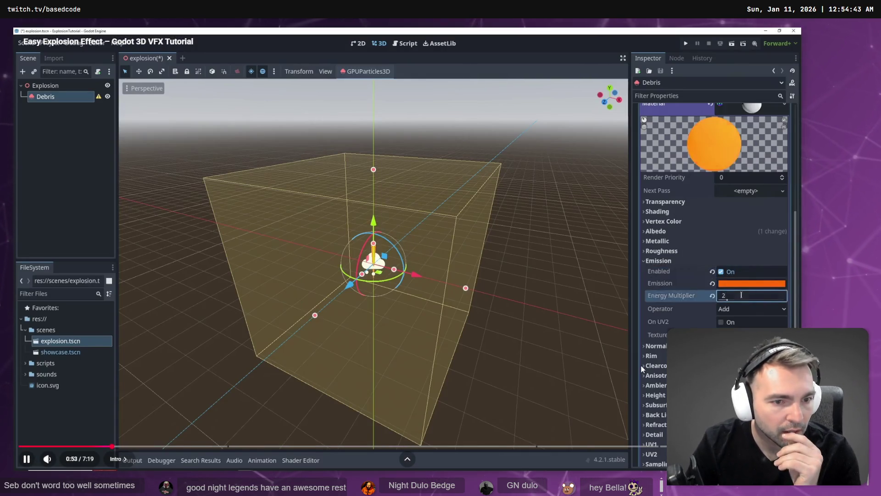
pyautogui.press('space')
pyautogui.hotkey('alt', 'Tab')
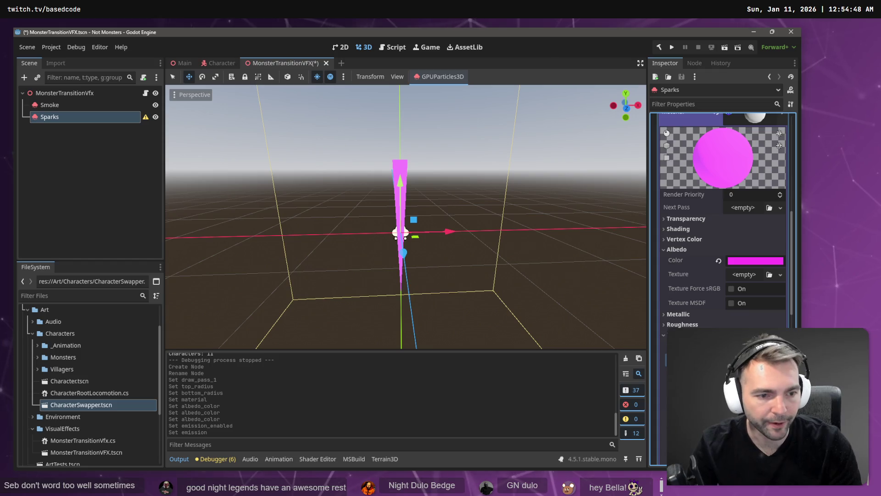
pyautogui.hotkey('alt', 'Tab')
pyautogui.press('space')
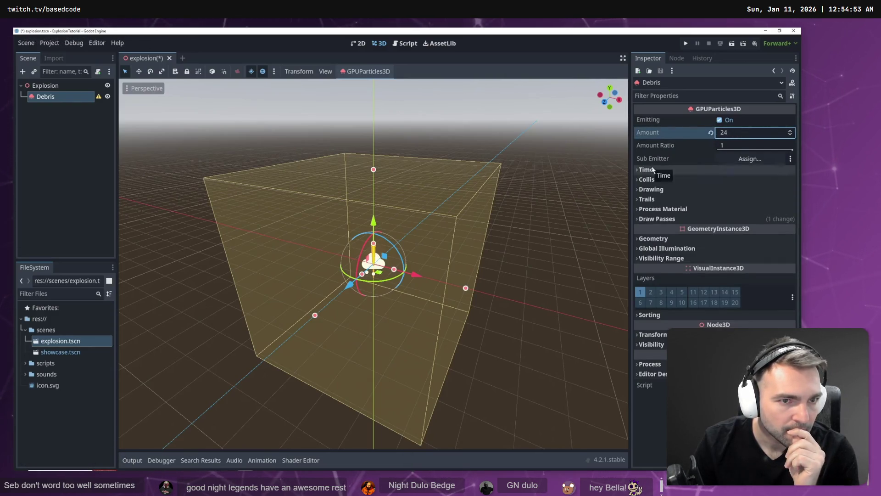
pyautogui.hotkey('alt', 'Tab')
pyautogui.hotkey('alt', 'Tab')
pyautogui.press('space')
pyautogui.hotkey('alt', 'Tab')
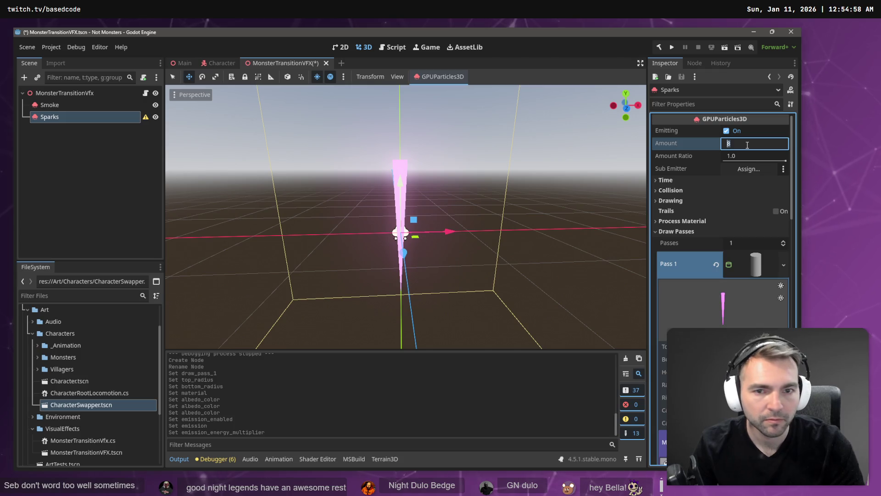
# Set the Sparks Lifetime to 0.25, matching the tutorial.
pyautogui.hotkey('alt', 'Tab')
pyautogui.press('space')
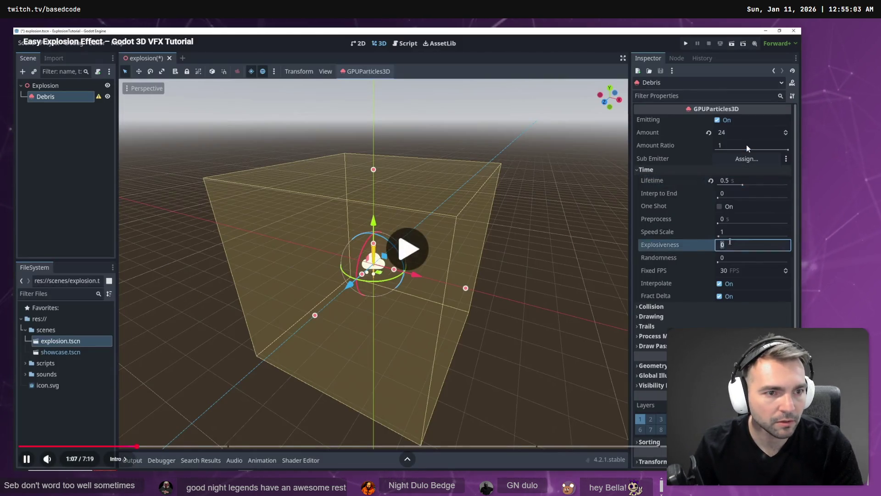
pyautogui.press('space')
pyautogui.hotkey('alt', 'Tab')
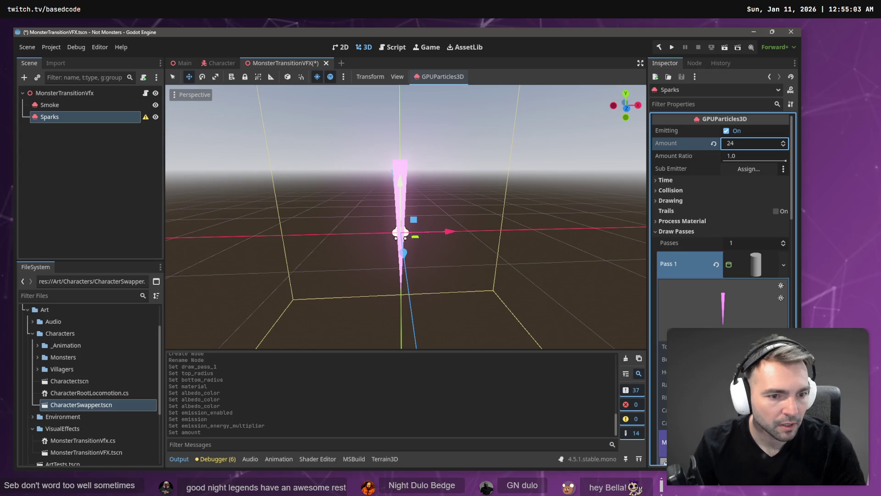
pyautogui.click(713, 180)
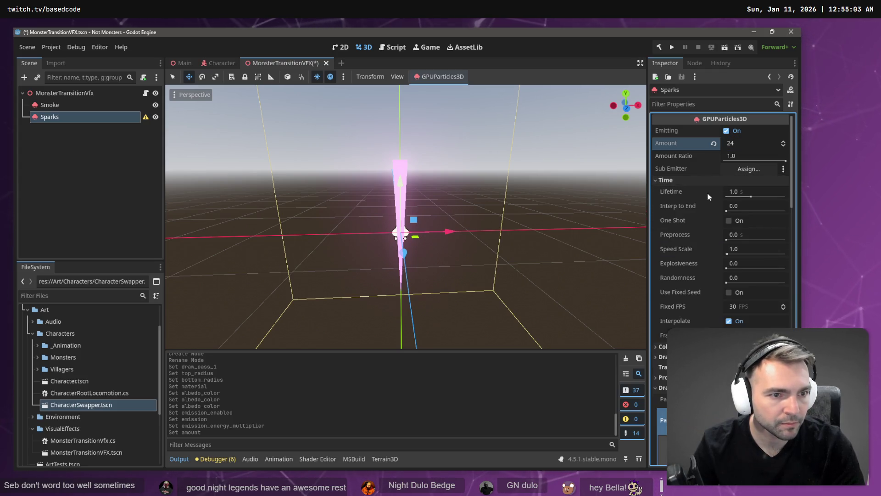
pyautogui.click(753, 196)
pyautogui.hotkey('alt', 'Tab')
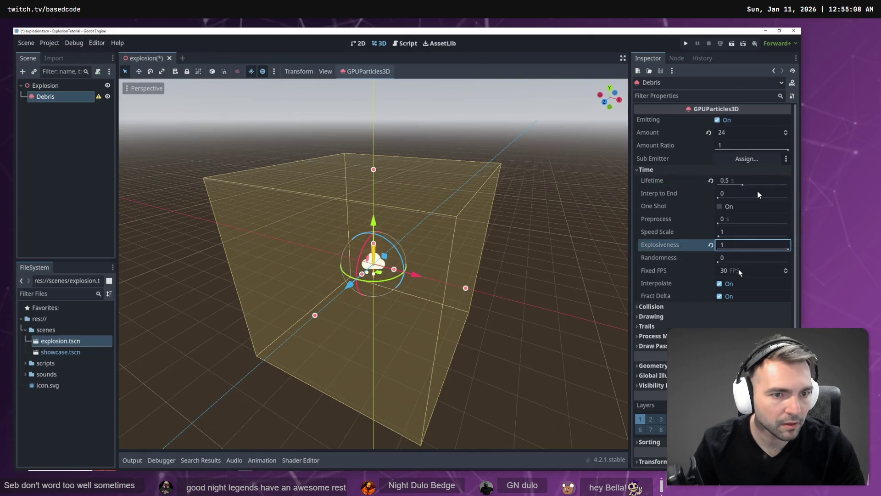
pyautogui.hotkey('alt', 'Tab')
pyautogui.write('.25')
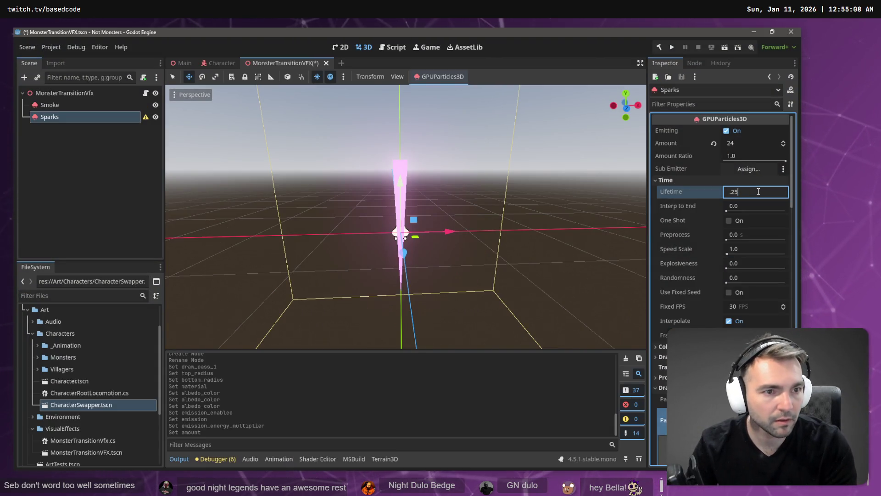
pyautogui.hotkey('alt', 'Tab')
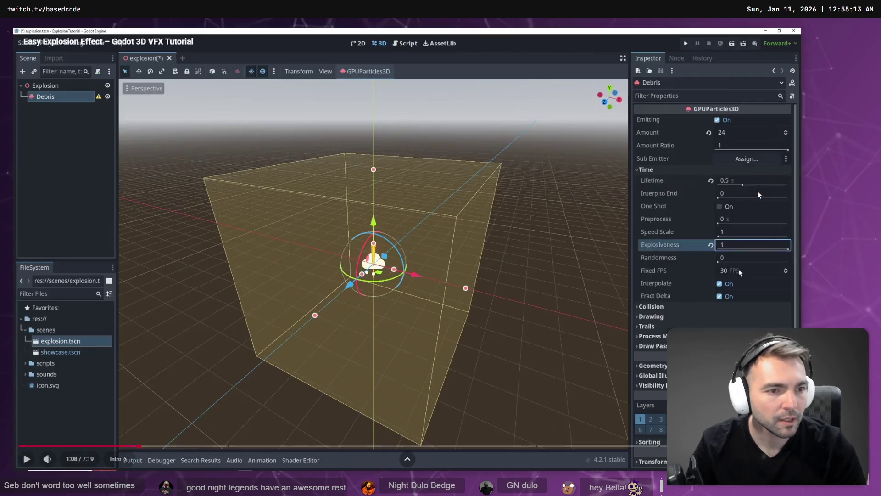
# Set the Sparks Explosiveness to 1 and Fixed FPS to 60.
pyautogui.press('space')
pyautogui.press('space')
pyautogui.hotkey('alt', 'Tab')
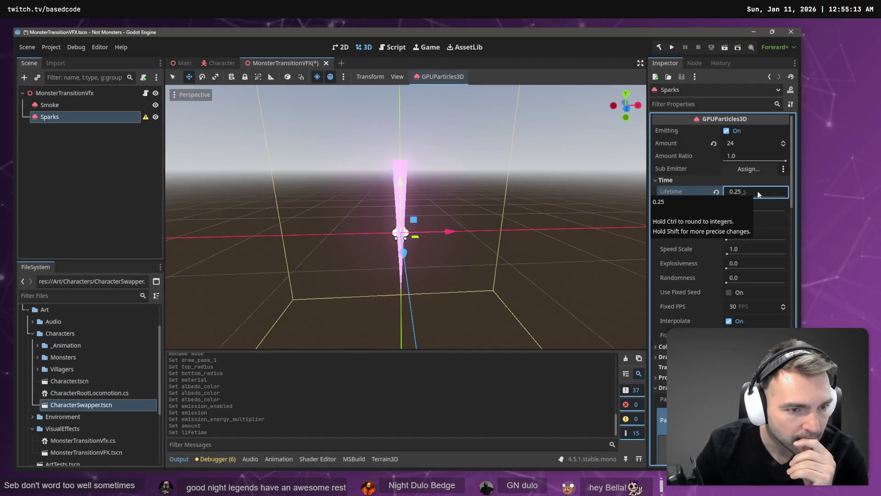
pyautogui.hotkey('alt', 'Tab')
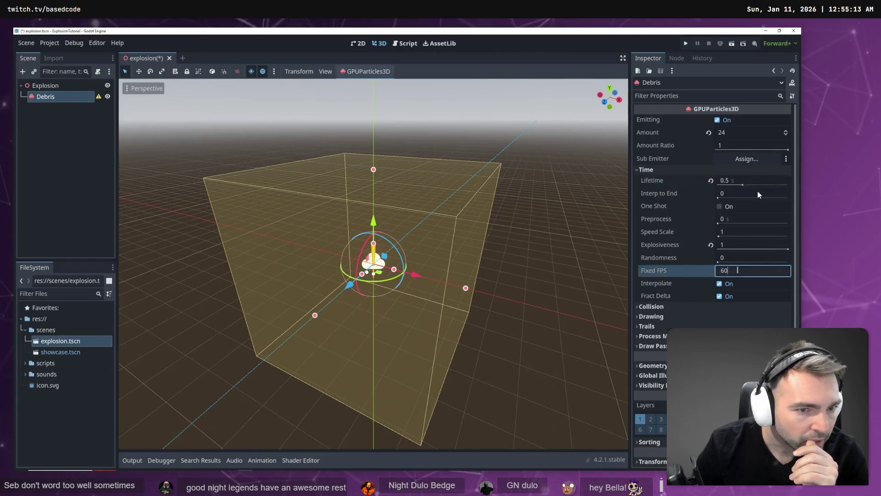
pyautogui.hotkey('alt', 'Tab')
pyautogui.click(750, 266)
pyautogui.write('1')
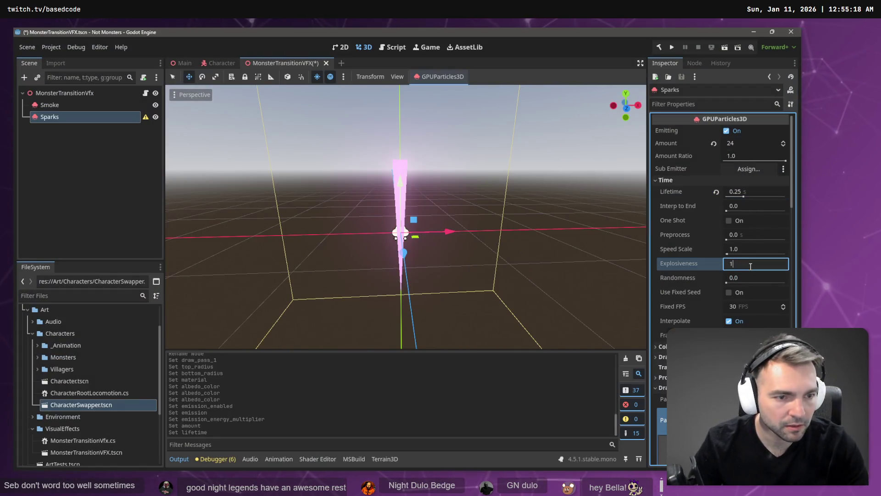
pyautogui.hotkey('alt', 'Tab')
pyautogui.hotkey('alt', 'Tab')
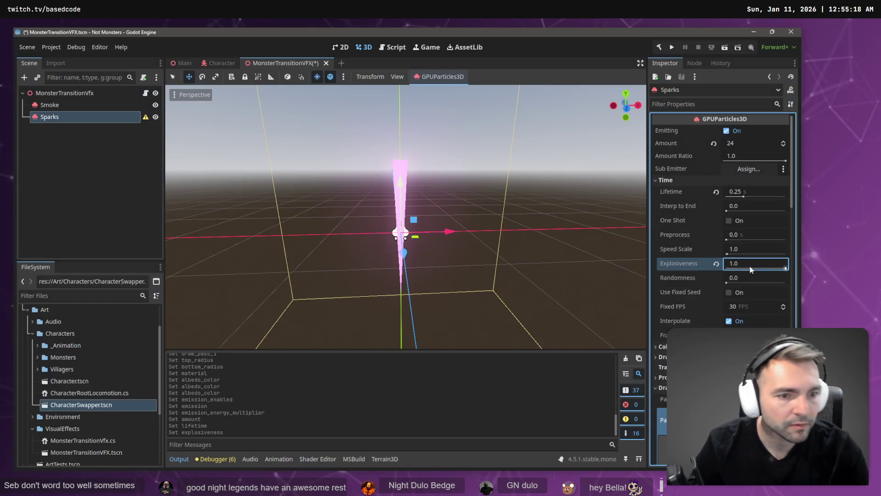
pyautogui.click(751, 306)
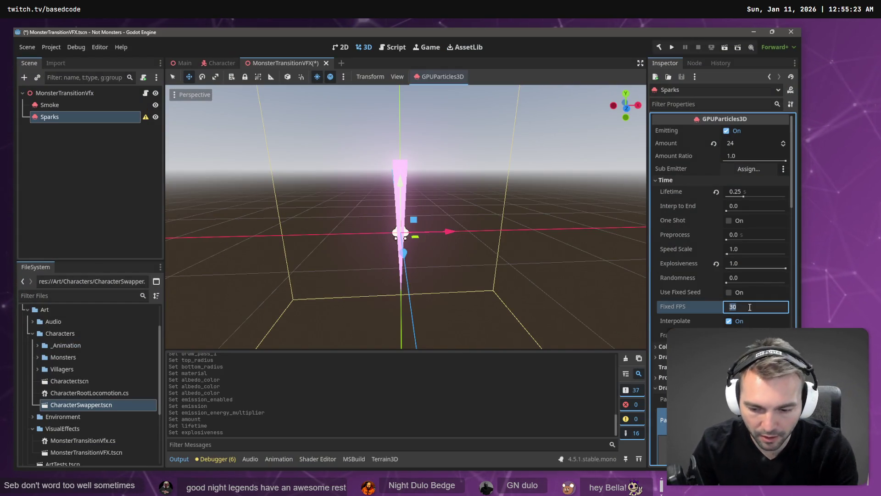
pyautogui.write('60')
pyautogui.hotkey('alt', 'Tab')
# Watch the tutorial's next section for the Sparks process material settings.
pyautogui.press('space')
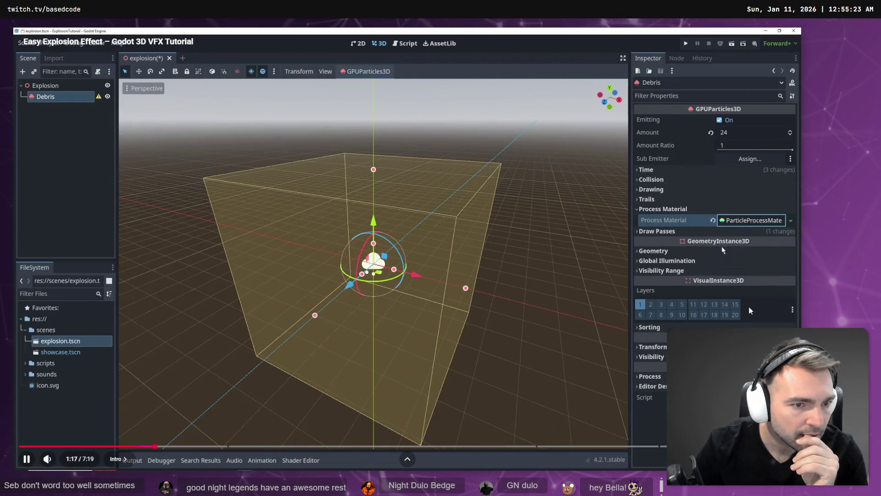
pyautogui.press('space')
pyautogui.hotkey('alt', 'Tab')
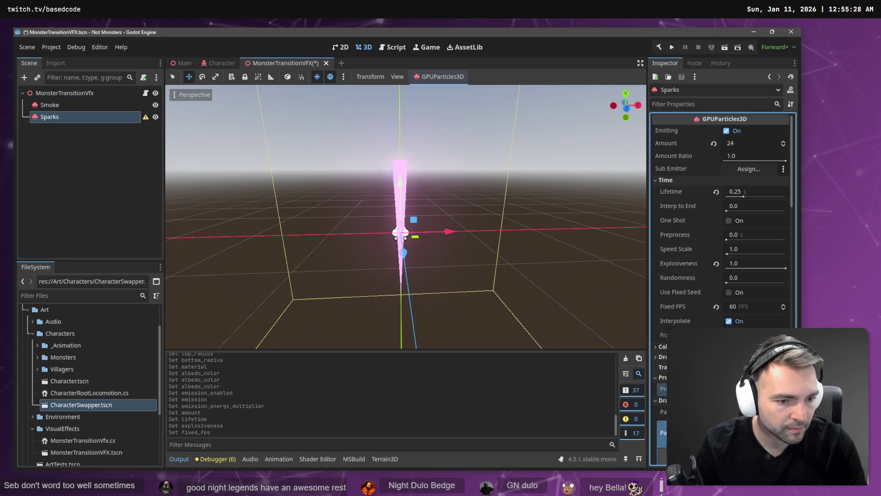
pyautogui.hotkey('alt', 'Tab')
pyautogui.press('space')
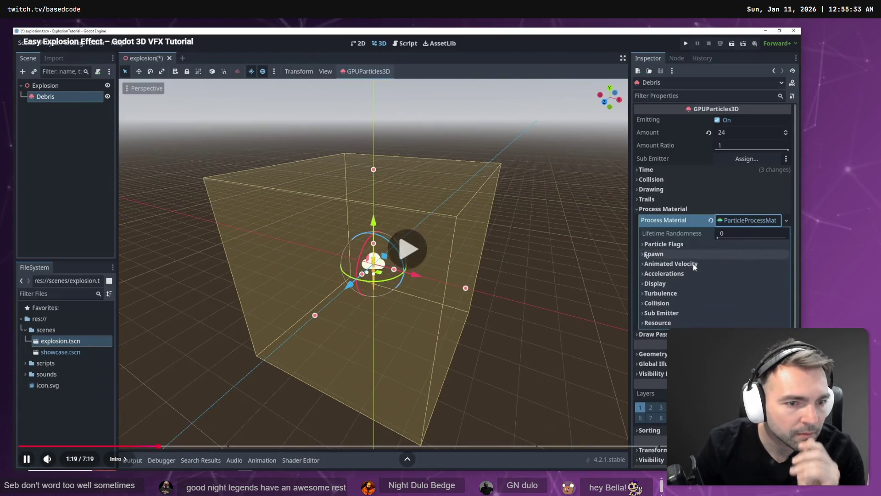
pyautogui.press('space')
pyautogui.hotkey('alt', 'Tab')
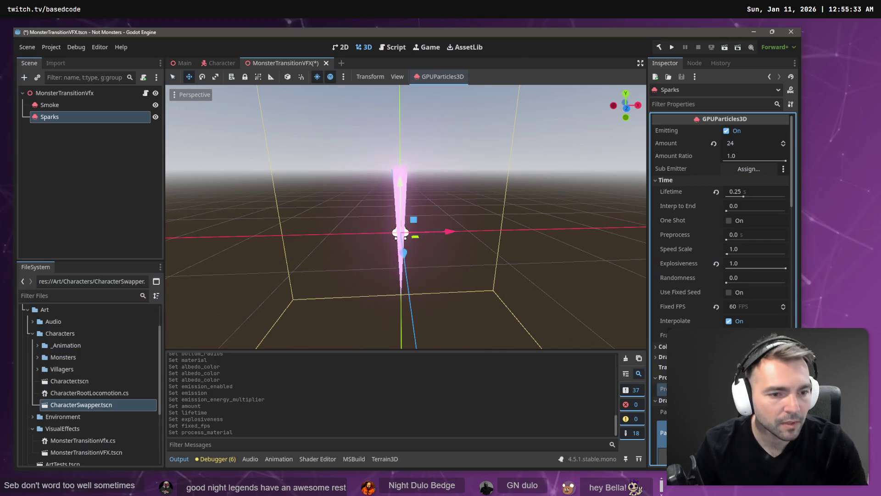
pyautogui.scroll(-5, 682, 258)
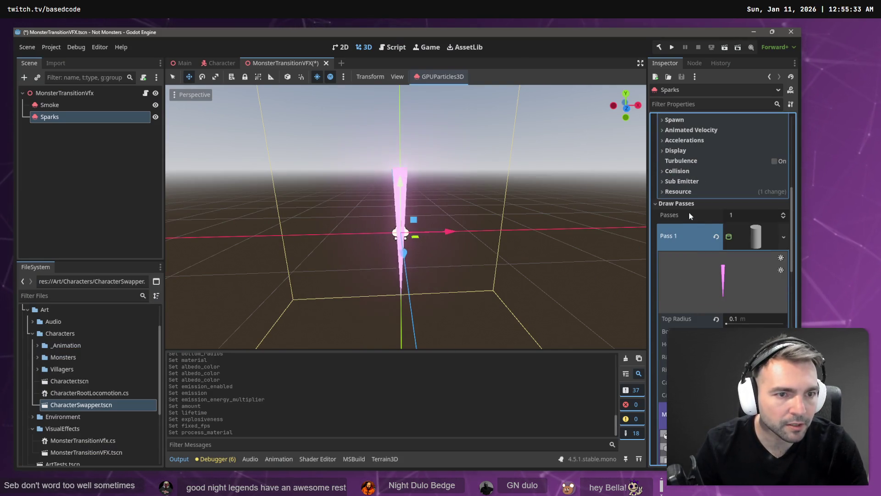
# Under Spawn > Velocity, set the Inherit Velocity Ratio to 180.
pyautogui.scroll(2, 690, 212)
pyautogui.click(674, 207)
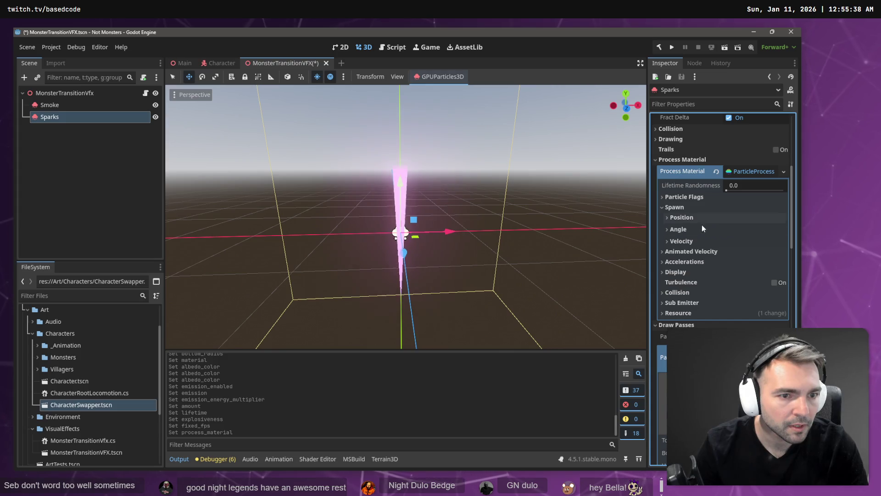
pyautogui.click(681, 241)
pyautogui.hotkey('alt', 'Tab')
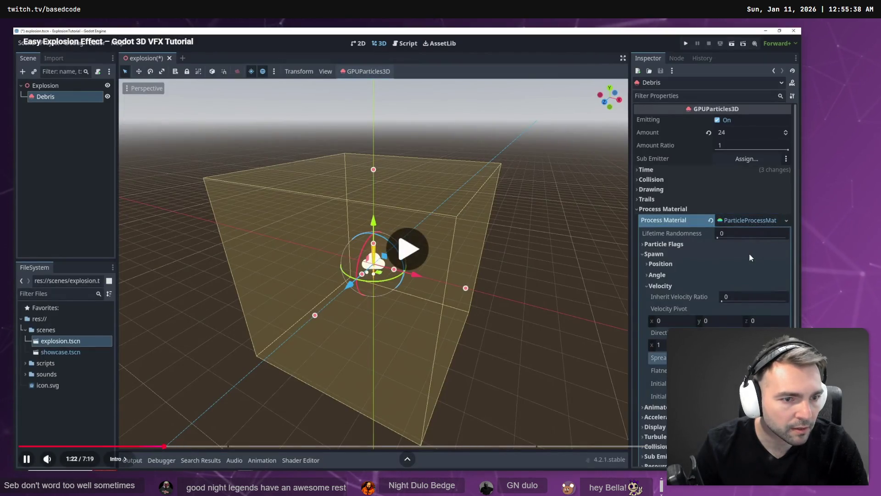
pyautogui.click(749, 257)
pyautogui.hotkey('alt', 'Tab')
pyautogui.click(750, 253)
pyautogui.write('180.0')
# Set the emission Direction to x 0, y 1, z 0, checking the tutorial.
pyautogui.hotkey('alt', 'Tab')
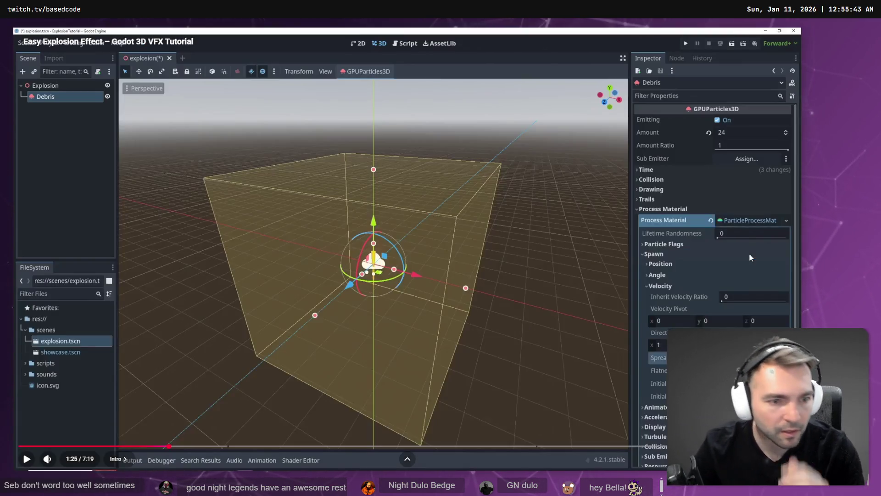
pyautogui.click(749, 252)
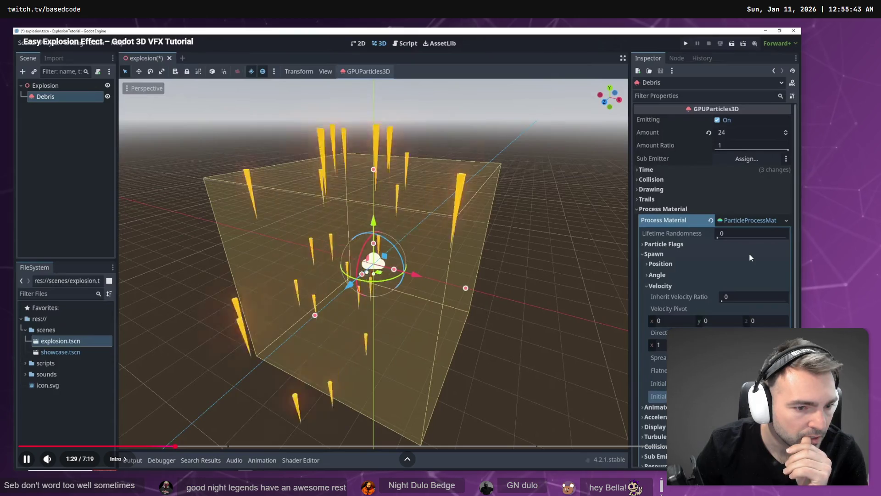
pyautogui.hotkey('alt', 'Tab')
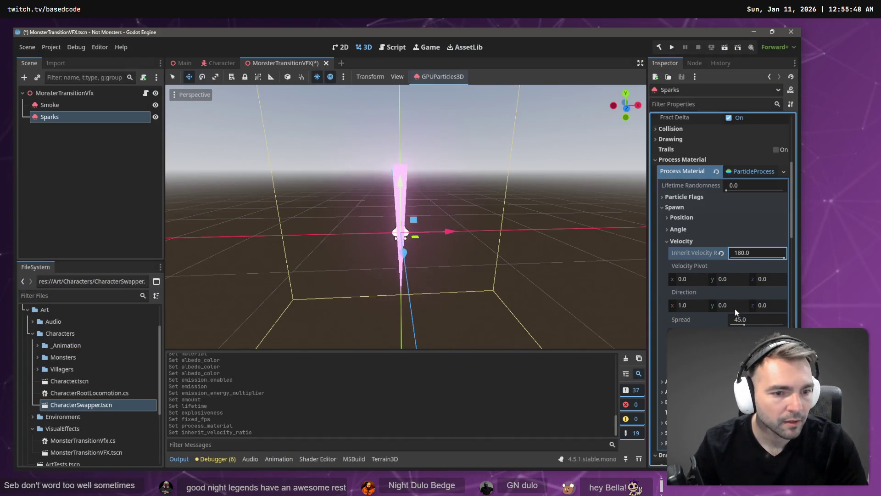
pyautogui.scroll(-2, 730, 299)
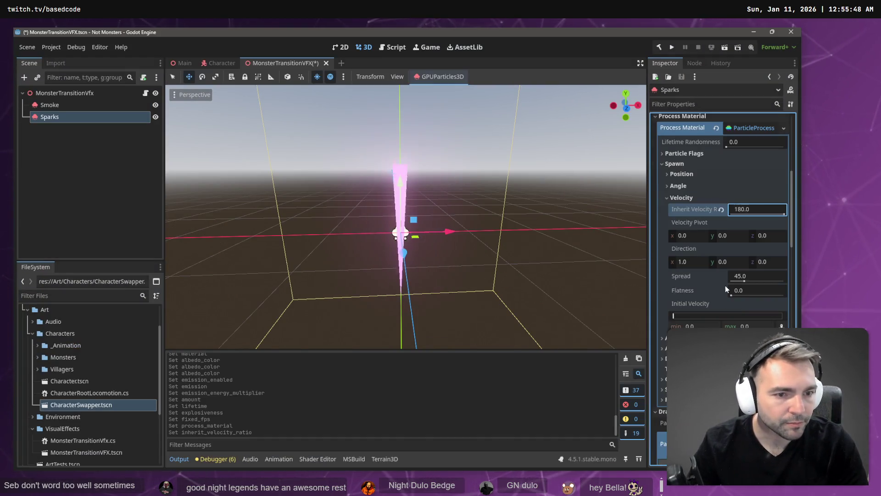
pyautogui.click(701, 262)
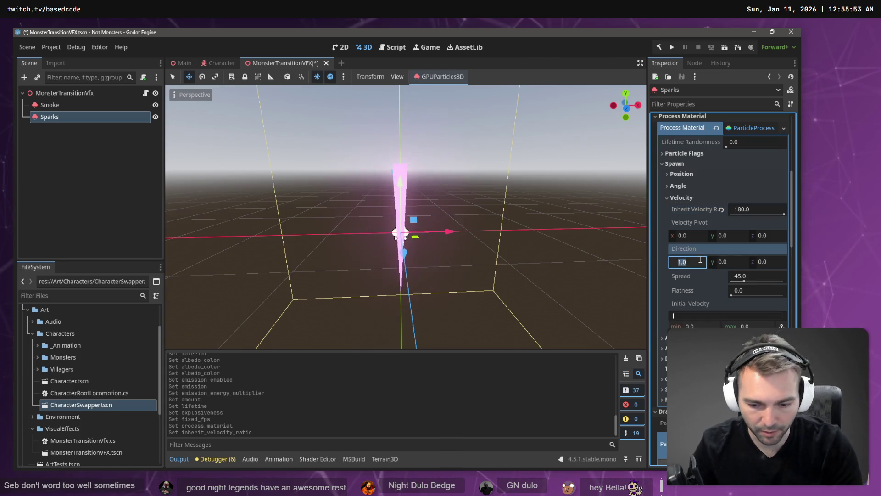
pyautogui.write('0')
pyautogui.press('Tab')
pyautogui.write('1')
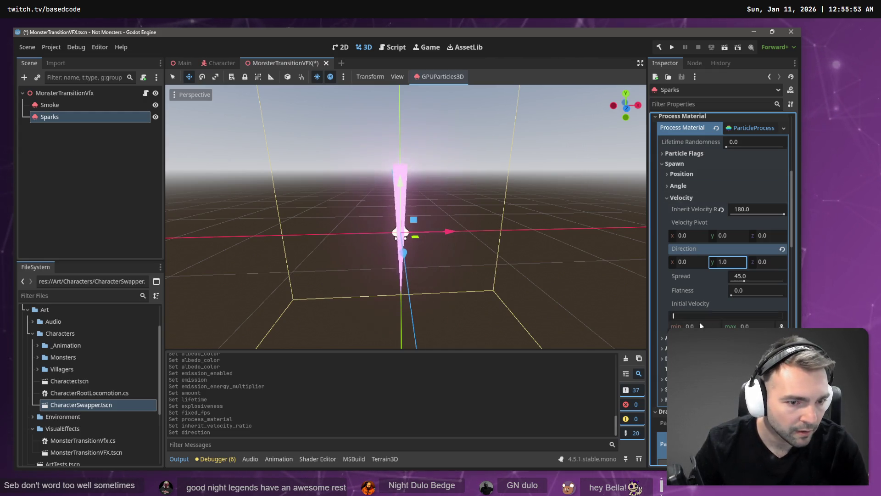
pyautogui.hotkey('alt', 'Tab')
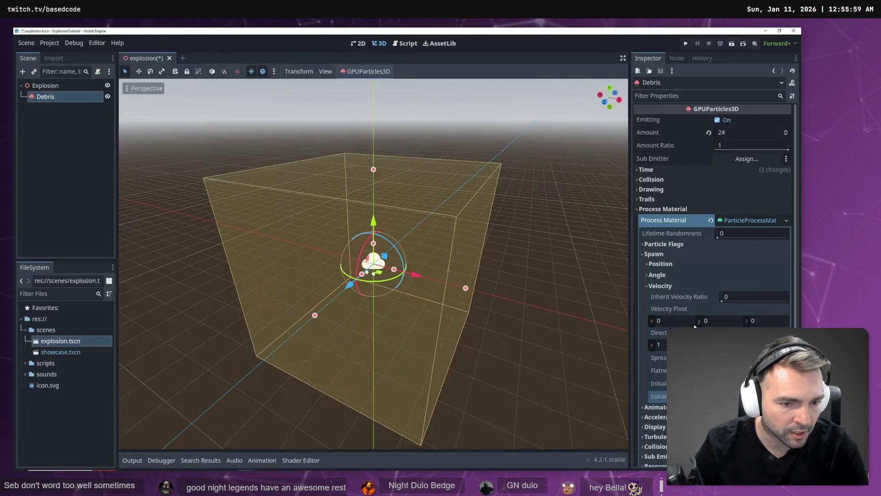
pyautogui.hotkey('alt', 'Tab')
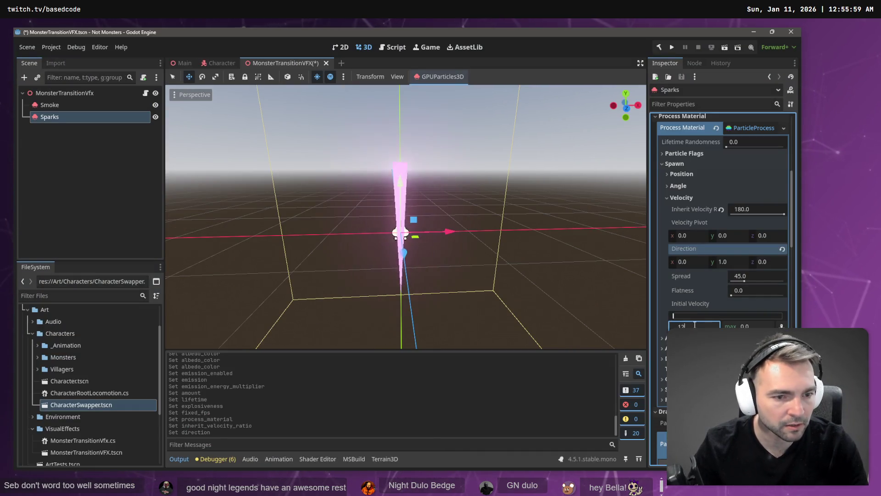
pyautogui.hotkey('alt', 'Tab')
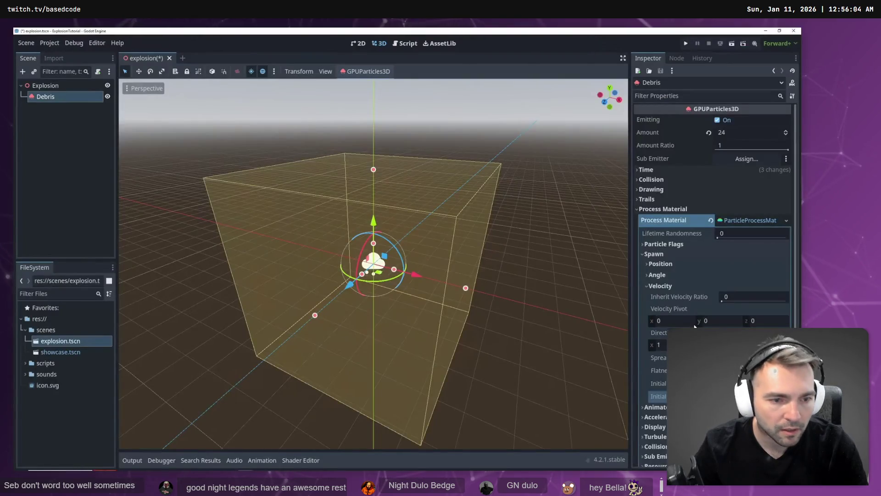
# Turn on Align Y under Particle Flags so sparks face their motion.
pyautogui.click(706, 296)
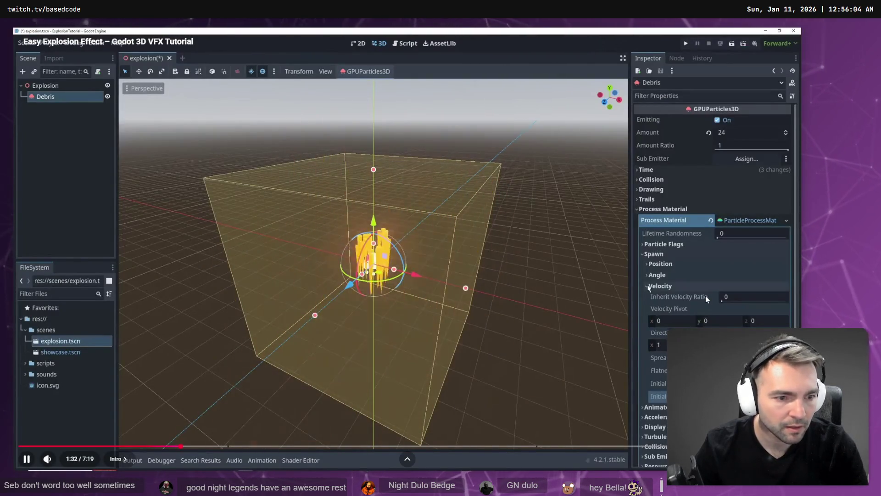
pyautogui.click(706, 295)
pyautogui.hotkey('alt', 'Tab')
pyautogui.hotkey('alt', 'Tab')
pyautogui.hotkey('alt', 'Tab')
pyautogui.click(685, 154)
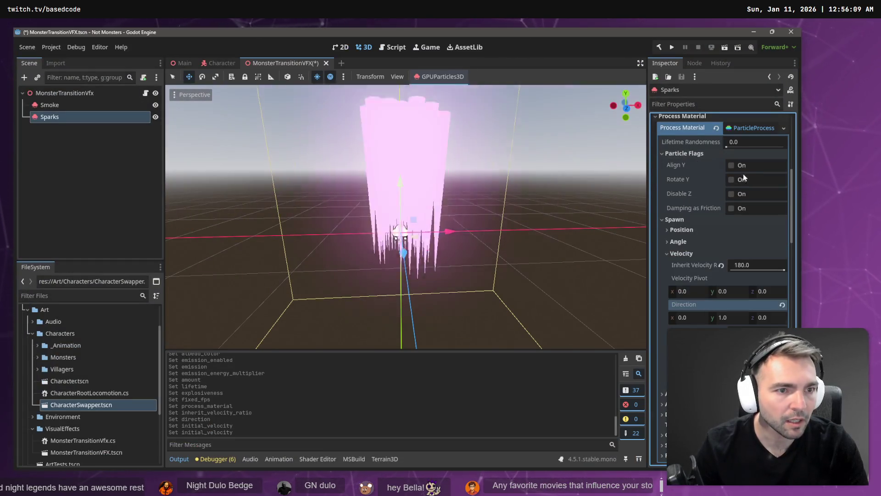
pyautogui.click(733, 165)
# Change the Direction y value to 0, then to 0.1.
pyautogui.hotkey('alt', 'Tab')
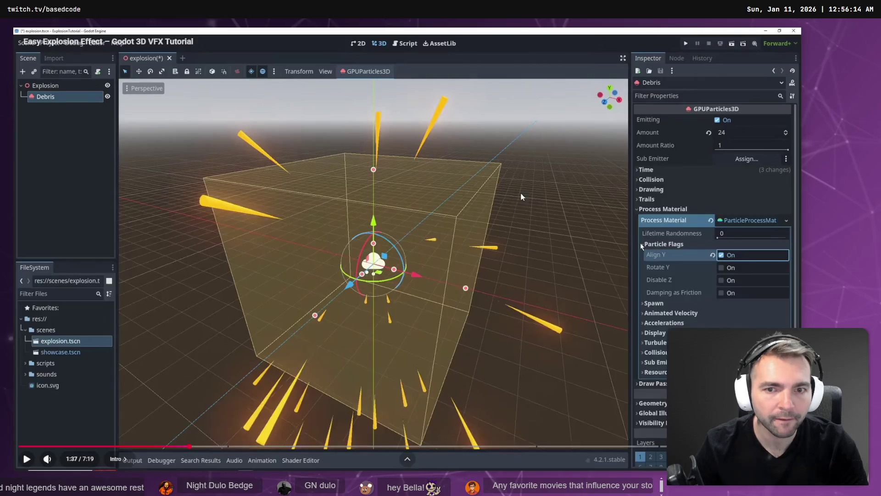
pyautogui.click(522, 197)
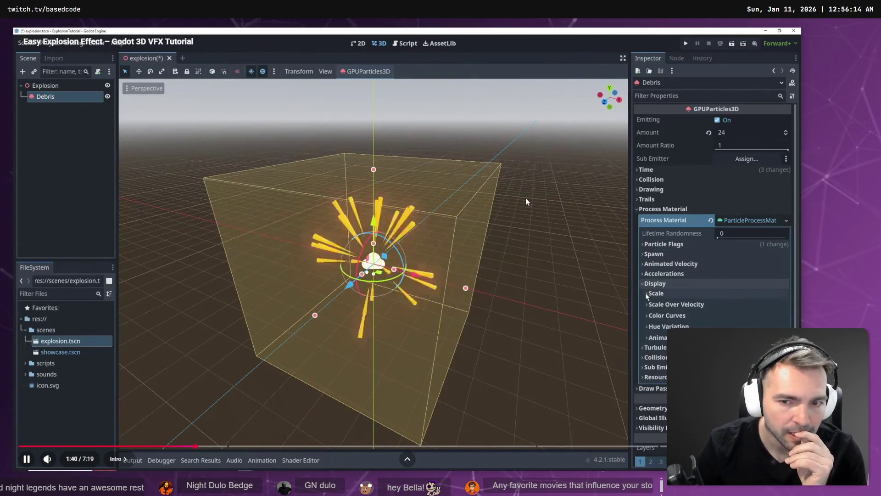
pyautogui.click(526, 198)
pyautogui.hotkey('alt', 'Tab')
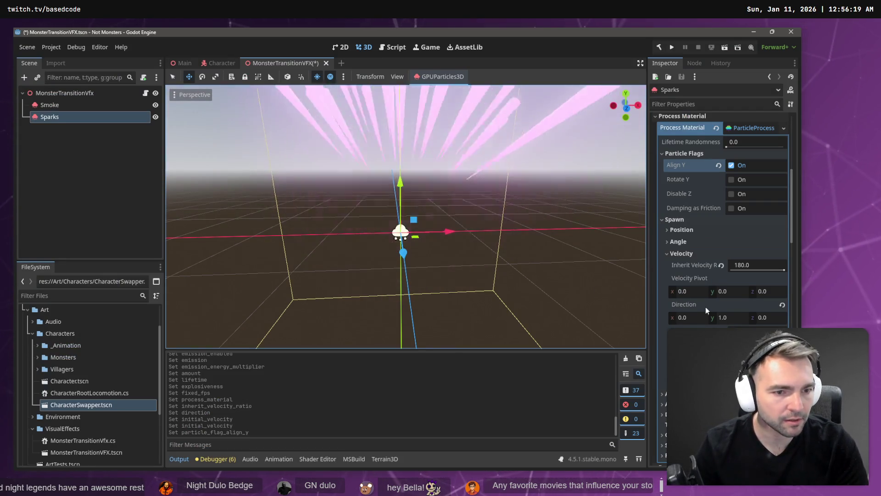
pyautogui.click(733, 317)
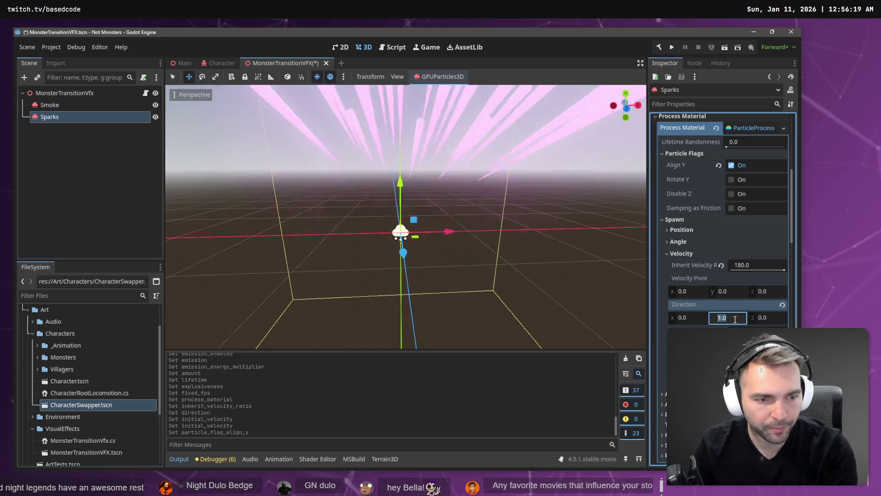
pyautogui.write('0')
pyautogui.press('Return')
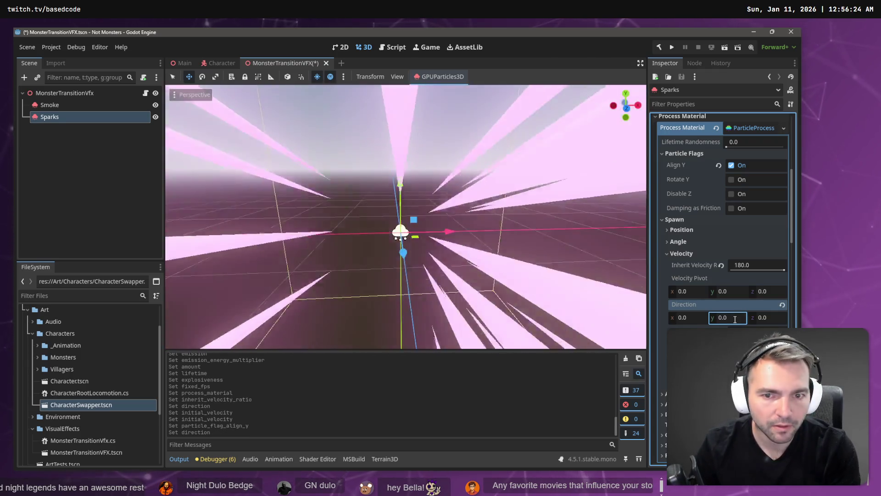
pyautogui.click(735, 318)
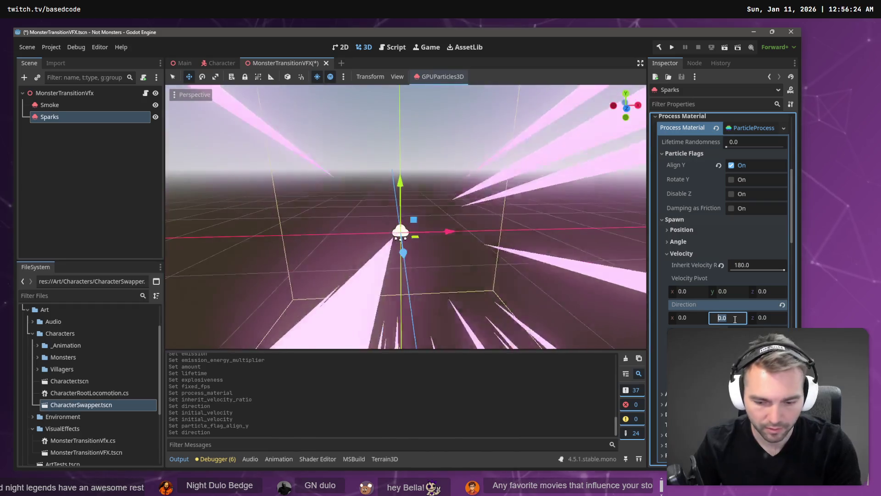
pyautogui.write('0.1')
pyautogui.press('Return')
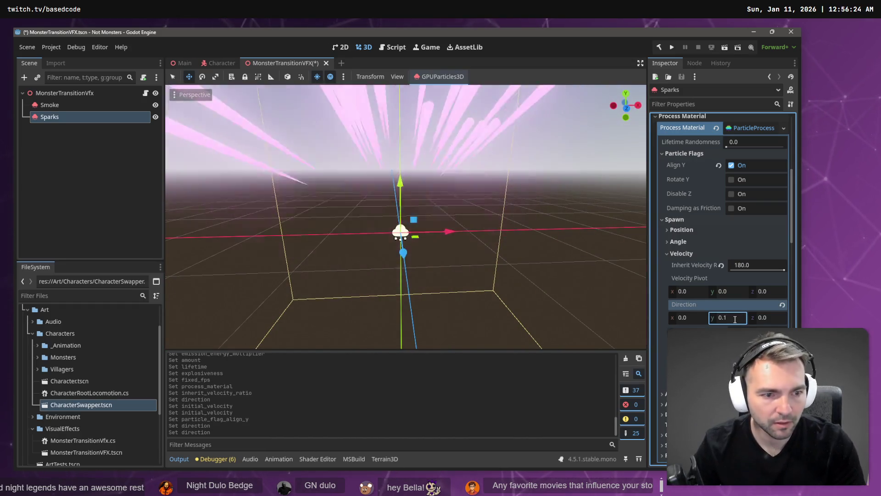
pyautogui.hotkey('alt', 'Tab')
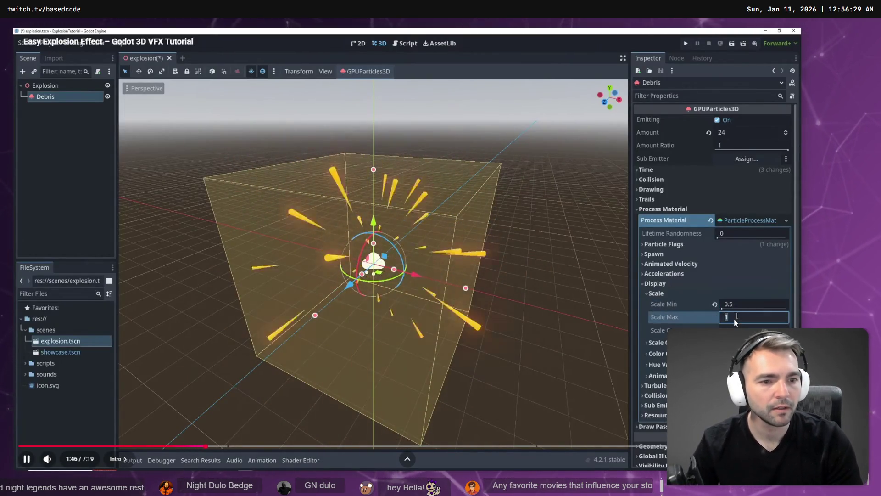
pyautogui.hotkey('alt', 'Tab')
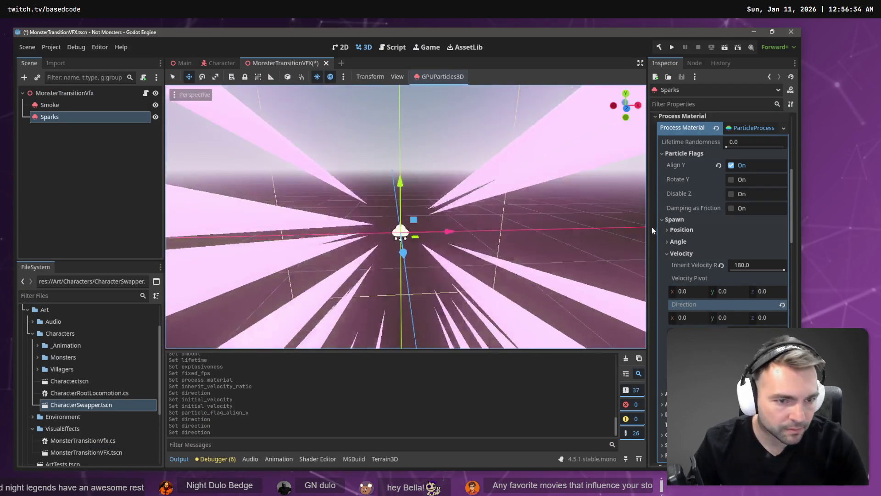
pyautogui.scroll(-3, 679, 211)
pyautogui.hotkey('alt', 'Tab')
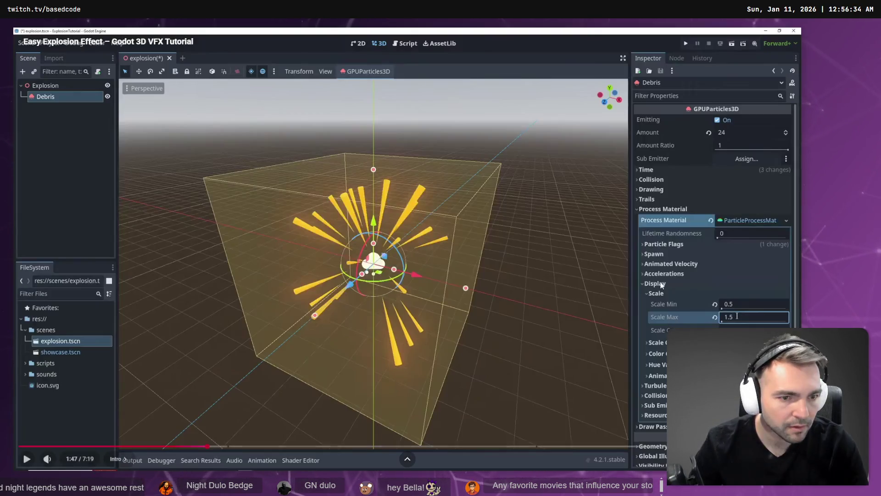
pyautogui.hotkey('alt', 'Tab')
pyautogui.scroll(3, 699, 169)
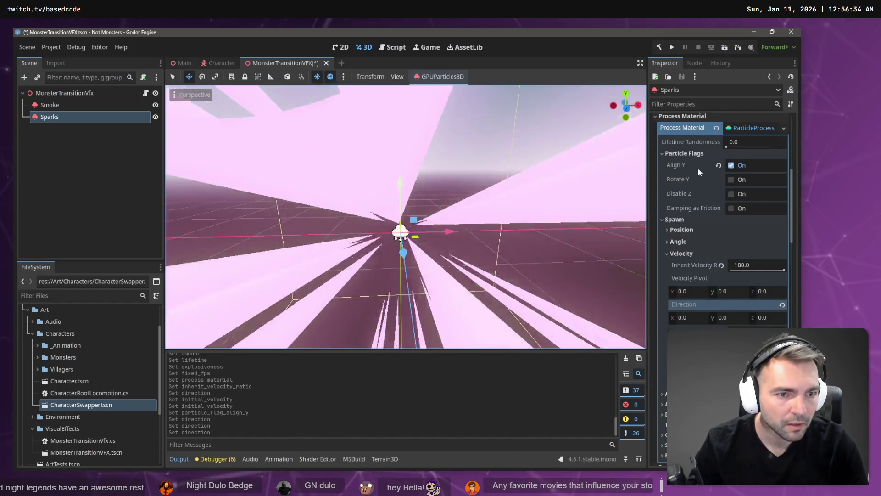
pyautogui.scroll(2, 721, 189)
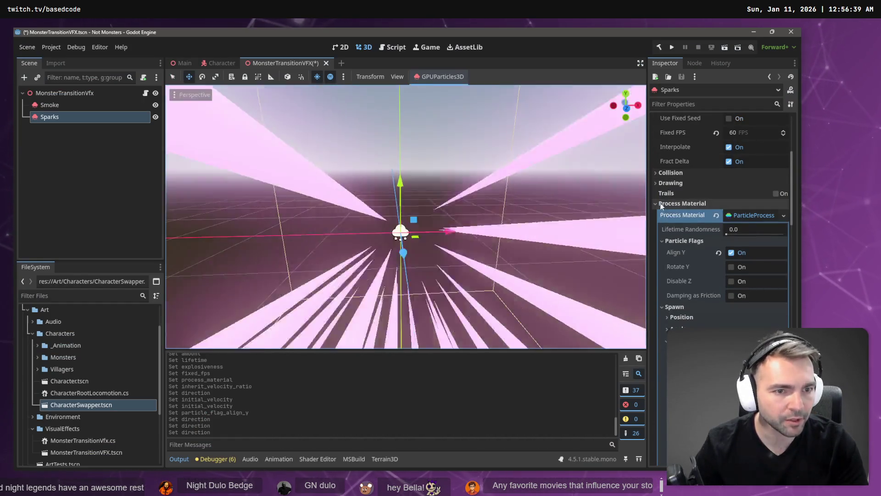
pyautogui.scroll(-2, 701, 230)
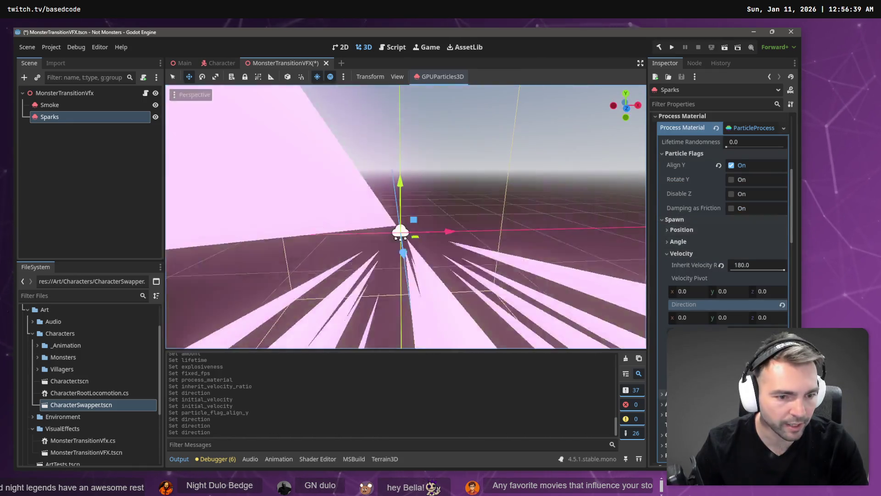
pyautogui.hotkey('alt', 'Tab')
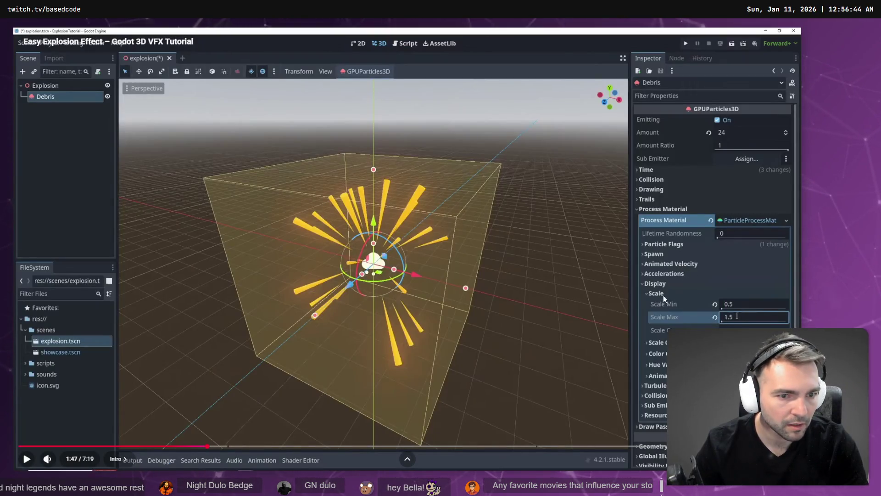
pyautogui.hotkey('alt', 'Tab')
pyautogui.scroll(-2, 669, 218)
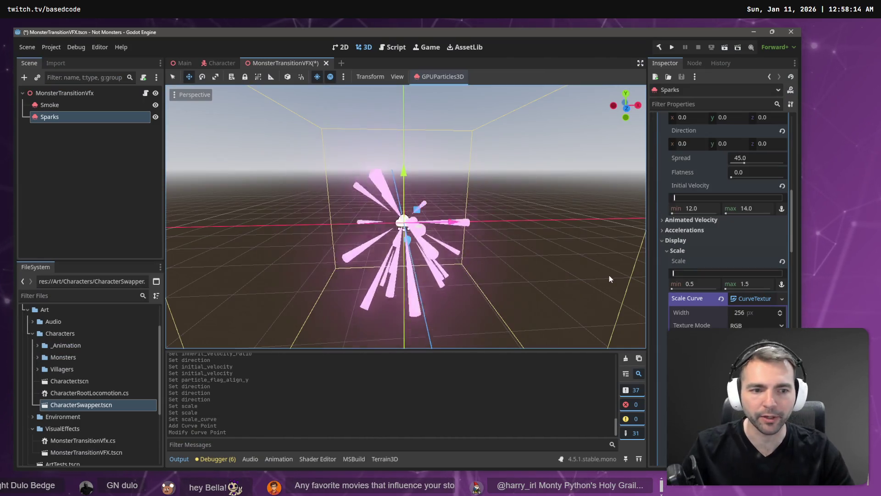
pyautogui.hotkey('alt', 'Tab')
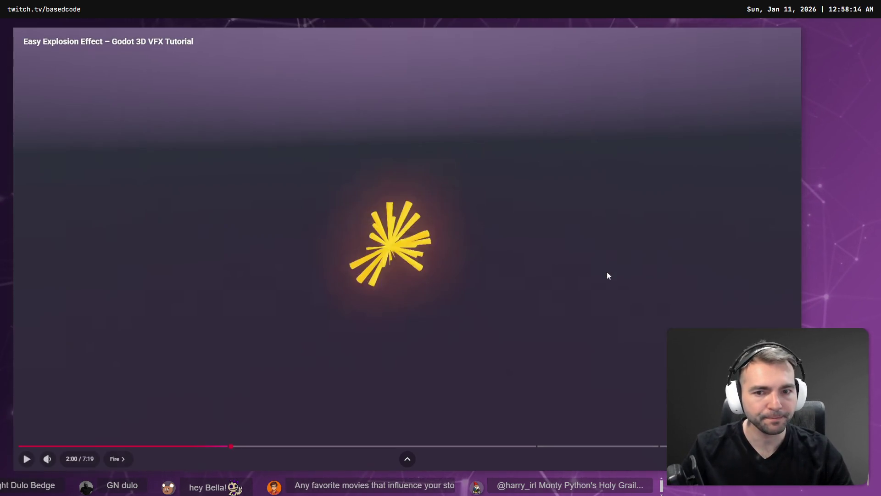
pyautogui.press('space')
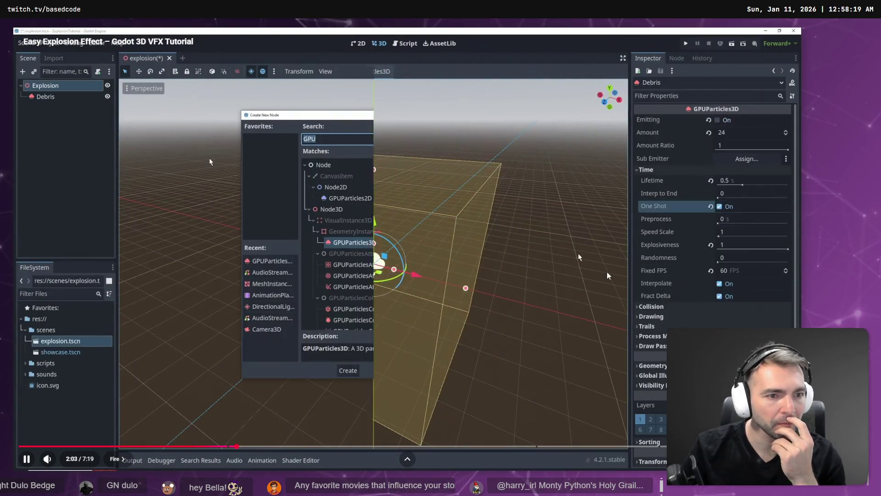
pyautogui.press('space')
pyautogui.hotkey('alt', 'Tab')
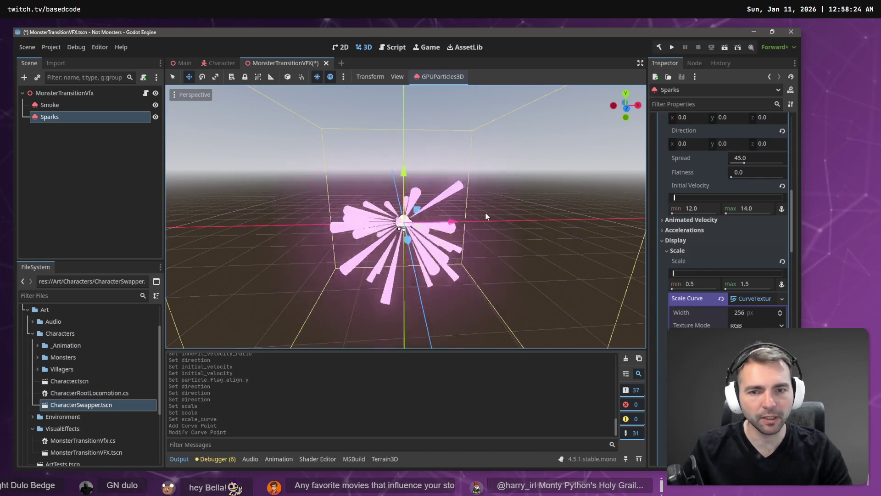
pyautogui.hotkey('alt', 'Tab')
pyautogui.press('Left')
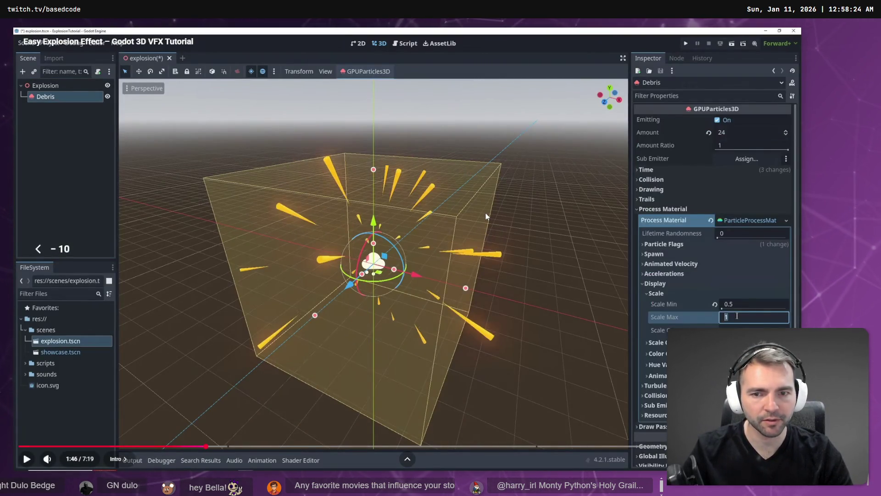
pyautogui.press('space')
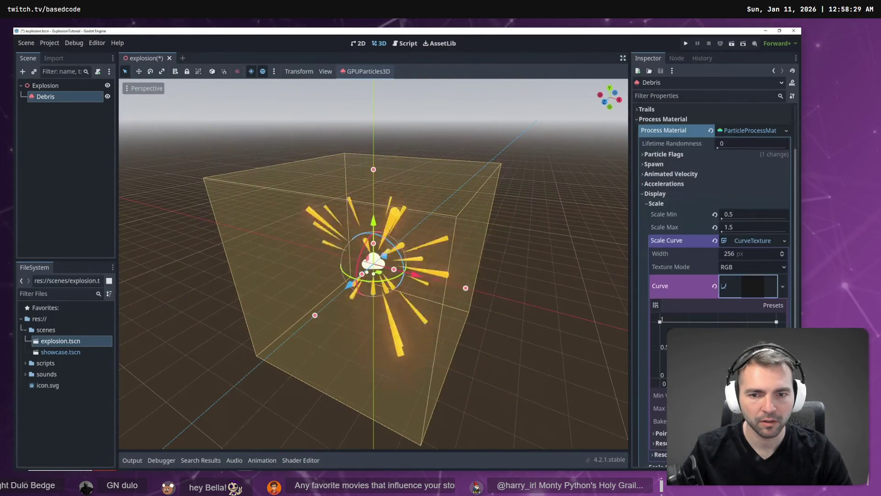
pyautogui.click(468, 208)
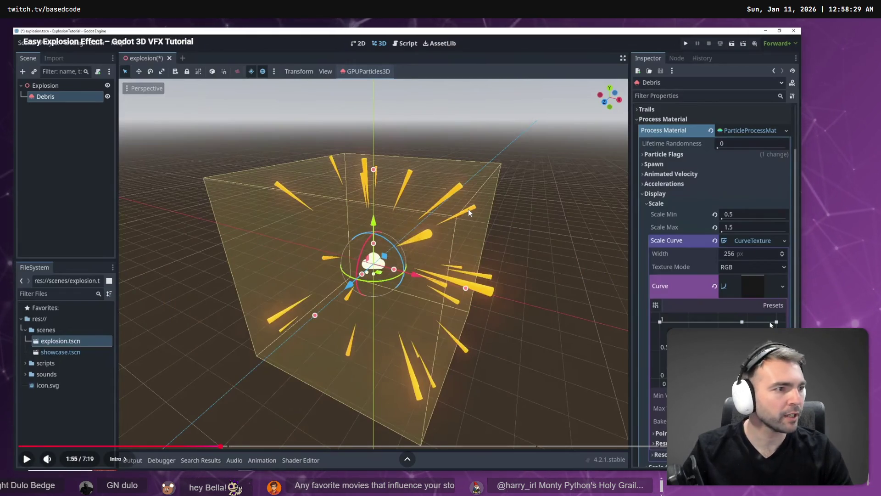
pyautogui.hotkey('alt', 'Tab')
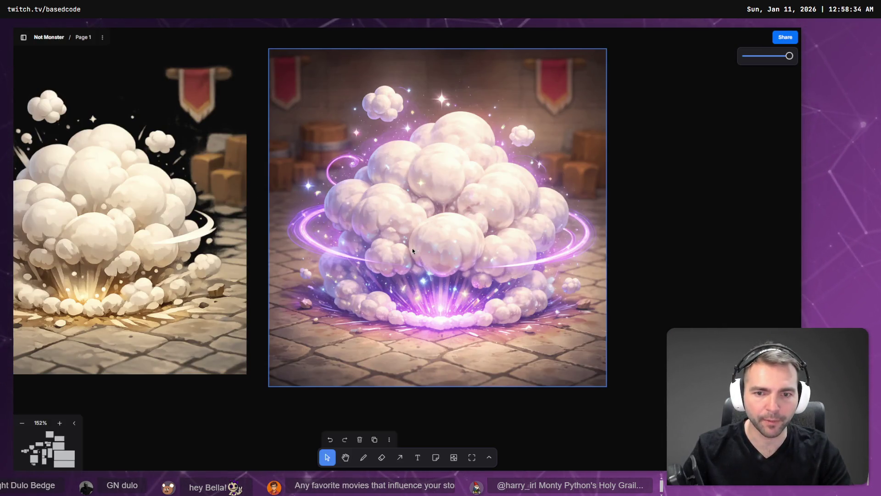
pyautogui.hotkey('alt', 'Tab')
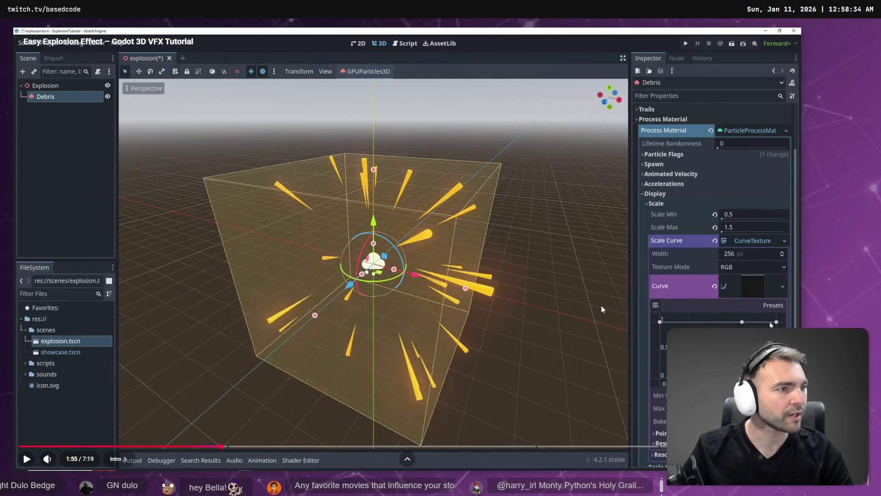
pyautogui.hotkey('alt', 'Tab')
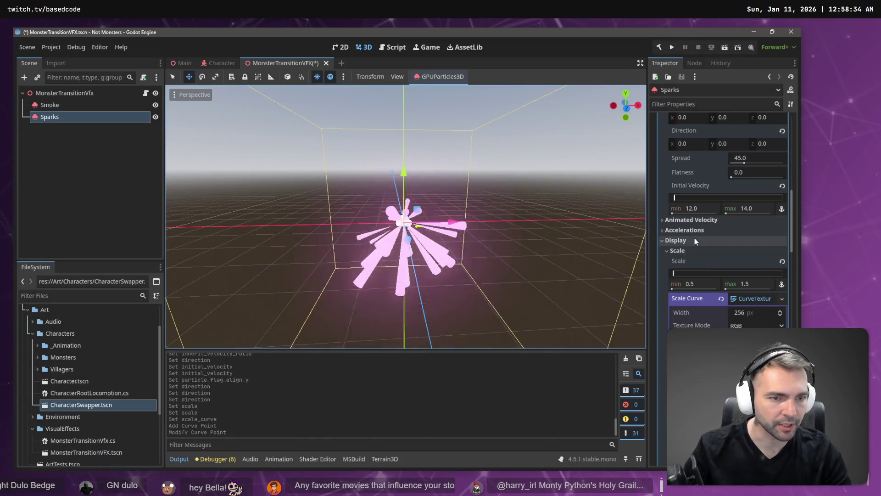
pyautogui.scroll(-10, 695, 241)
# Drag the Sparks Inherit Velocity Ratio down to 0.
pyautogui.click(735, 306)
pyautogui.scroll(-5, 716, 276)
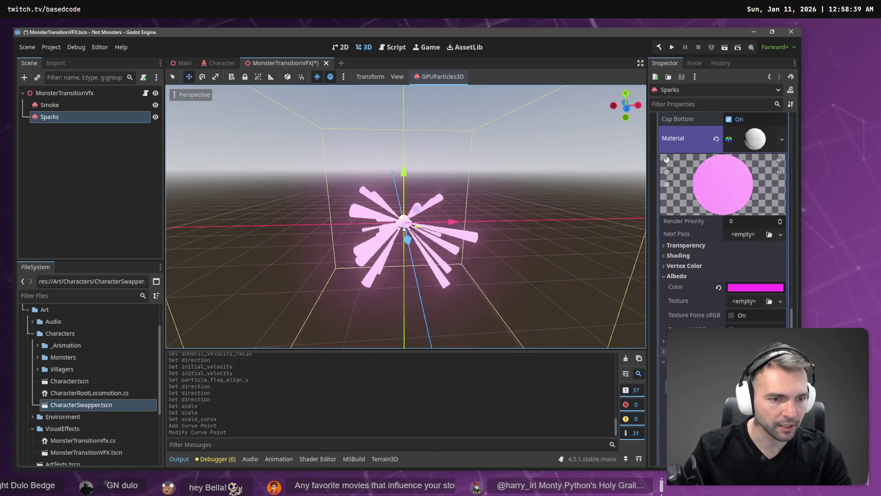
pyautogui.scroll(-5, 723, 229)
pyautogui.scroll(10, 723, 230)
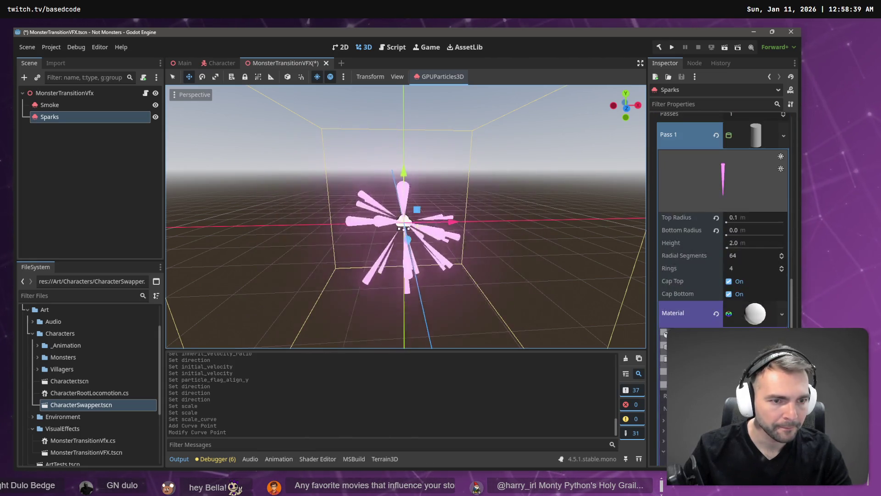
pyautogui.scroll(15, 709, 303)
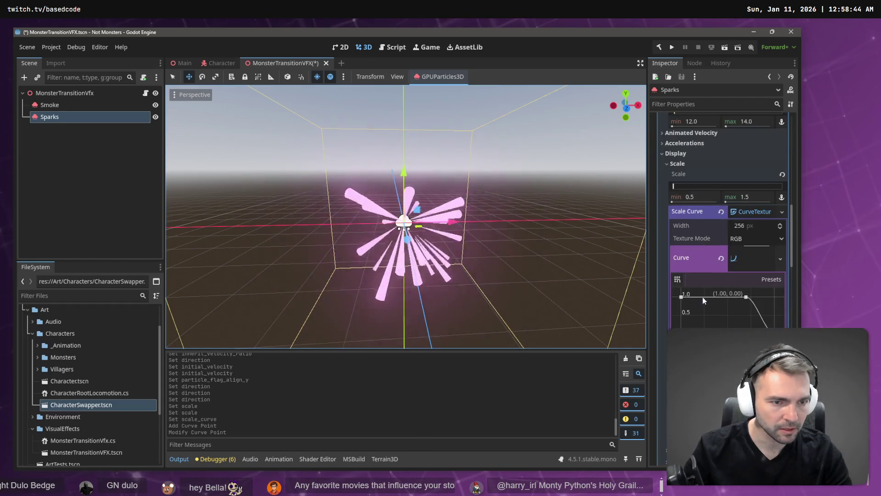
pyautogui.scroll(5, 689, 166)
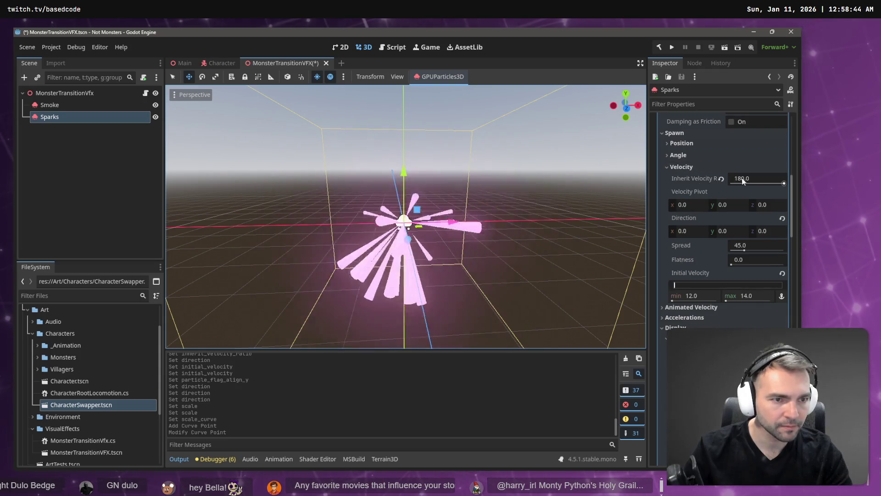
pyautogui.moveTo(775, 184); pyautogui.dragTo(735, 185)
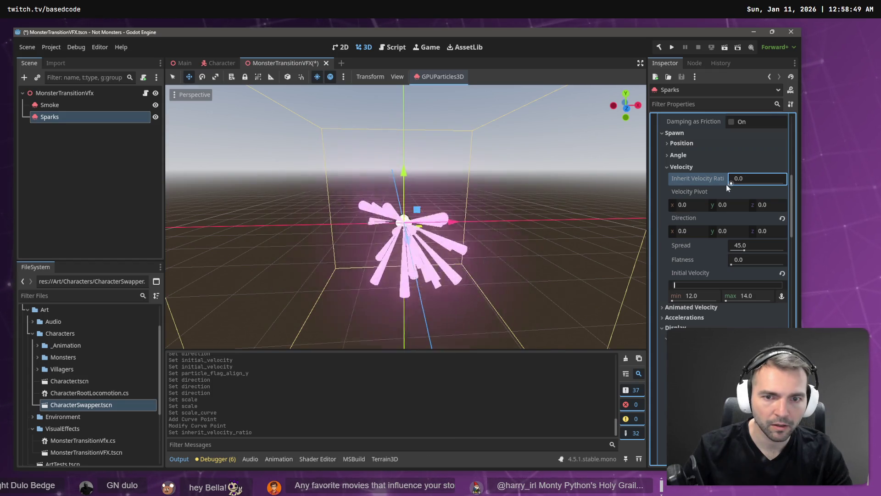
# Set Direction y to 1 and widen Spread to about 117.6.
pyautogui.moveTo(404, 215); pyautogui.dragTo(402, 269)
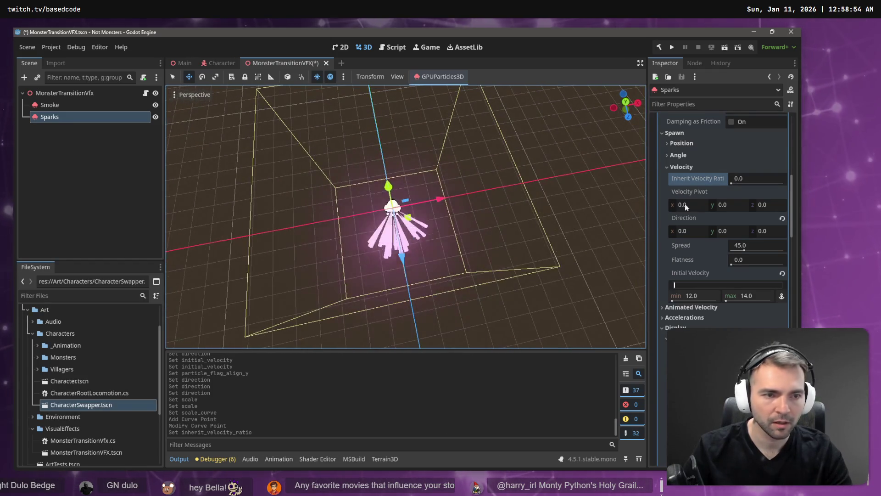
pyautogui.click(737, 232)
pyautogui.write('1')
pyautogui.press('Return')
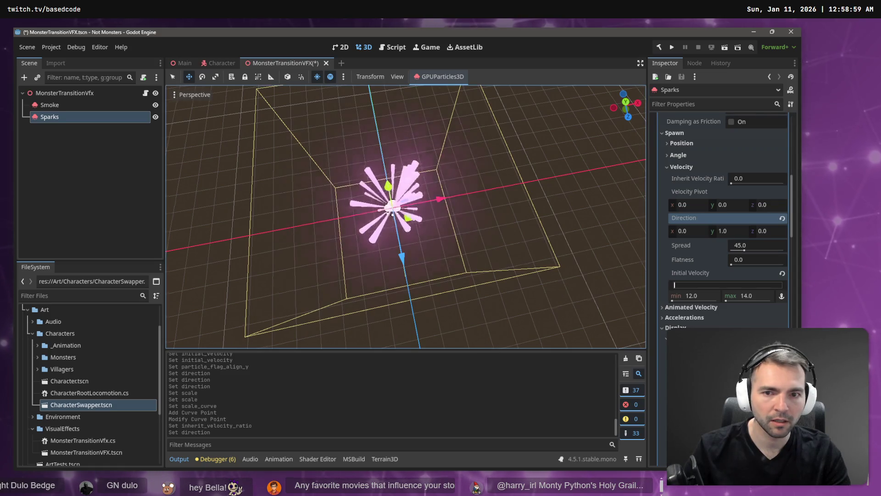
pyautogui.press('KP_1')
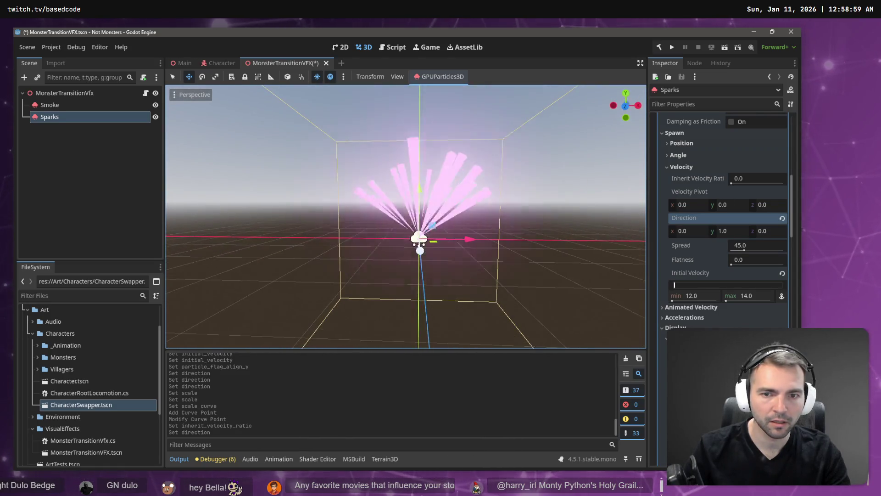
pyautogui.scroll(1, 535, 236)
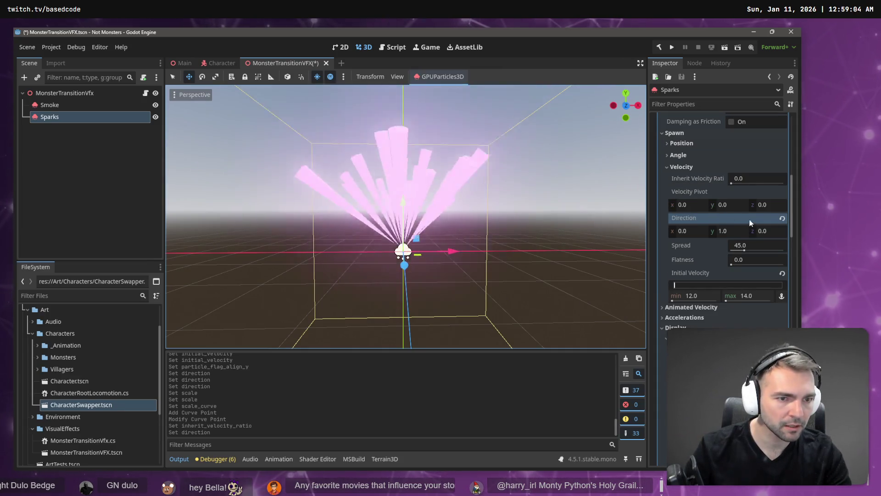
pyautogui.moveTo(745, 251); pyautogui.dragTo(766, 254)
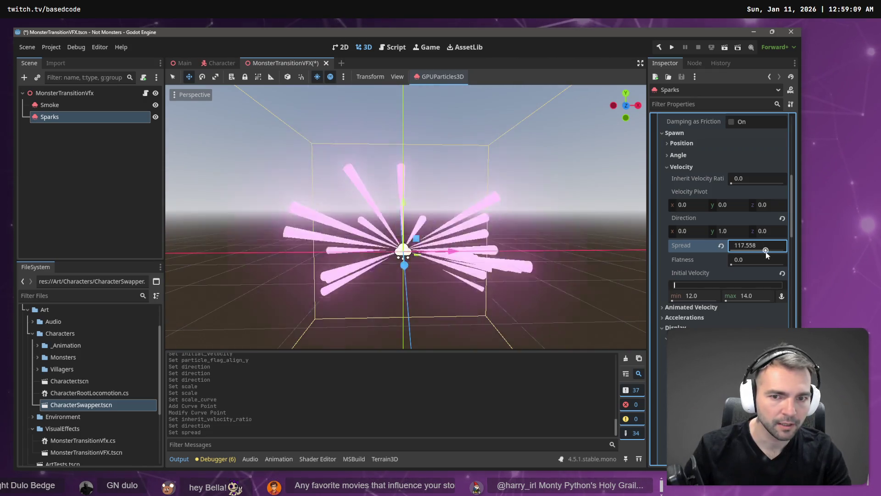
pyautogui.scroll(-5, 404, 220)
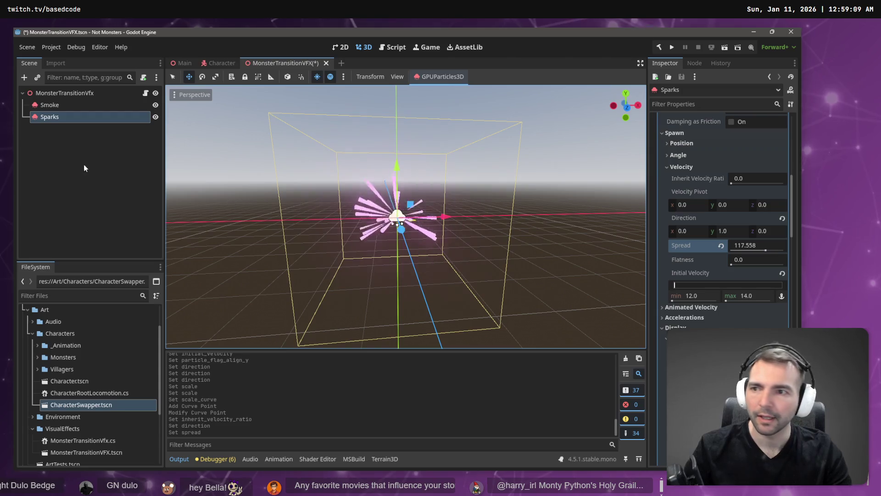
pyautogui.click(76, 91)
# Expand Monsters > Werewolf in FileSystem and drag the Werewolf model onto the MonsterTransitionVfx root.
pyautogui.rightClick(76, 91)
pyautogui.moveTo(130, 100)
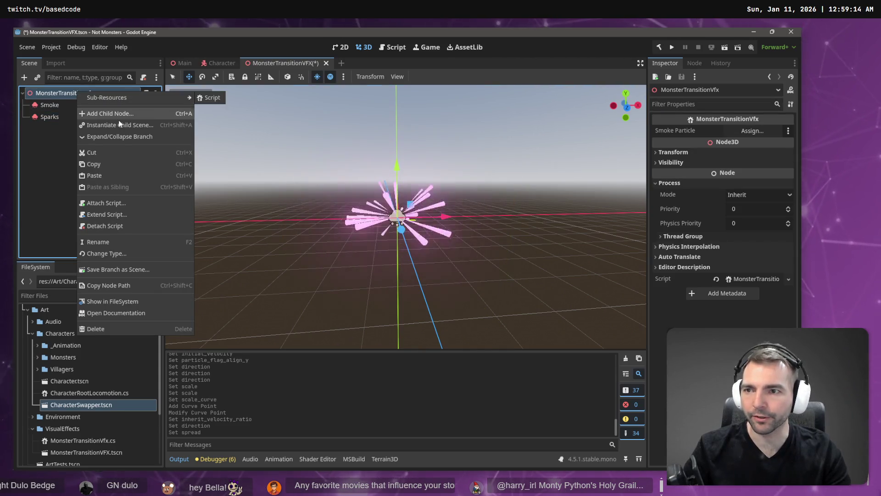
pyautogui.click(50, 368)
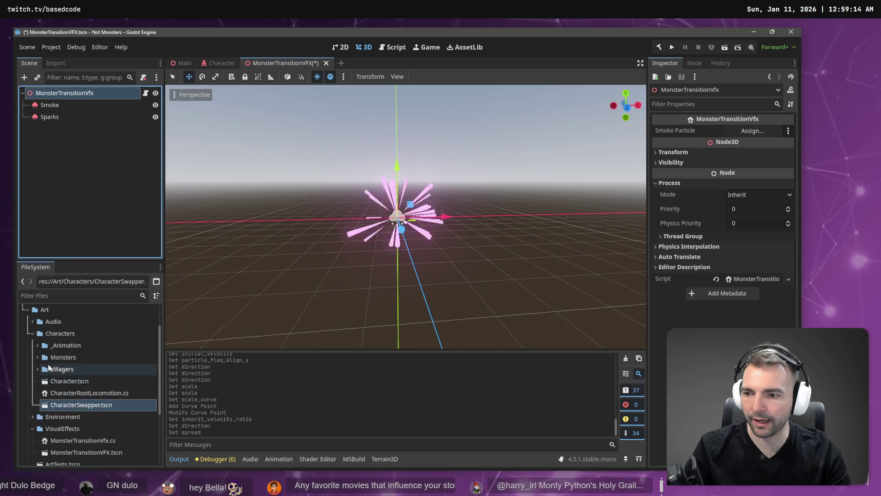
pyautogui.click(37, 357)
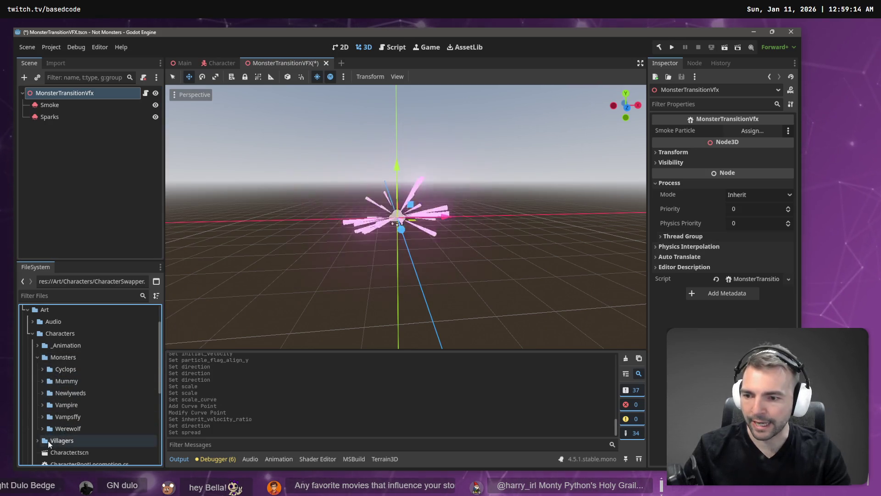
pyautogui.click(42, 429)
pyautogui.scroll(-2, 86, 433)
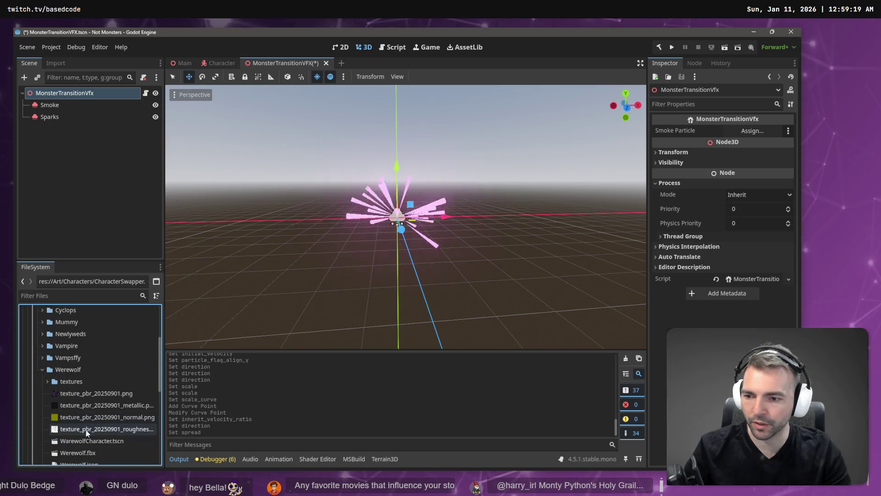
pyautogui.scroll(-2, 90, 424)
pyautogui.moveTo(87, 395)
pyautogui.mouseDown()
pyautogui.moveTo(91, 169)
pyautogui.moveTo(81, 93)
pyautogui.mouseUp()
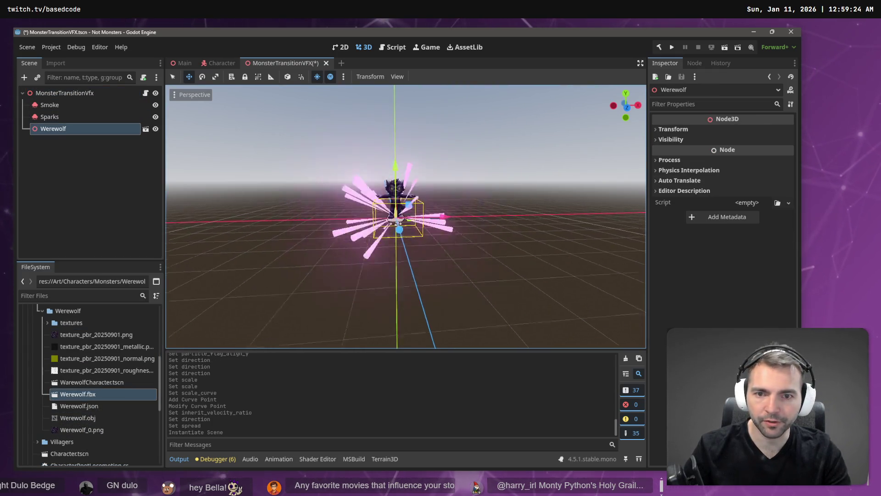
pyautogui.scroll(10, 242, 122)
pyautogui.click(50, 104)
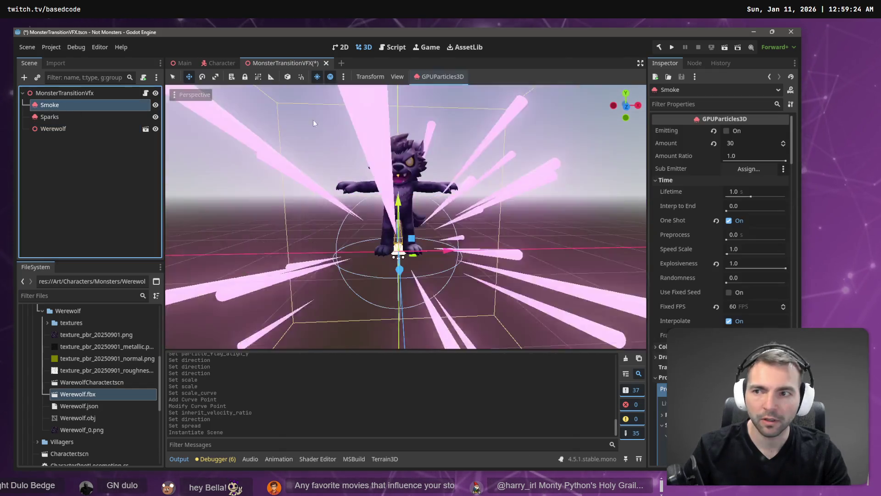
pyautogui.click(728, 133)
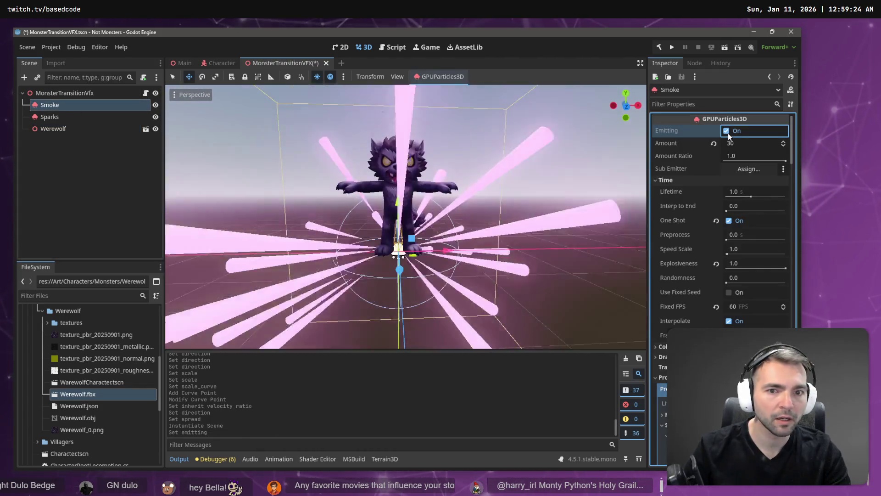
pyautogui.click(727, 131)
pyautogui.click(728, 131)
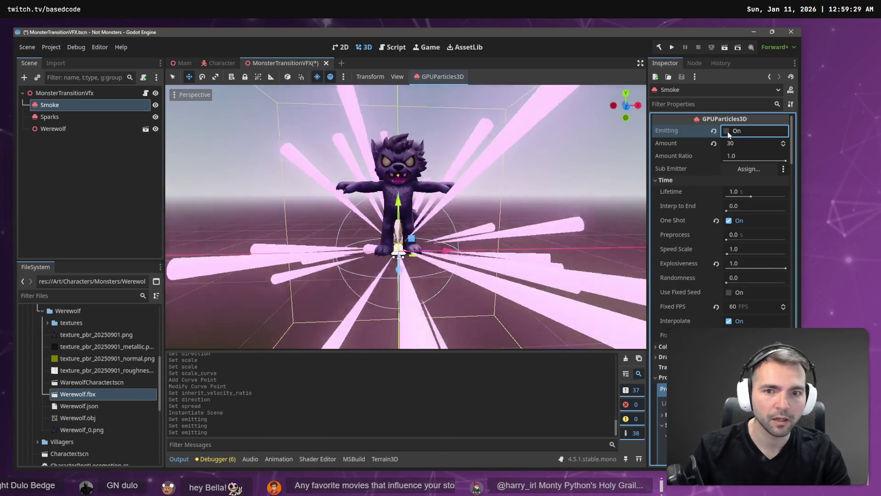
pyautogui.click(728, 131)
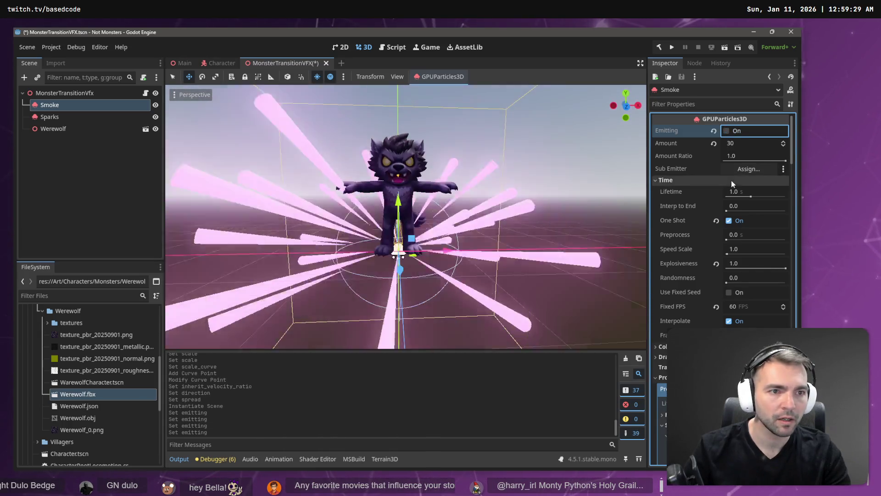
pyautogui.click(728, 131)
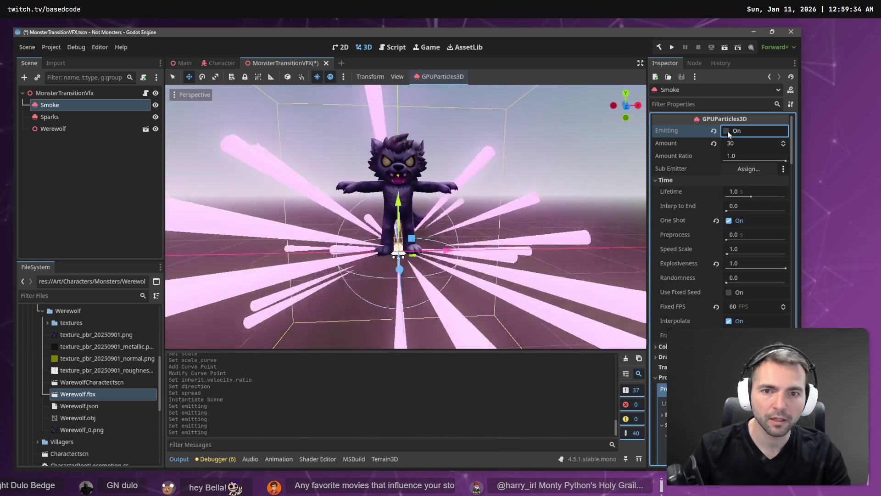
pyautogui.click(728, 131)
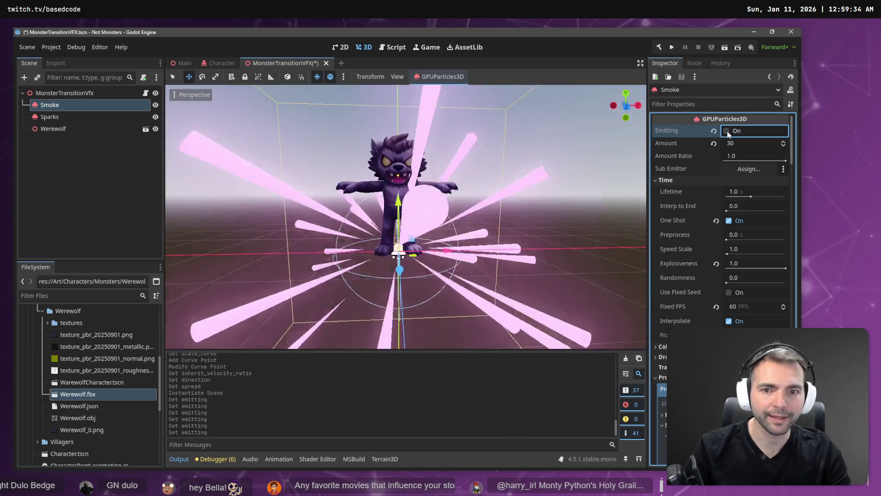
pyautogui.click(728, 130)
pyautogui.click(729, 131)
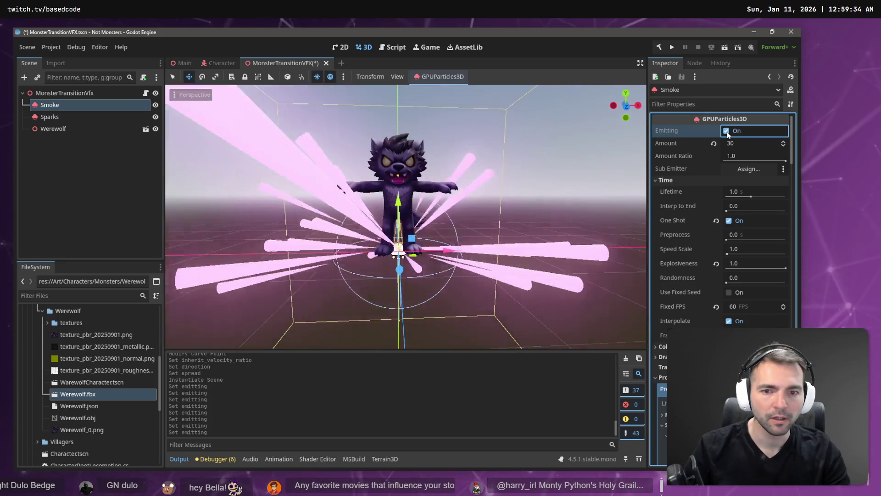
pyautogui.hotkey('alt', 'Tab')
pyautogui.hotkey('alt', 'Tab')
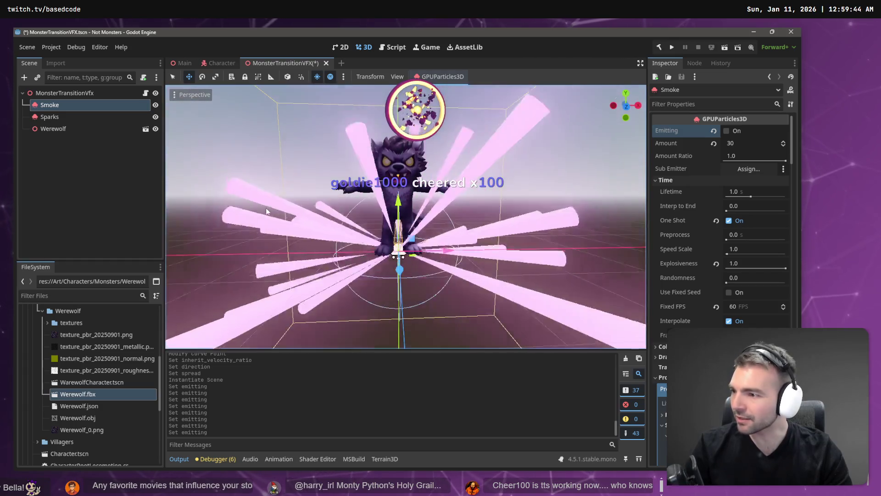
pyautogui.hotkey('alt', 'Tab')
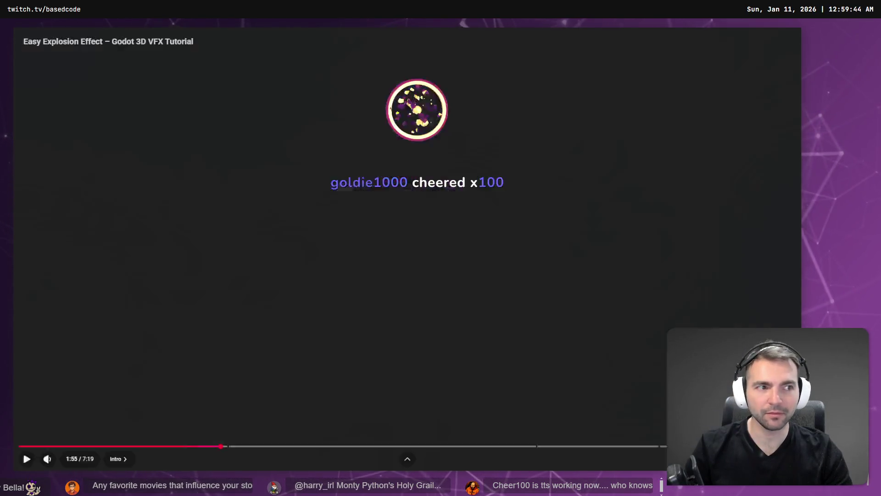
# Study the tutorial's paused Debris Scale Curve settings, then the Monster Transition reference board.
pyautogui.hotkey('alt', 'Tab')
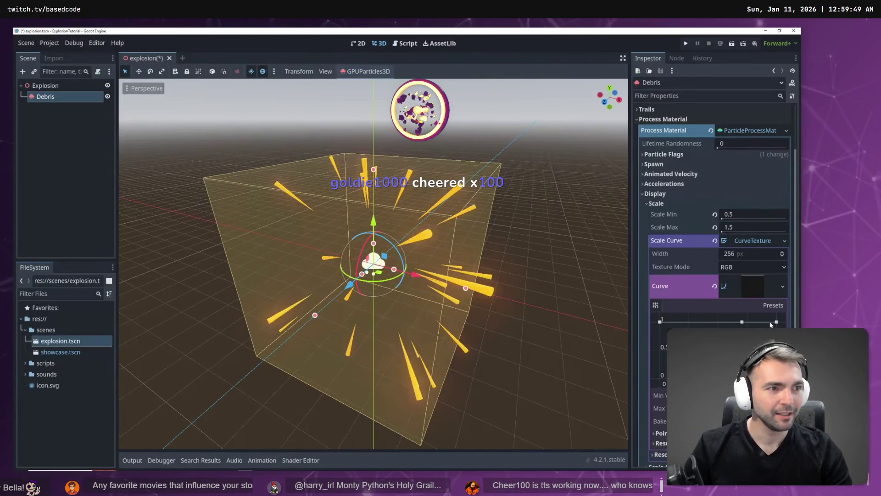
pyautogui.hotkey('alt', 'Tab')
pyautogui.hotkey('alt', 'Tab')
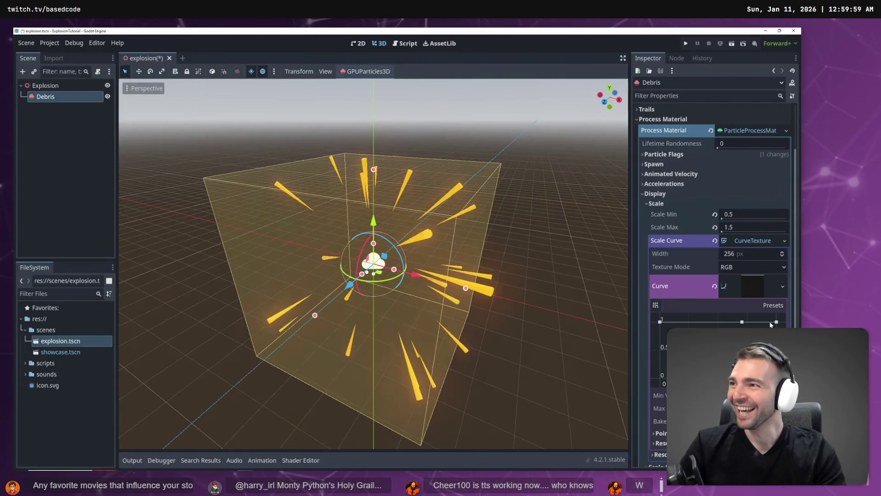
pyautogui.moveTo(337, 71)
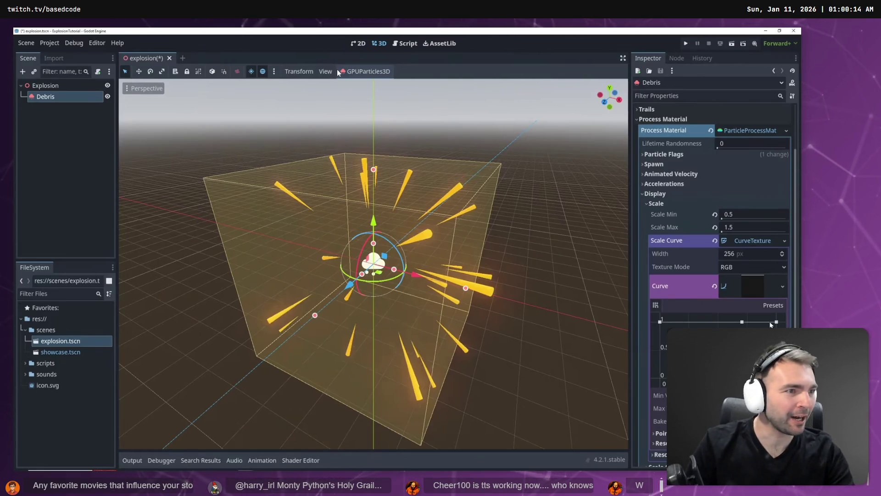
pyautogui.scroll(-5, 295, 178)
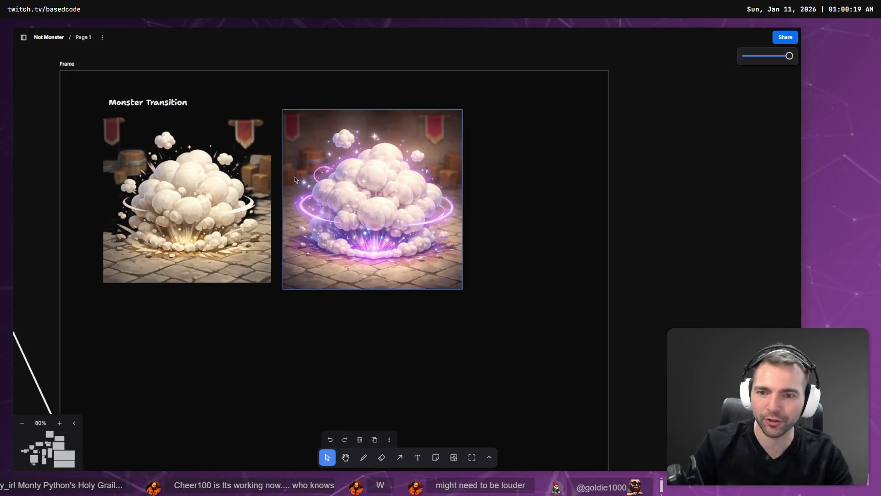
# Zoom in on the Visual Style note (medieval Fall Guys, Monty Python comedy), then zoom back out.
pyautogui.moveTo(327, 299)
pyautogui.mouseDown()
pyautogui.moveTo(353, 202)
pyautogui.moveTo(431, 399)
pyautogui.moveTo(417, 355)
pyautogui.mouseUp()
pyautogui.scroll(3, 427, 367)
pyautogui.scroll(10, 417, 355)
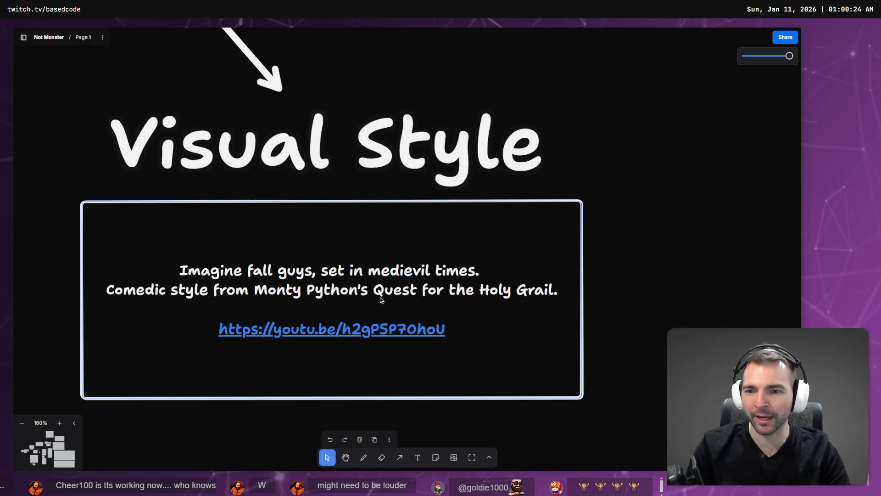
pyautogui.click(484, 273)
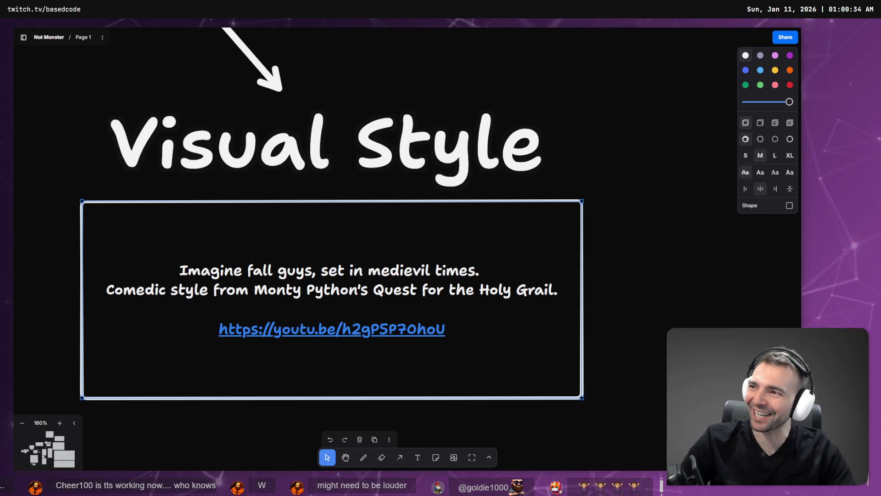
pyautogui.scroll(-8, 293, 204)
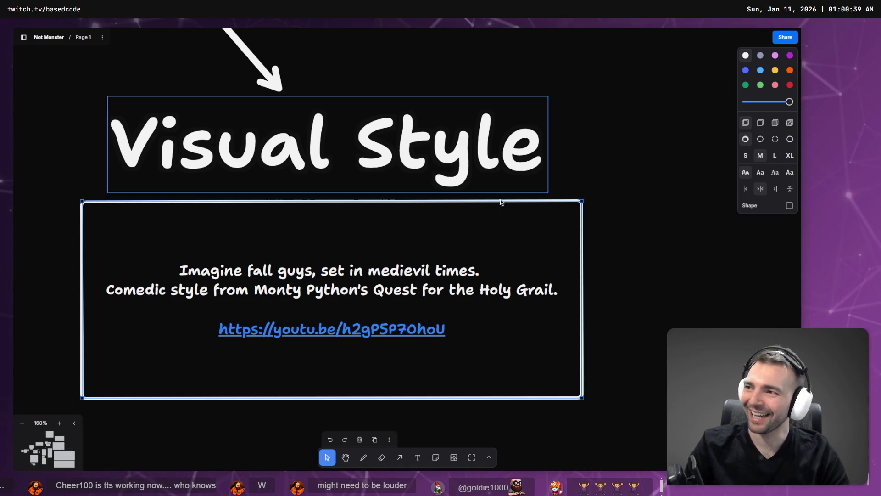
pyautogui.scroll(-5, 293, 204)
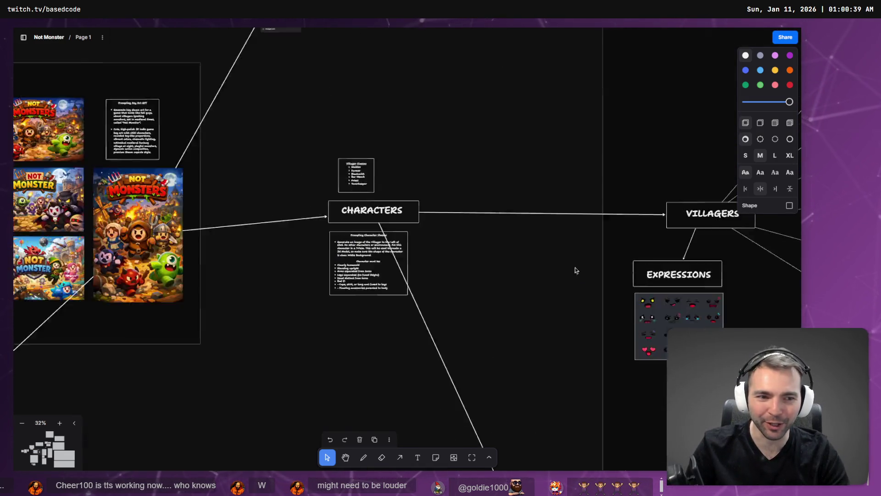
# Zoom out across the Villagers, Monsters and Monster Transition frames, then zoom into Monster Transition.
pyautogui.scroll(-3, 329, 292)
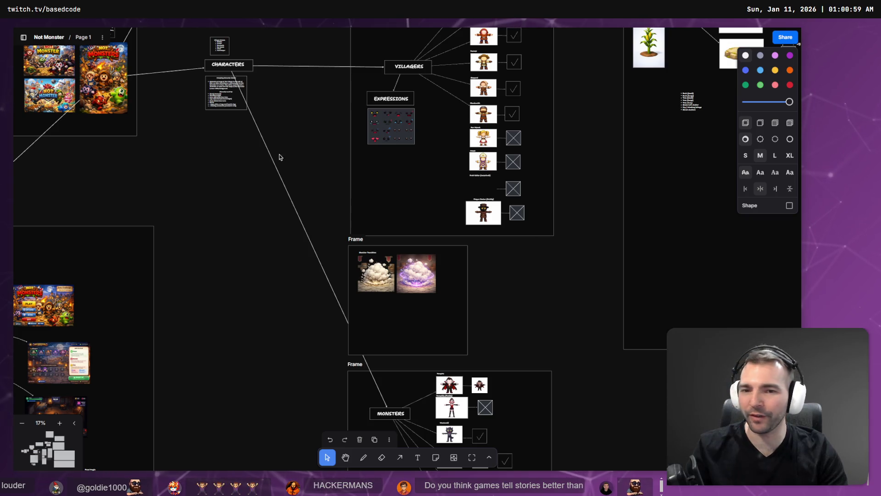
pyautogui.click(219, 166)
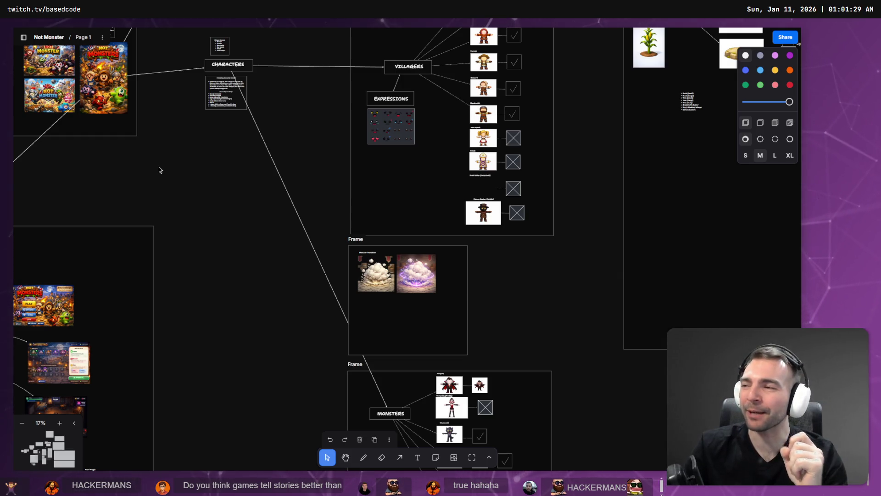
pyautogui.scroll(10, 263, 252)
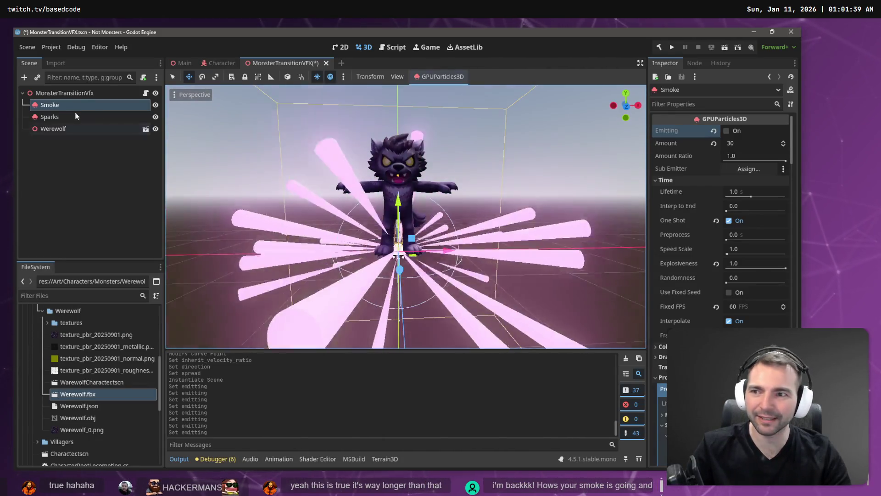
# Set the Sparks Spread to 180 after undoing a trial narrower spread.
pyautogui.click(62, 117)
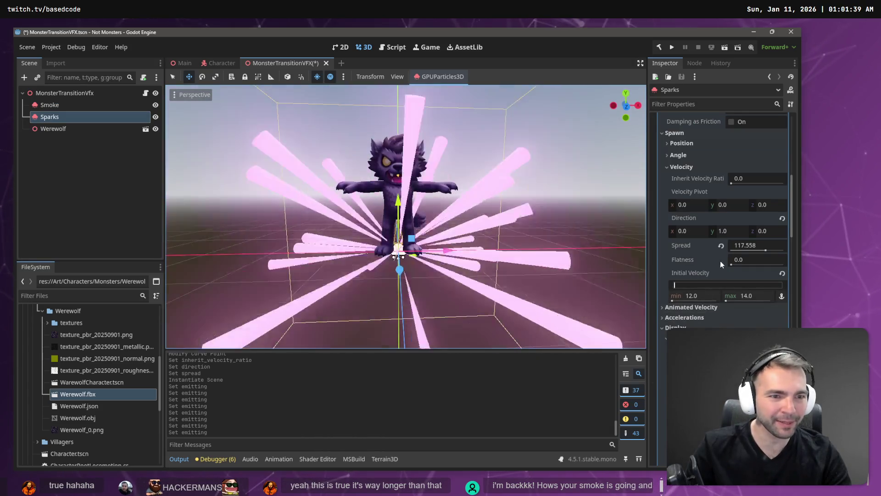
pyautogui.moveTo(765, 251); pyautogui.dragTo(744, 250)
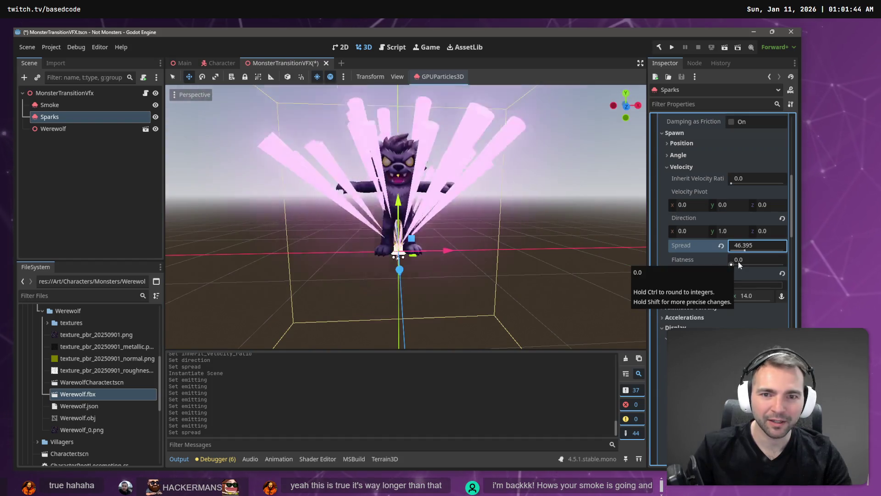
pyautogui.hotkey('ctrl', 'z')
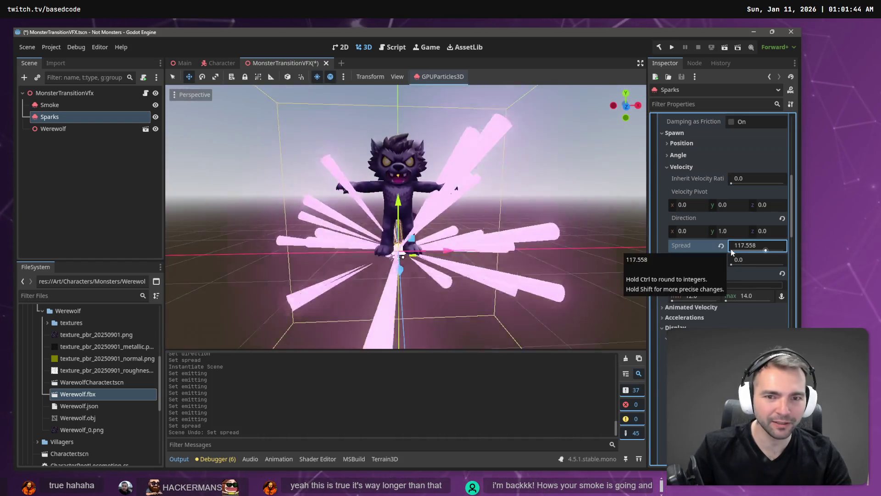
pyautogui.hotkey('ctrl', 'z')
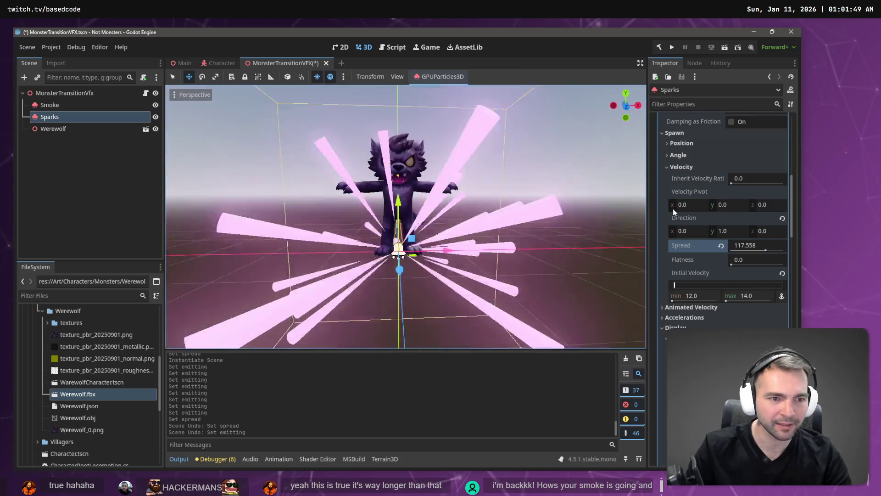
pyautogui.click(742, 246)
pyautogui.write('180')
pyautogui.press('Return')
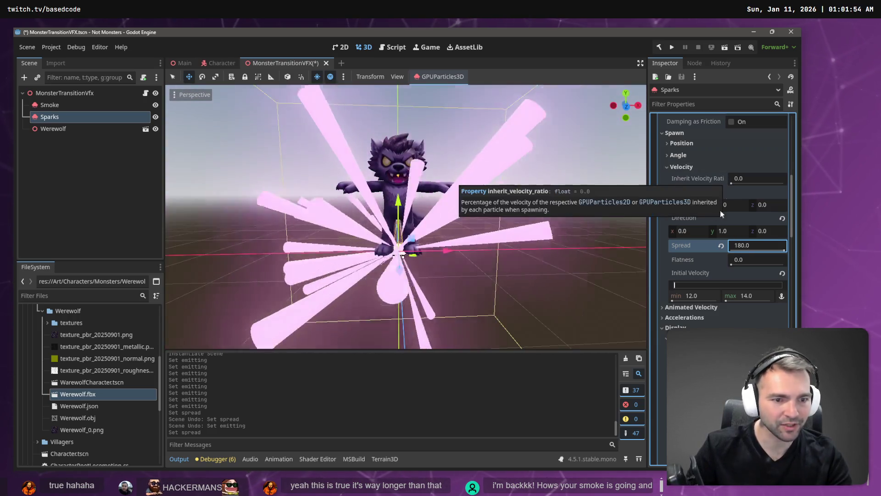
# Try a particle scale of 0.1 min and 0.5 max, then undo it.
pyautogui.scroll(-4, 720, 210)
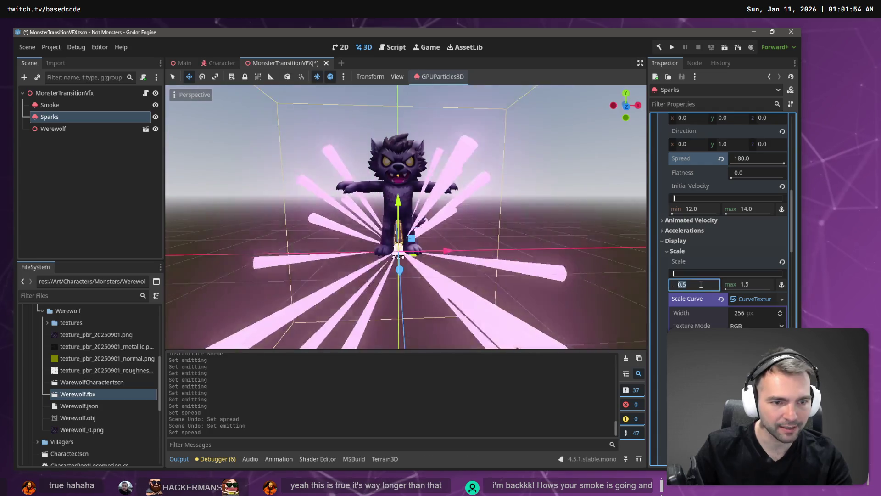
pyautogui.click(746, 286)
pyautogui.write('0.5')
pyautogui.press('Return')
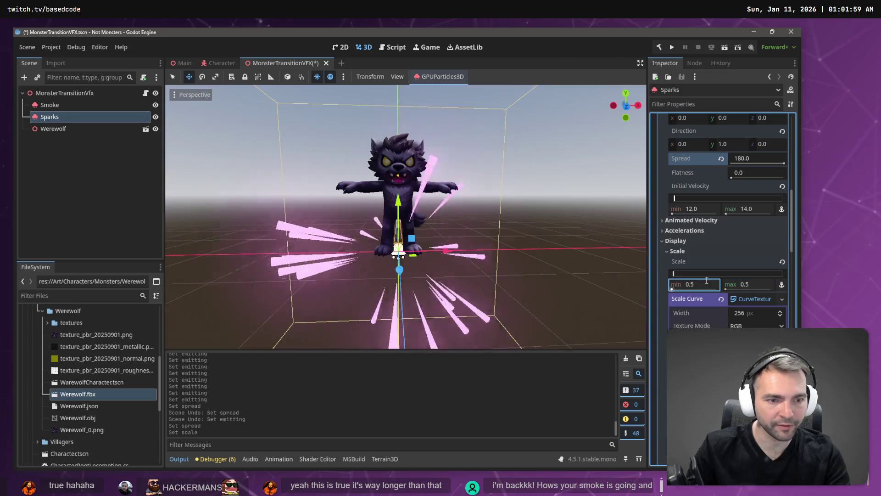
pyautogui.write('0.1')
pyautogui.press('Return')
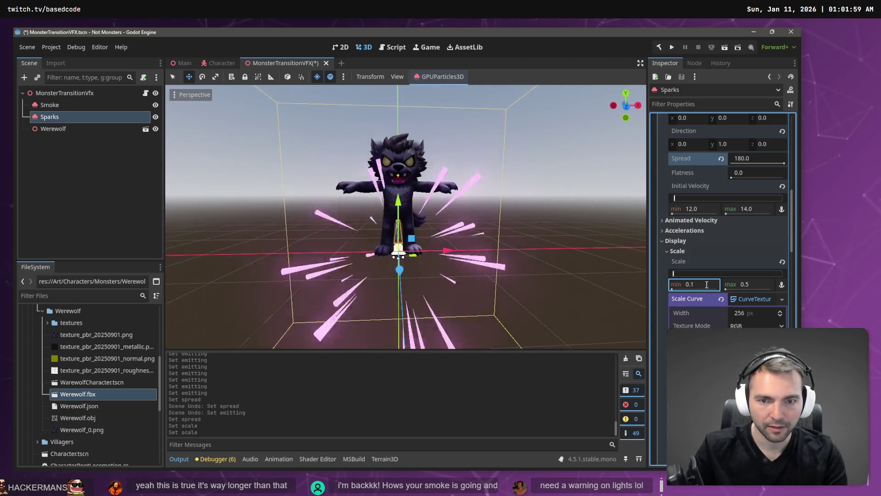
pyautogui.hotkey('ctrl', 'z')
pyautogui.hotkey('ctrl', 'z')
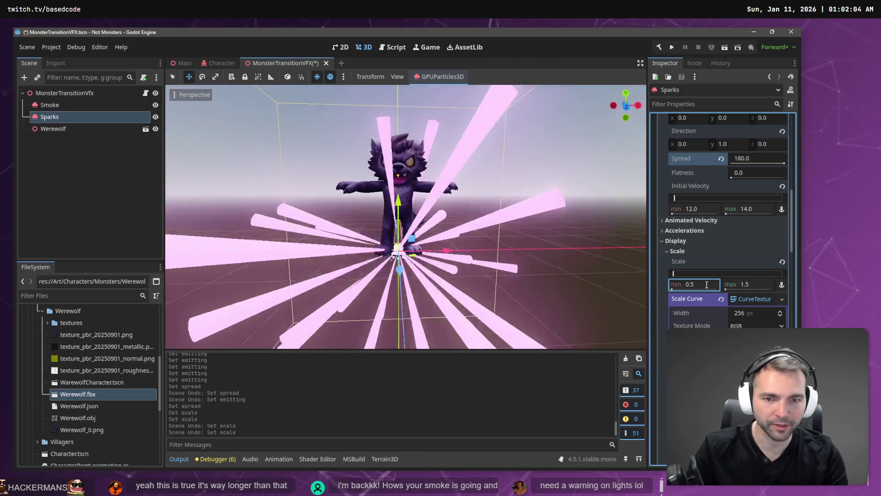
pyautogui.scroll(-3, 707, 284)
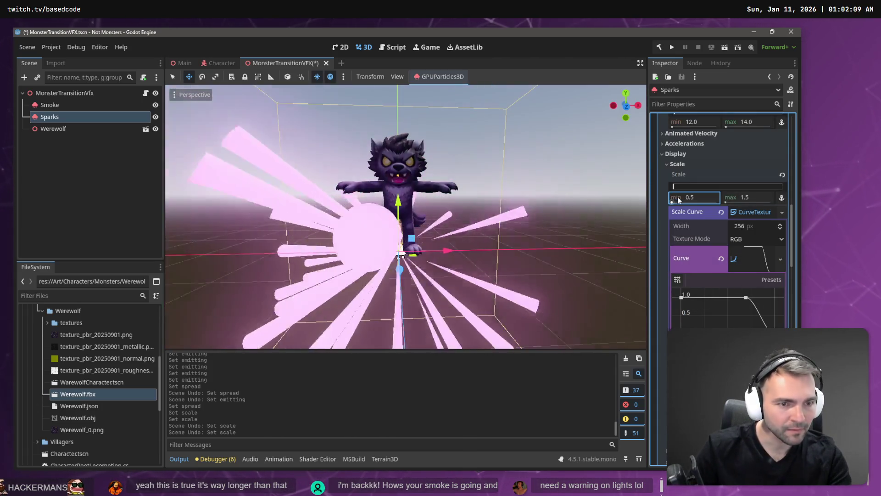
pyautogui.scroll(-5, 714, 261)
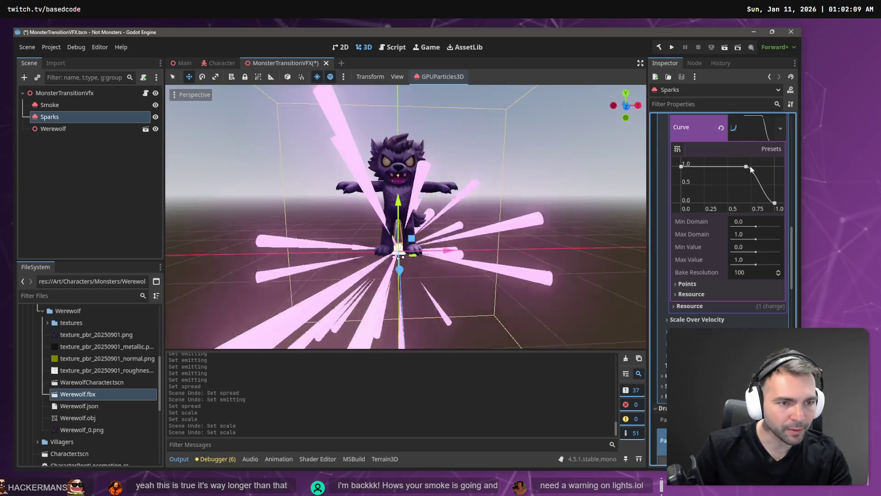
# Nudge a Sparks scale-curve point so sparks shrink earlier, then undo the initial velocity changes.
pyautogui.moveTo(746, 166)
pyautogui.mouseDown()
pyautogui.moveTo(696, 167)
pyautogui.moveTo(747, 167)
pyautogui.mouseUp()
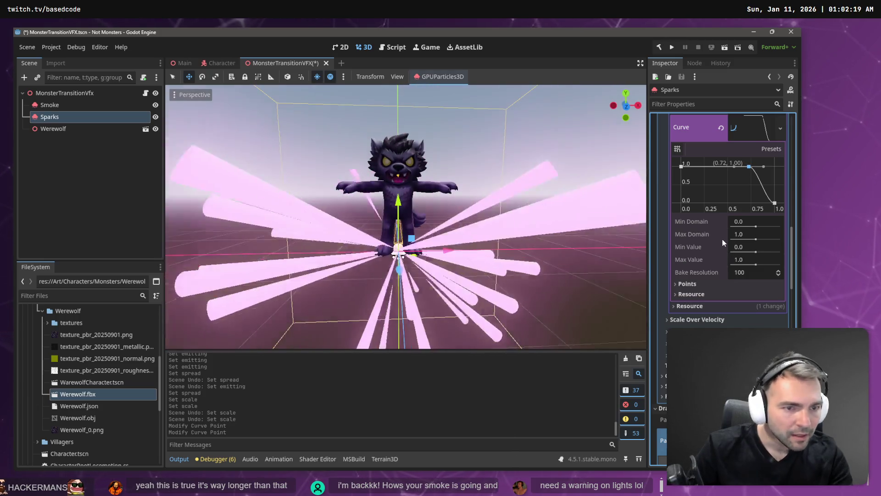
pyautogui.scroll(10, 709, 301)
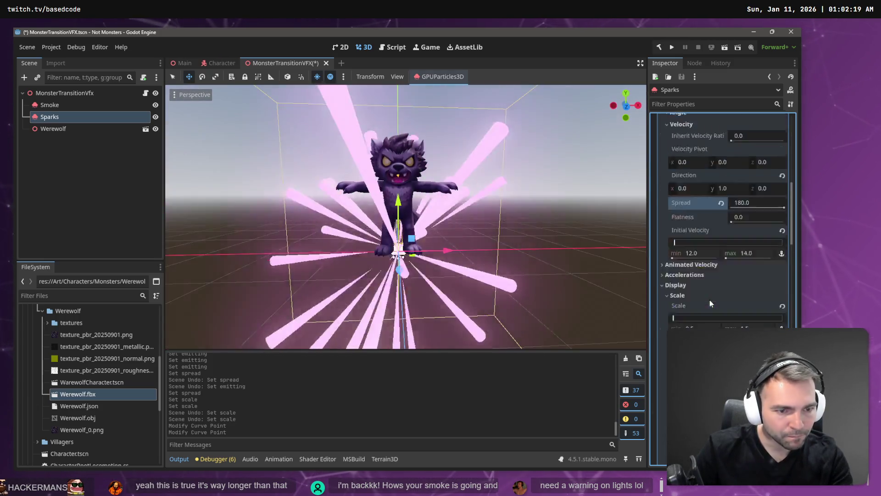
pyautogui.scroll(3, 717, 303)
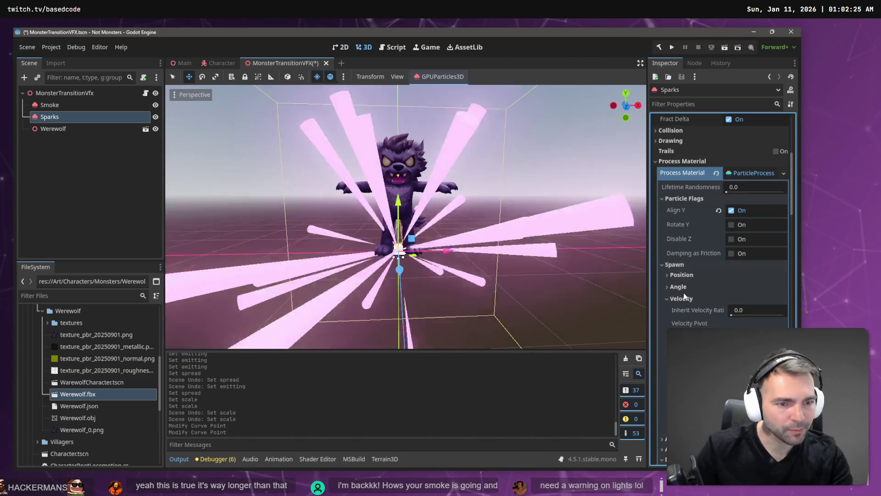
pyautogui.scroll(-3, 687, 282)
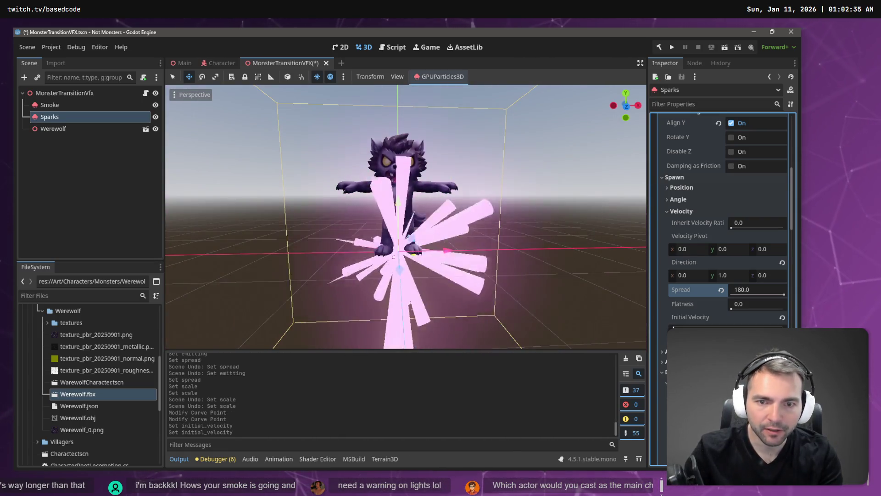
pyautogui.hotkey('ctrl', 'z')
pyautogui.hotkey('ctrl', 'z')
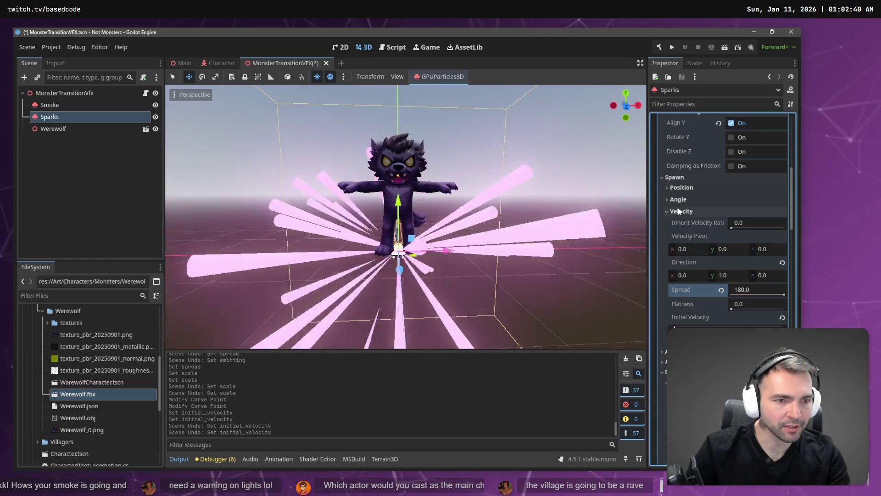
# Try a Sparks velocity direction y of 0.1, then revert it to 1.0.
pyautogui.click(735, 275)
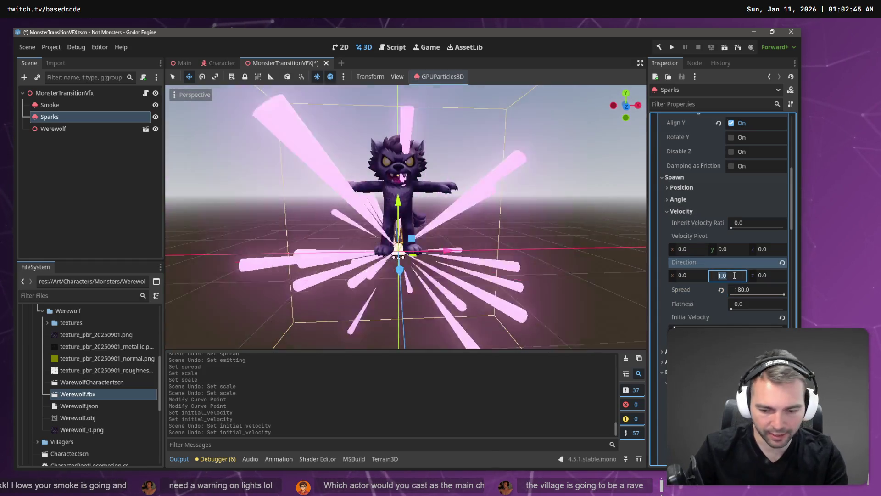
pyautogui.write('0.1')
pyautogui.press('Return')
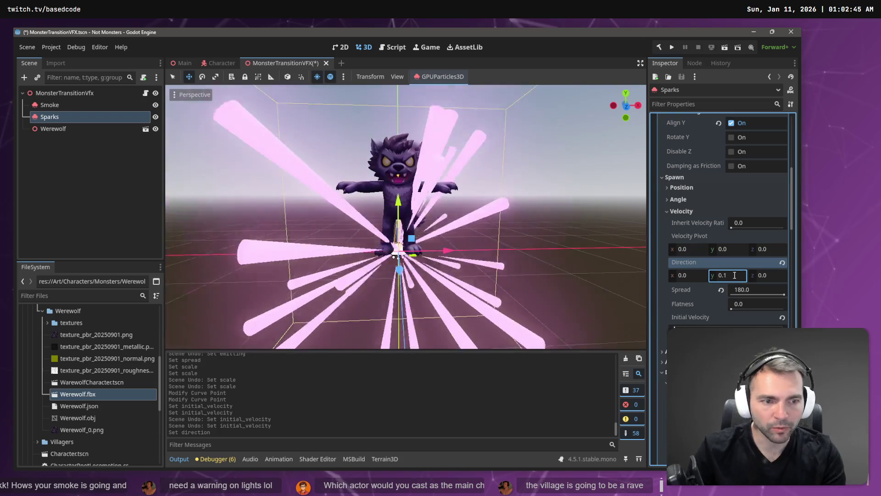
pyautogui.hotkey('ctrl', 'z')
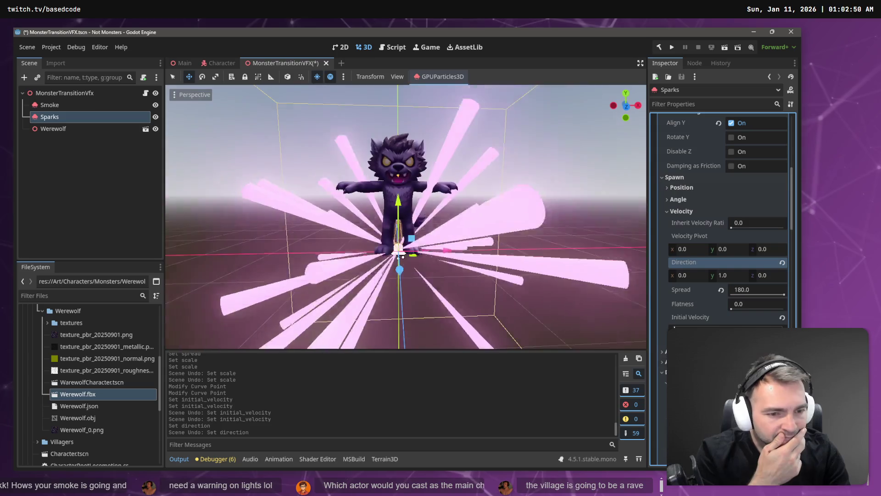
pyautogui.scroll(-10, 725, 221)
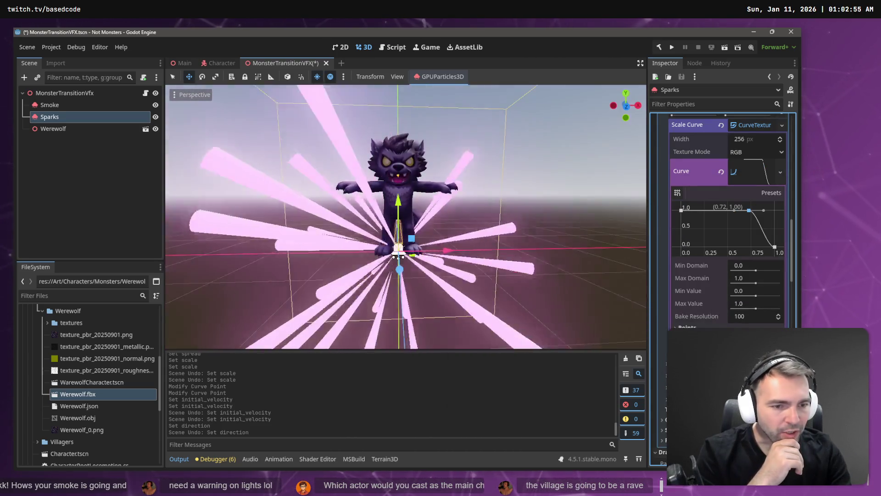
pyautogui.scroll(5, 722, 183)
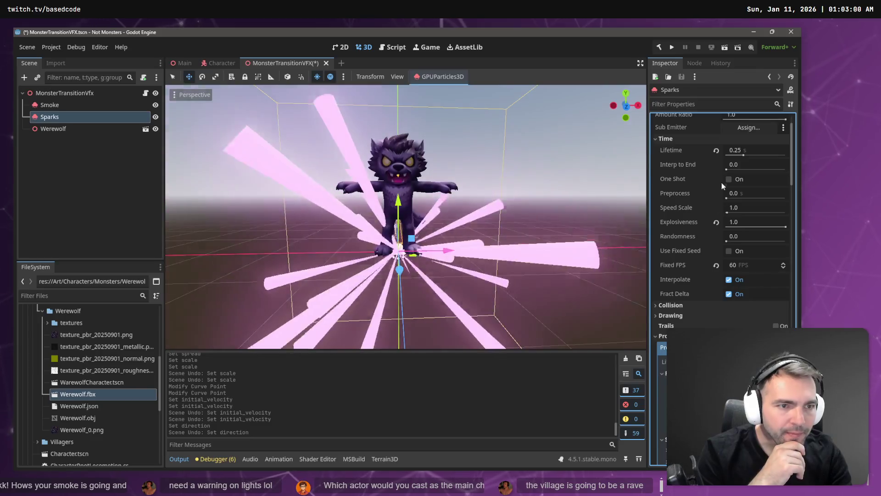
pyautogui.scroll(3, 734, 172)
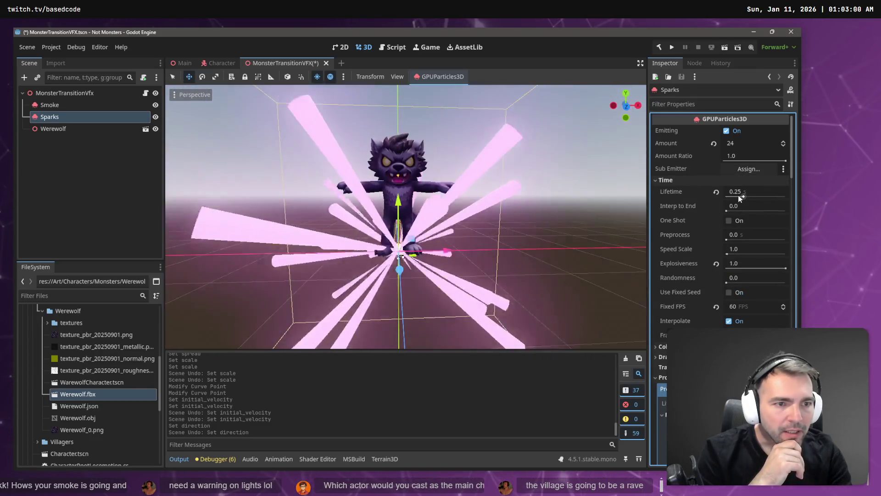
# Try a 0.1 s Sparks lifetime with One Shot enabled, previewing the burst.
pyautogui.click(742, 192)
pyautogui.write('0.1')
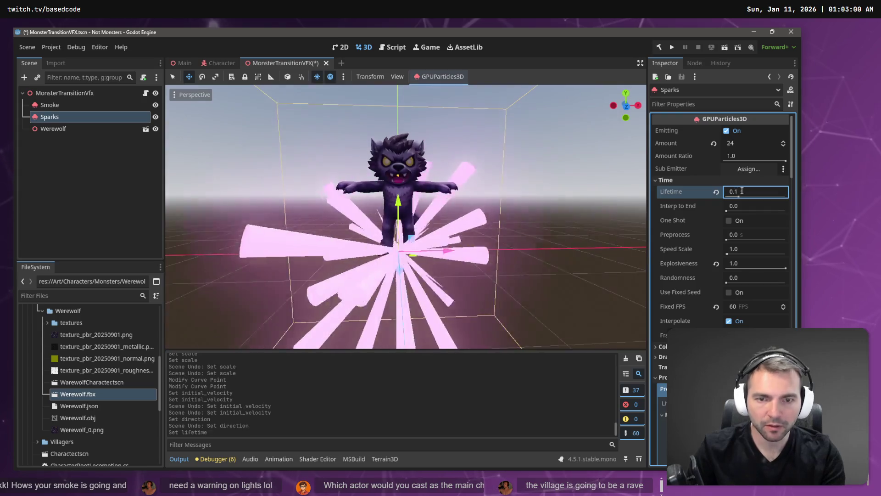
pyautogui.press('Return')
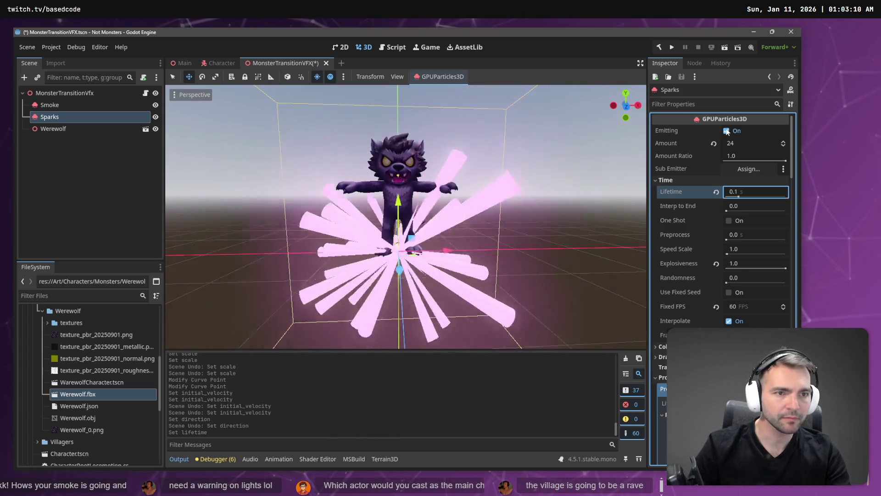
pyautogui.click(727, 132)
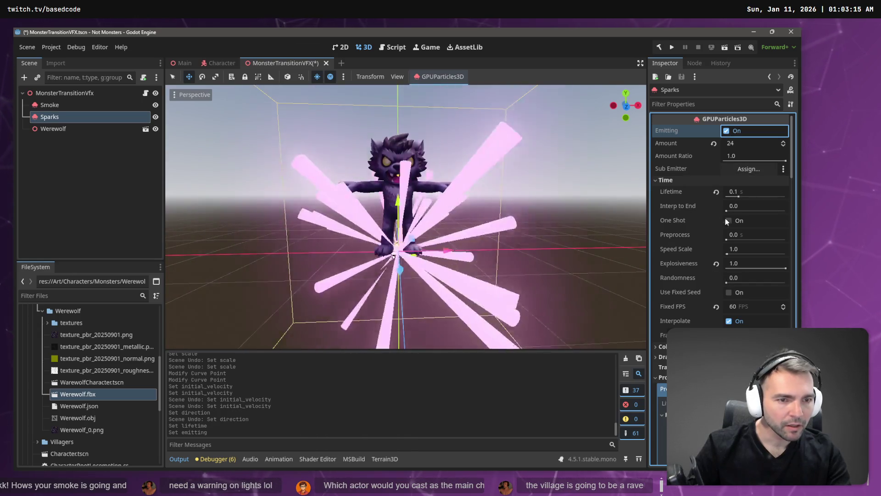
pyautogui.click(730, 221)
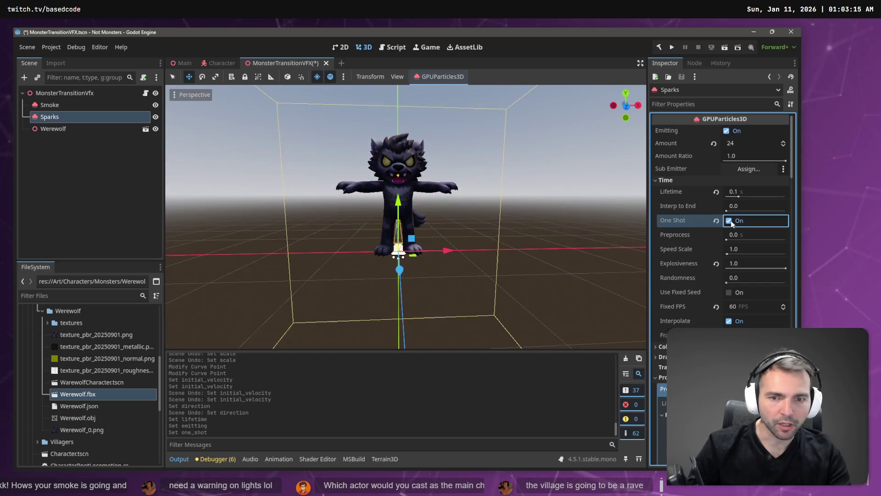
pyautogui.click(727, 131)
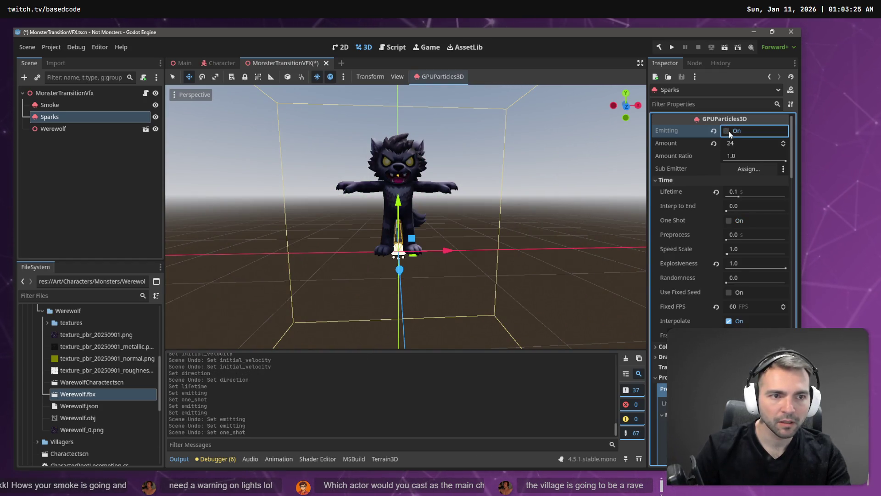
pyautogui.click(727, 131)
# Undo the lifetime and scale-curve edits, then re-enable One Shot and replay the burst.
pyautogui.hotkey('ctrl', 'z')
pyautogui.hotkey('ctrl', 'z')
pyautogui.hotkey('ctrl', 'z')
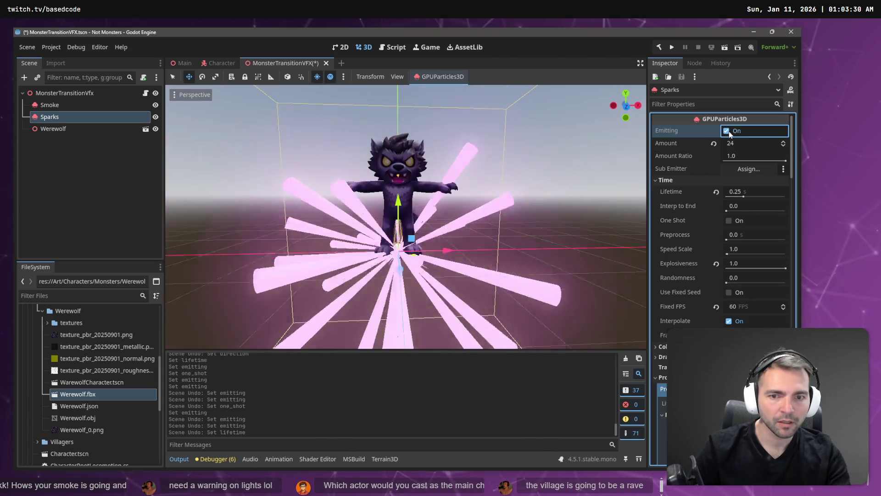
pyautogui.hotkey('ctrl', 'z')
pyautogui.hotkey('ctrl', 'z')
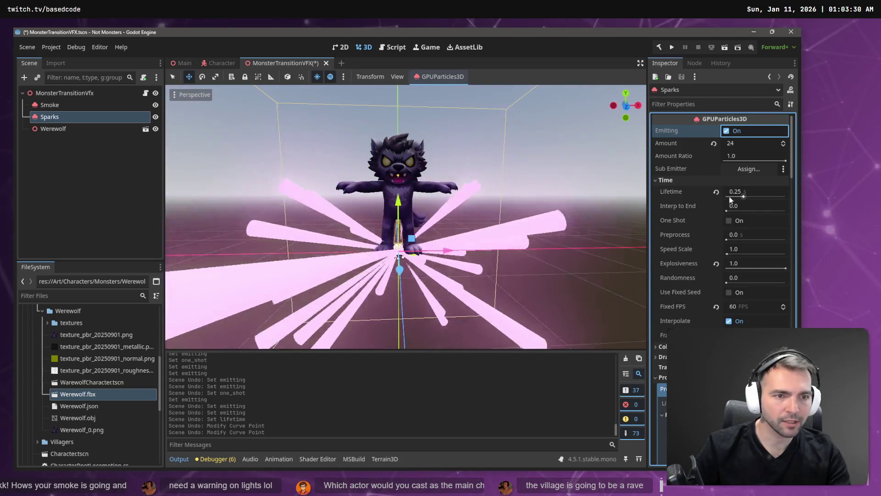
pyautogui.click(730, 219)
pyautogui.click(727, 131)
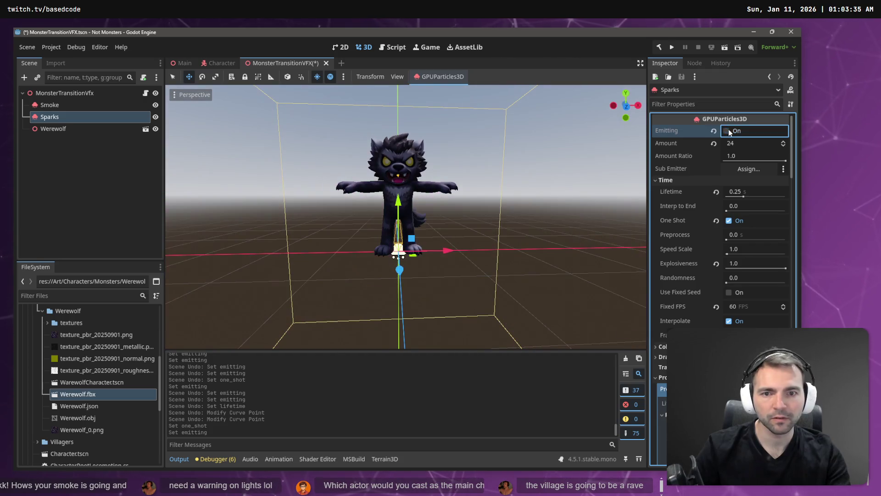
pyautogui.click(726, 131)
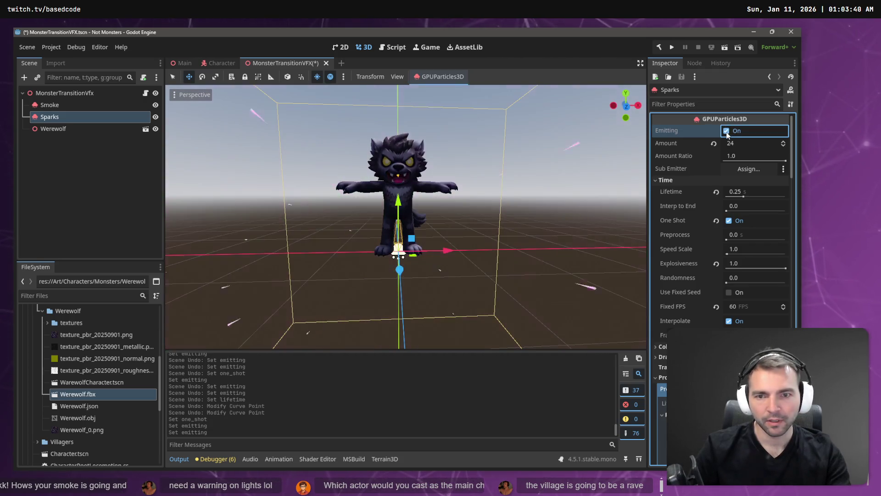
pyautogui.scroll(-15, 720, 220)
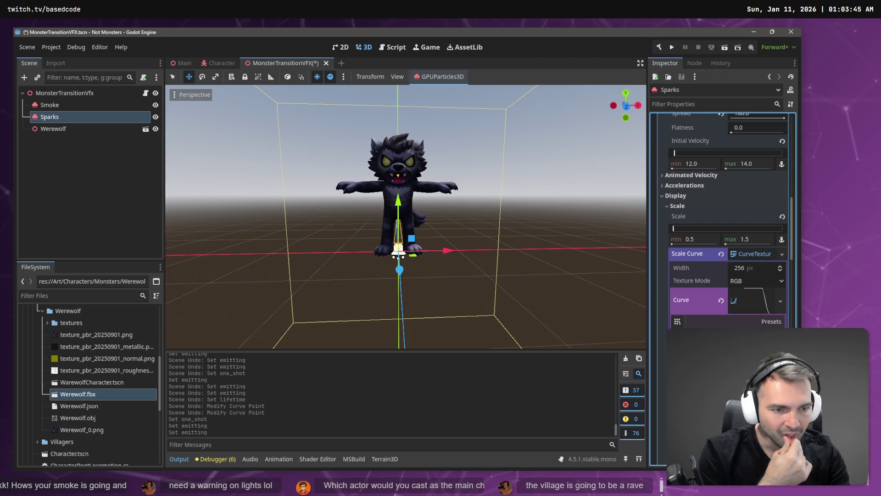
pyautogui.scroll(-2, 750, 325)
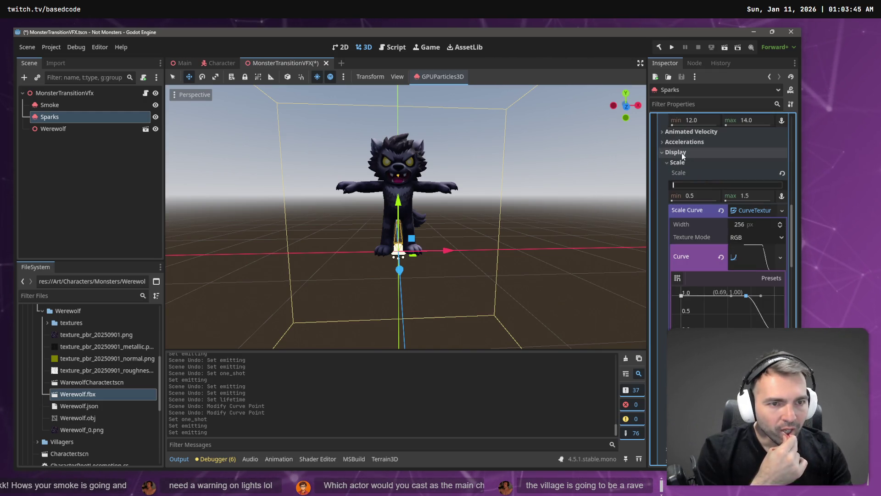
pyautogui.scroll(-5, 710, 282)
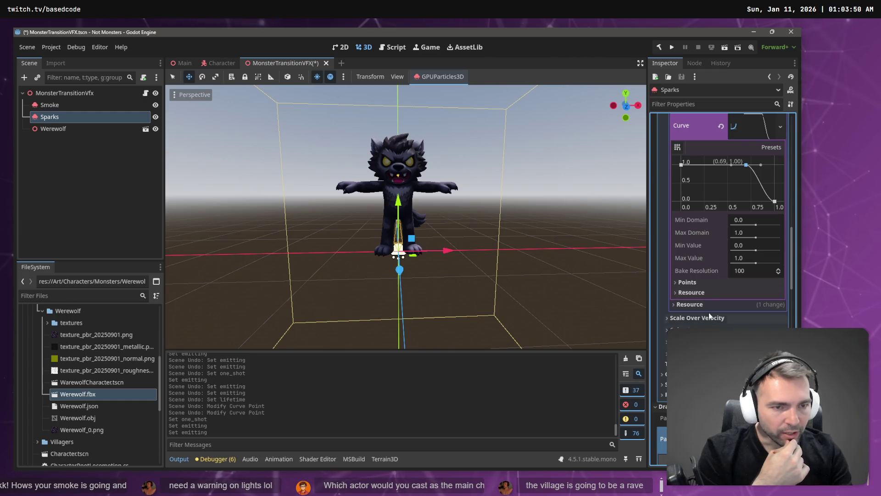
pyautogui.scroll(3, 710, 316)
pyautogui.scroll(2, 716, 202)
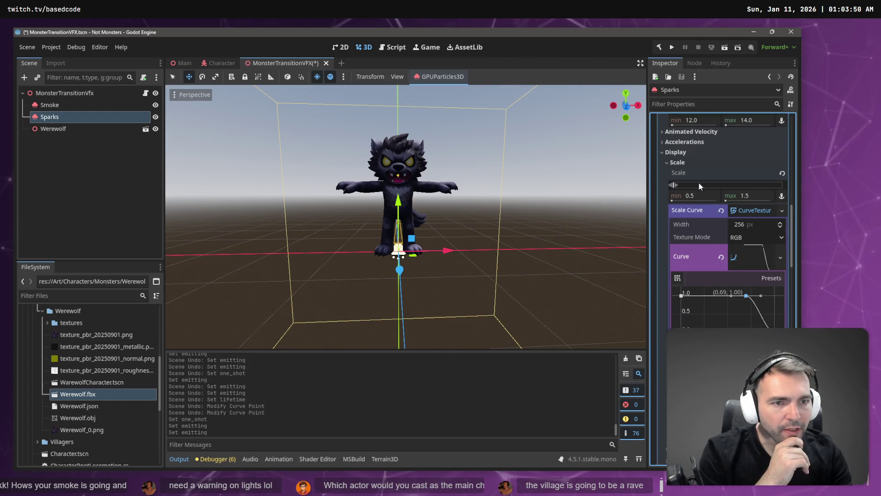
pyautogui.scroll(6, 705, 322)
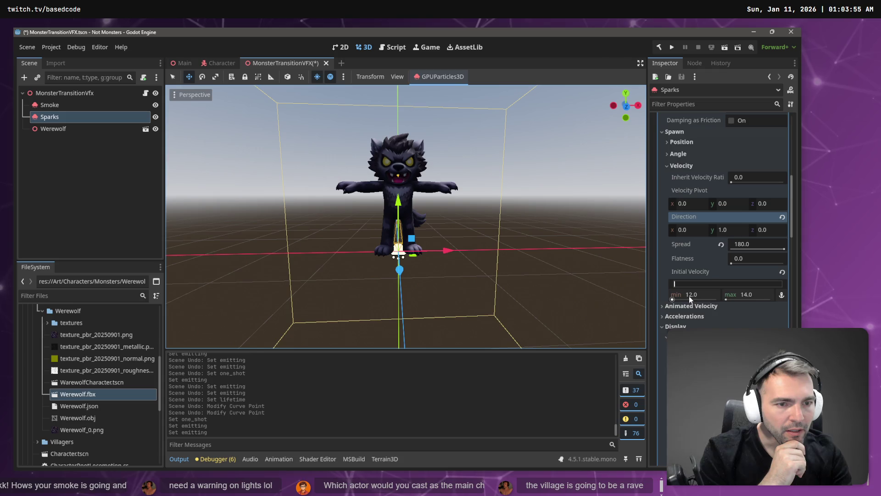
pyautogui.moveTo(693, 299)
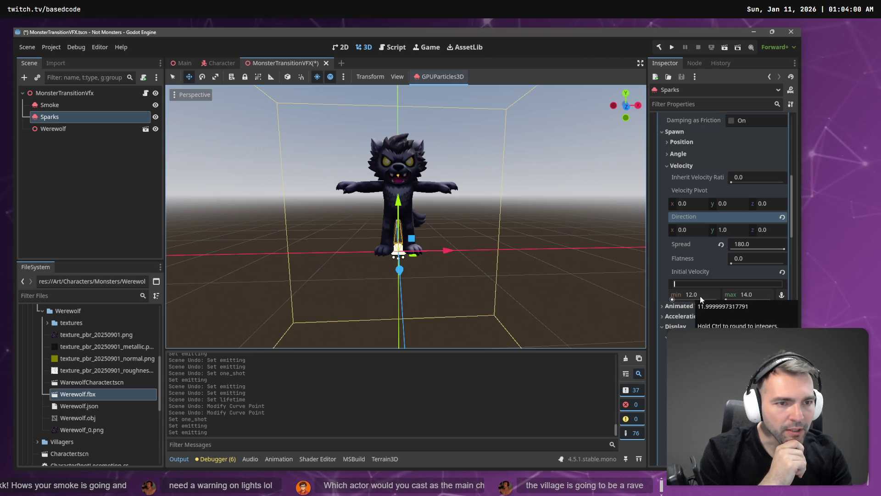
pyautogui.scroll(10, 701, 298)
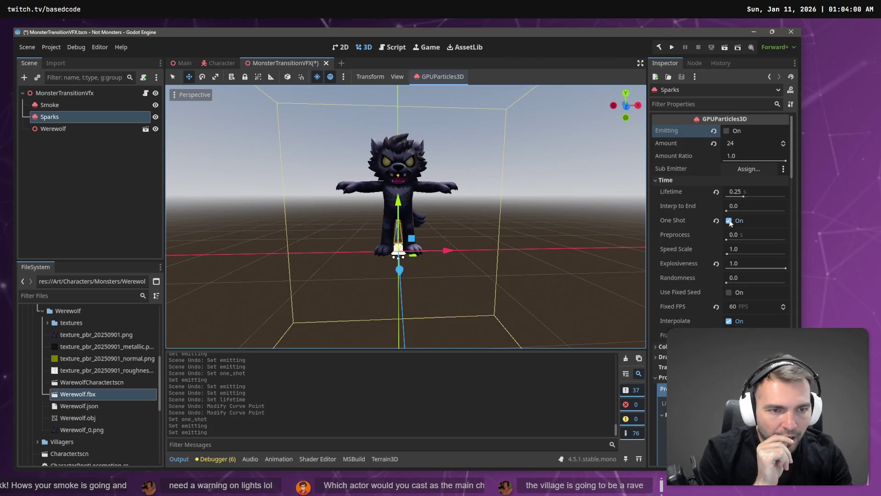
pyautogui.click(744, 193)
pyautogui.write('0.5')
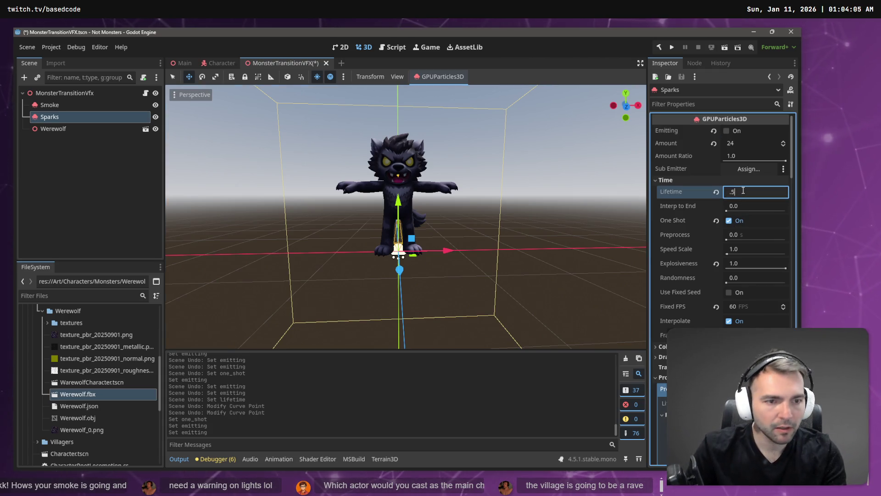
# Turn off One Shot on Sparks and set their lifetime to 1.0.
pyautogui.click(729, 221)
pyautogui.click(727, 131)
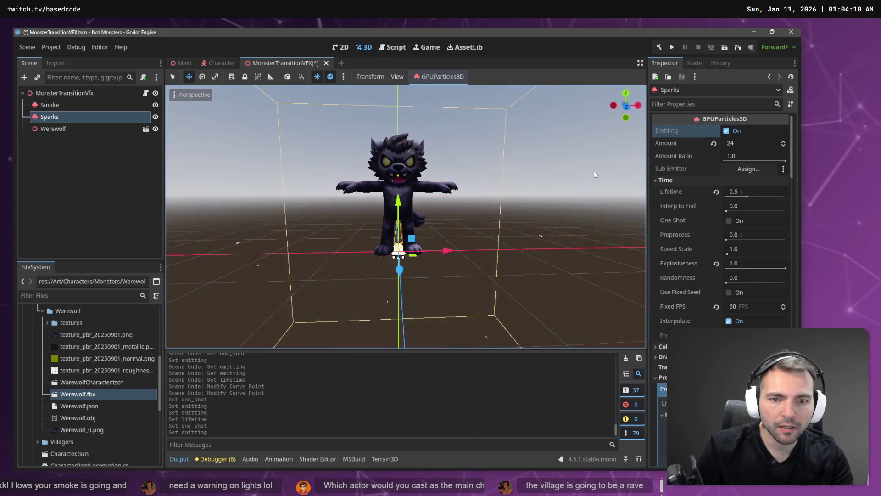
pyautogui.click(735, 192)
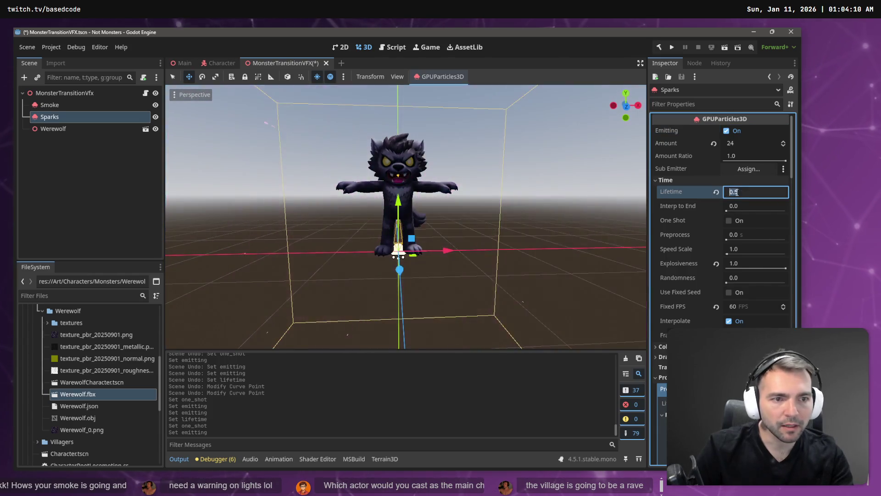
pyautogui.write('1.0')
pyautogui.press('Return')
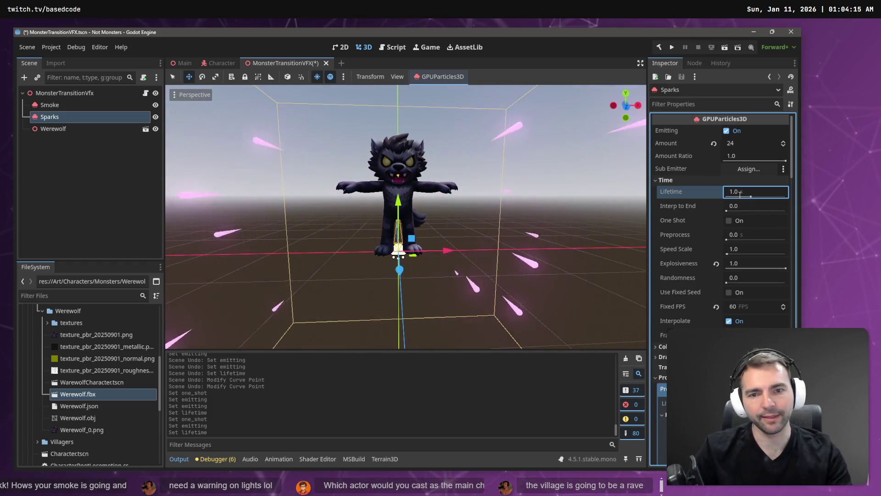
pyautogui.scroll(-5, 384, 209)
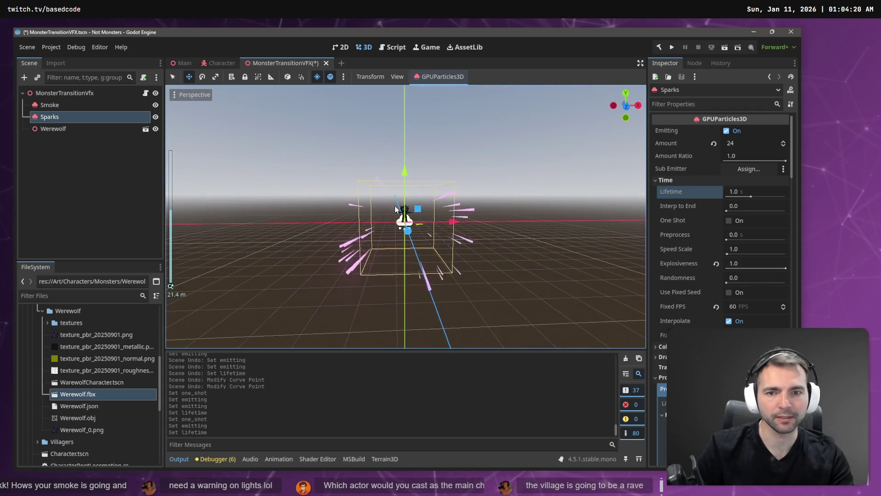
pyautogui.scroll(2, 444, 223)
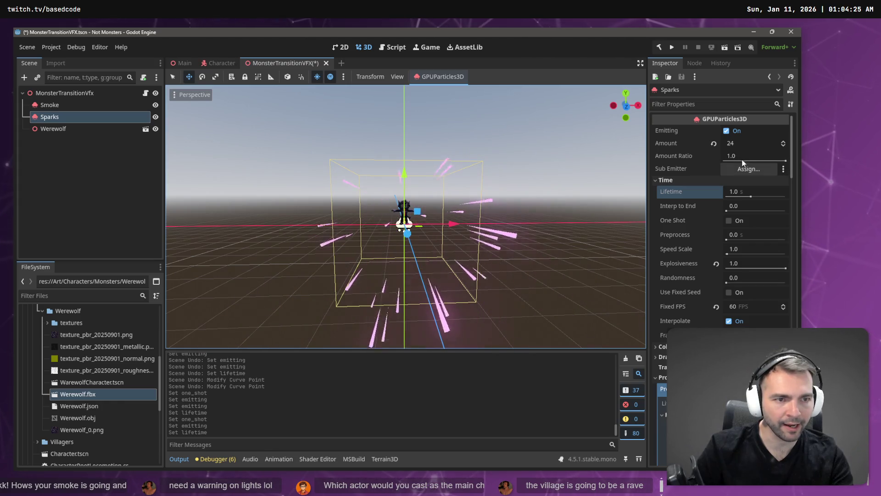
# Lower the Sparks Amount to 40, then to 25.
pyautogui.click(740, 143)
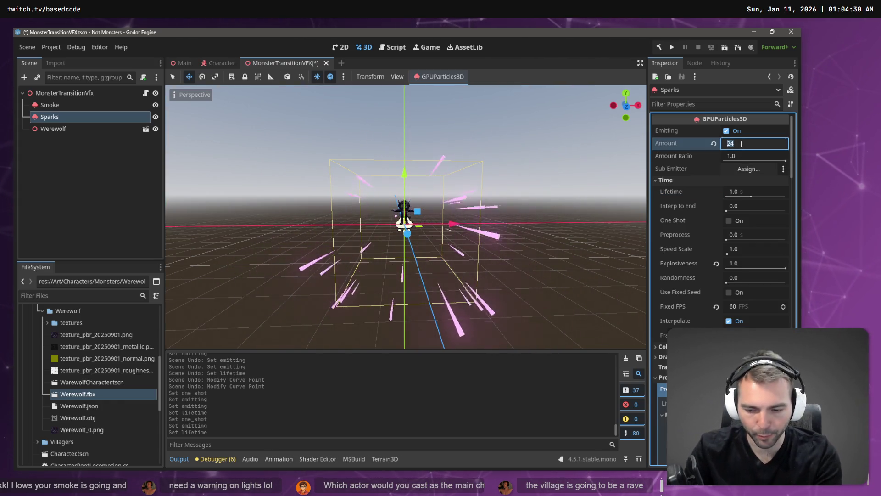
pyautogui.write('40')
pyautogui.press('Return')
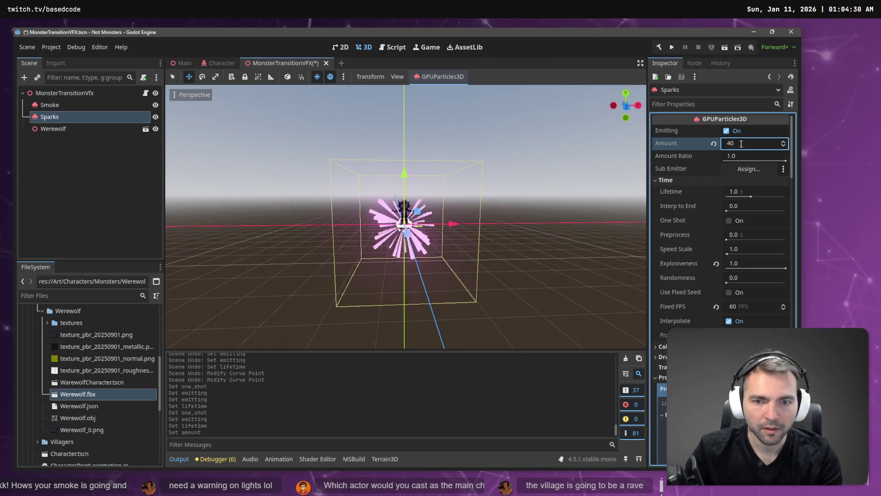
pyautogui.click(741, 144)
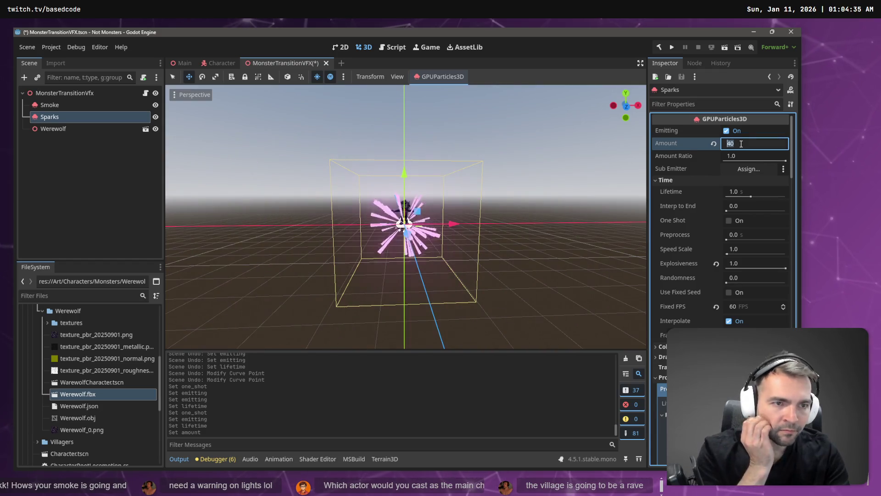
pyautogui.write('25')
pyautogui.press('Return')
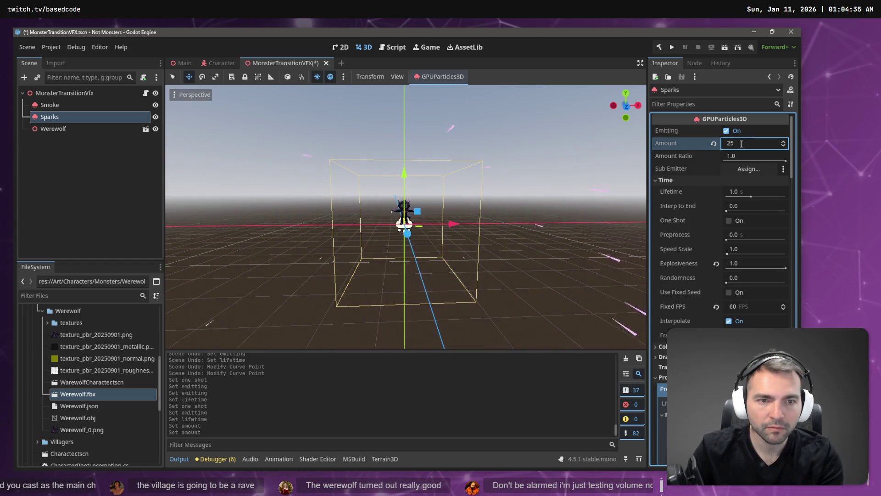
pyautogui.click(741, 144)
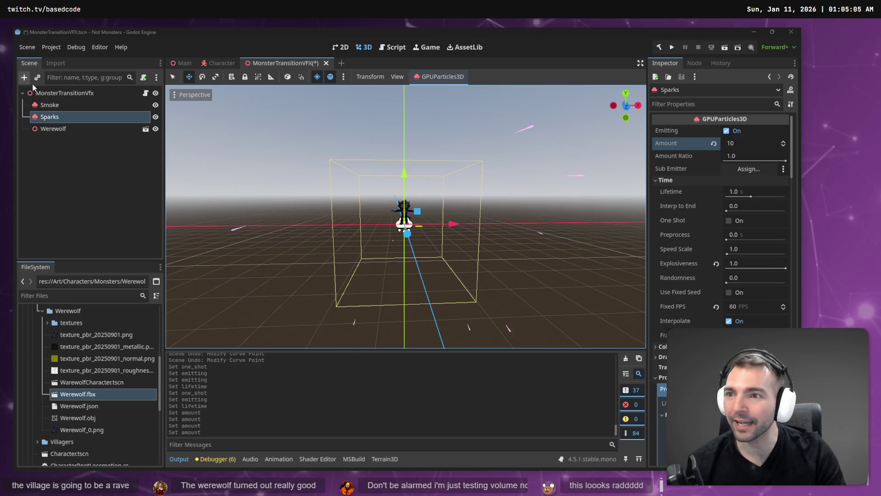
pyautogui.click(45, 104)
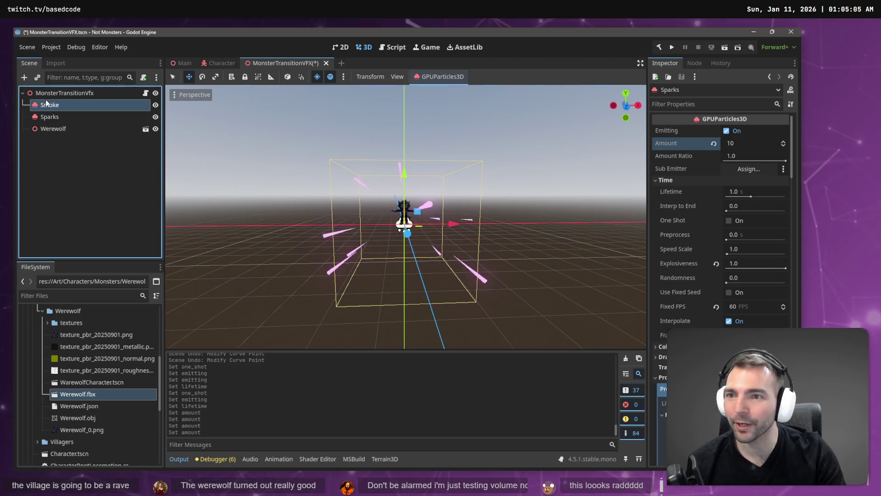
pyautogui.click(727, 131)
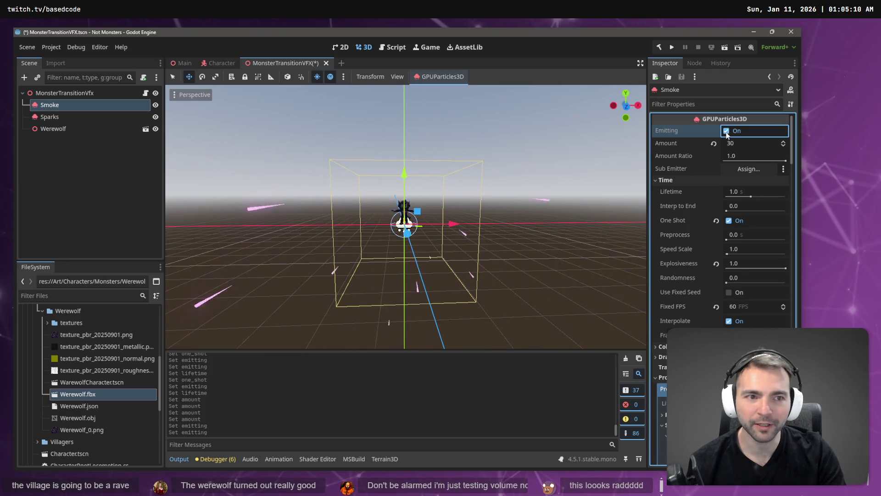
pyautogui.click(727, 132)
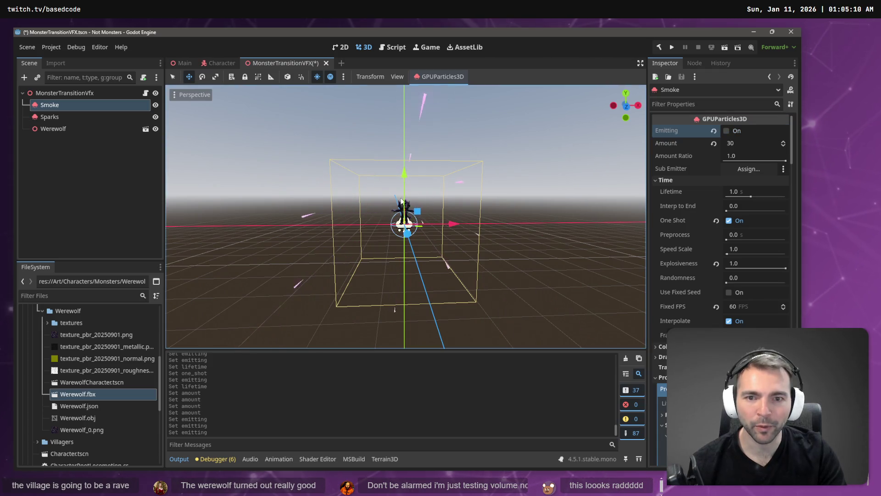
pyautogui.click(50, 117)
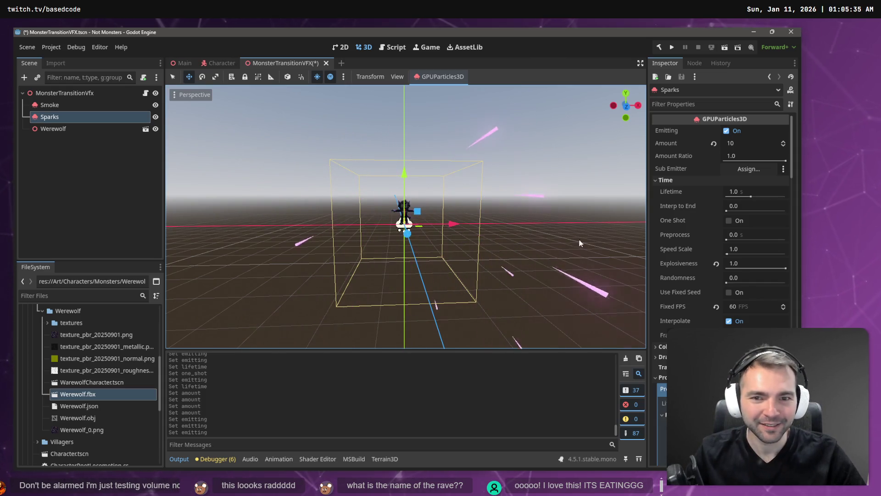
# Scroll through the Sparks process material to review direction, spread, velocity and scale curve.
pyautogui.scroll(-5, 721, 230)
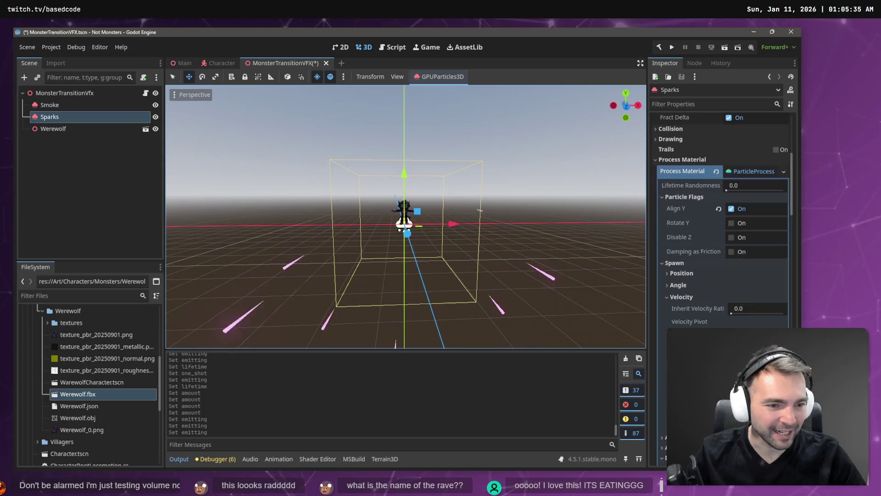
pyautogui.scroll(-3, 709, 303)
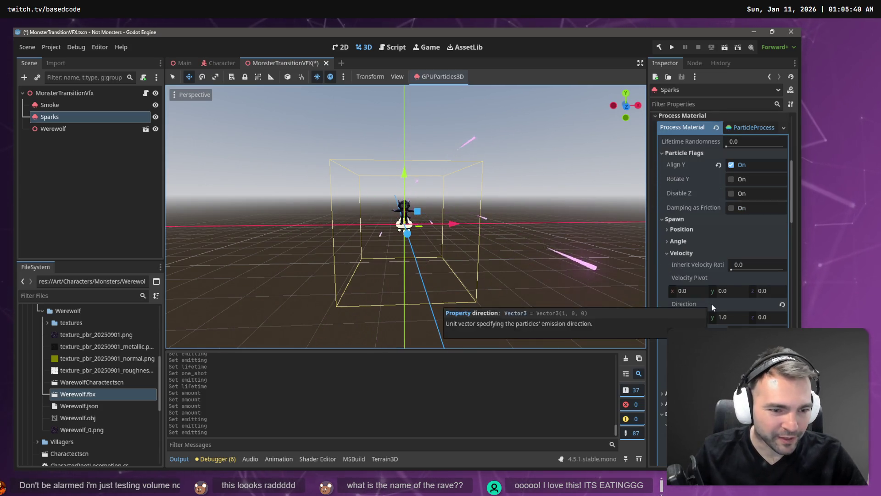
pyautogui.scroll(-2, 721, 221)
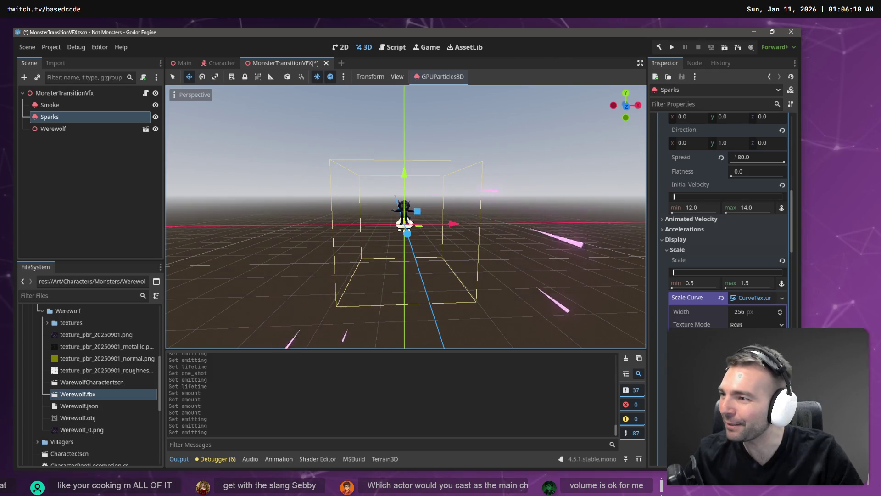
pyautogui.scroll(5, 494, 227)
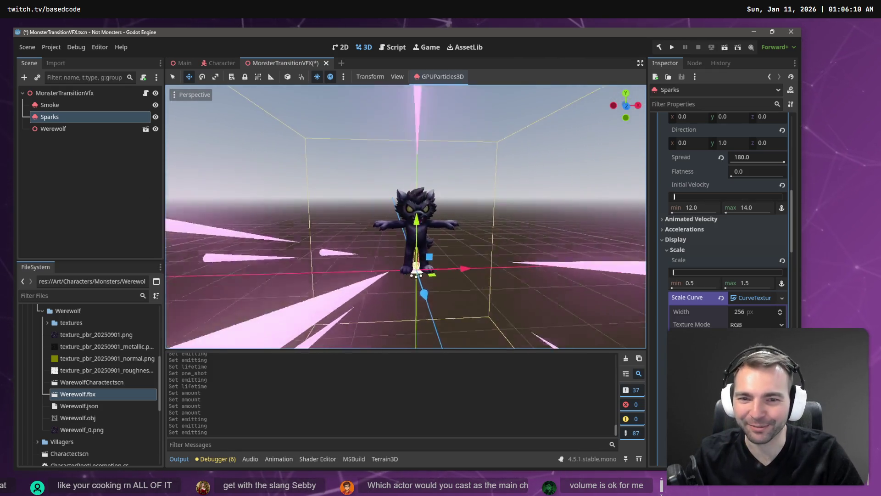
pyautogui.scroll(-5, 497, 226)
pyautogui.scroll(3, 497, 226)
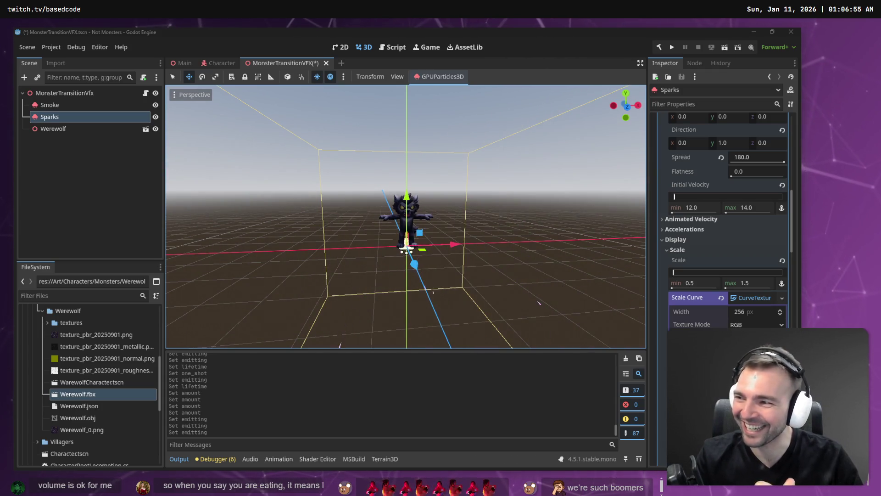
pyautogui.scroll(-3, 753, 229)
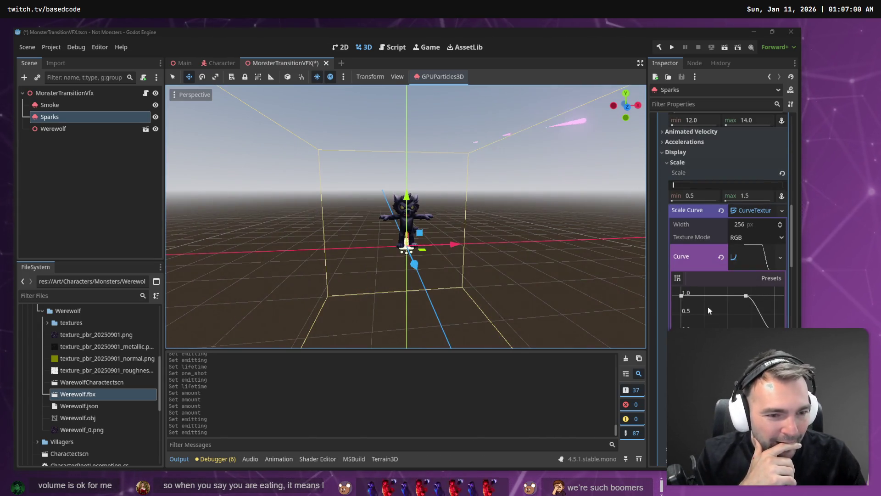
pyautogui.scroll(-6, 695, 236)
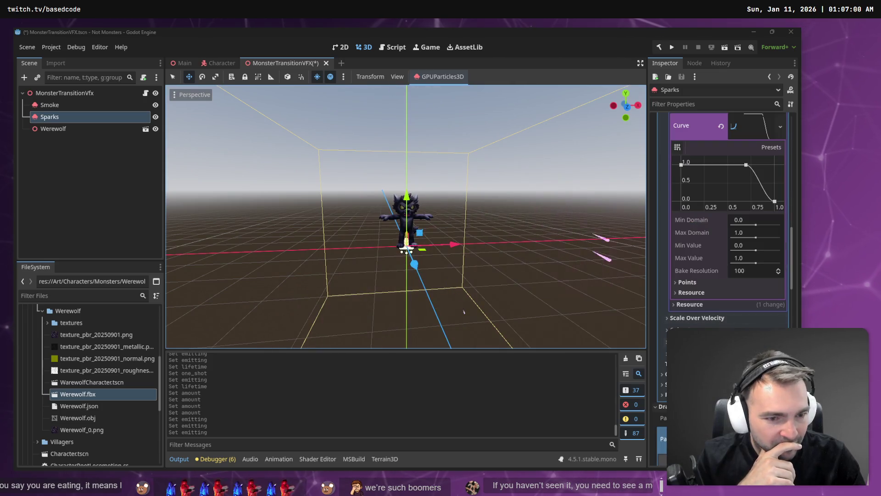
pyautogui.scroll(10, 692, 275)
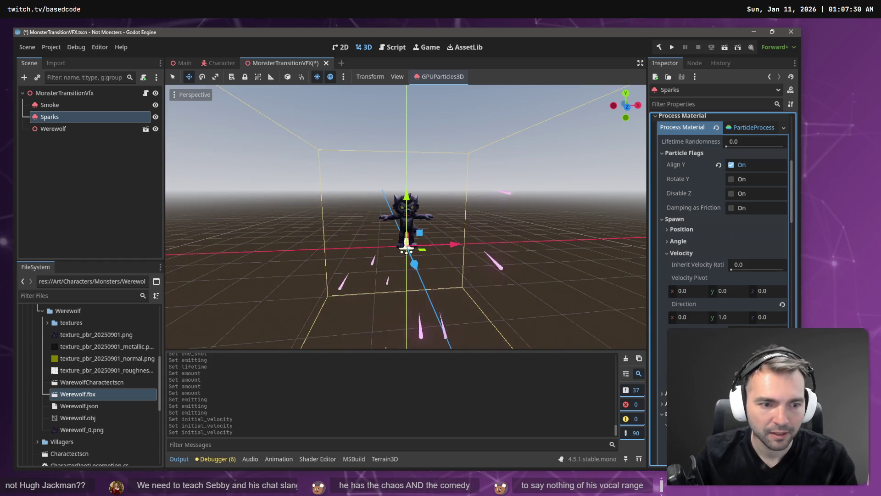
# Collapse the Sparks ParticleProcess material to expose the Draw Passes section.
pyautogui.scroll(-2, 733, 304)
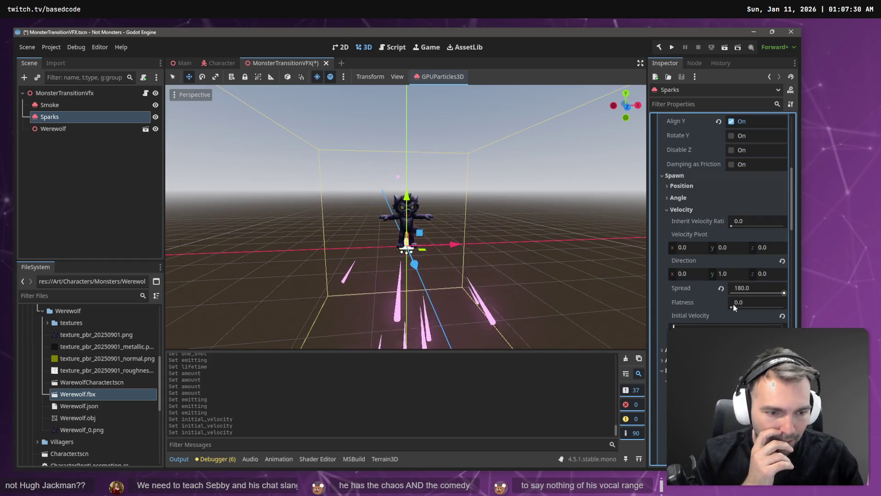
pyautogui.scroll(-6, 734, 304)
pyautogui.scroll(3, 734, 305)
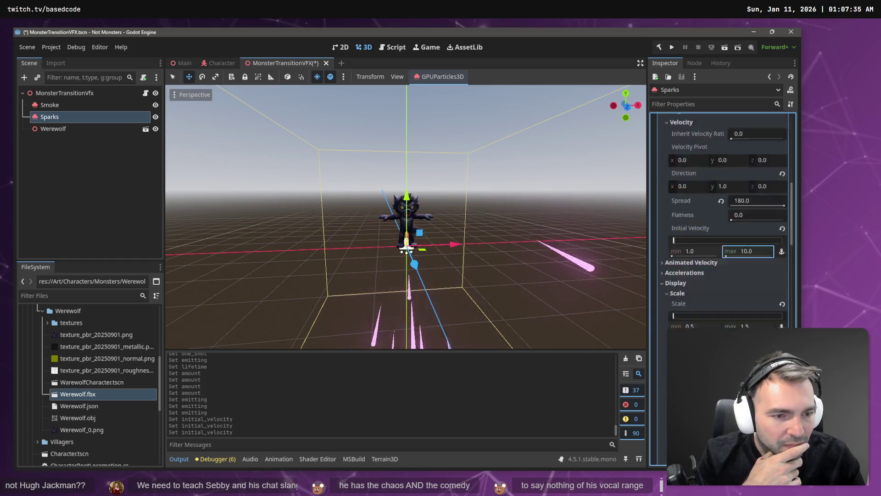
pyautogui.scroll(4, 735, 290)
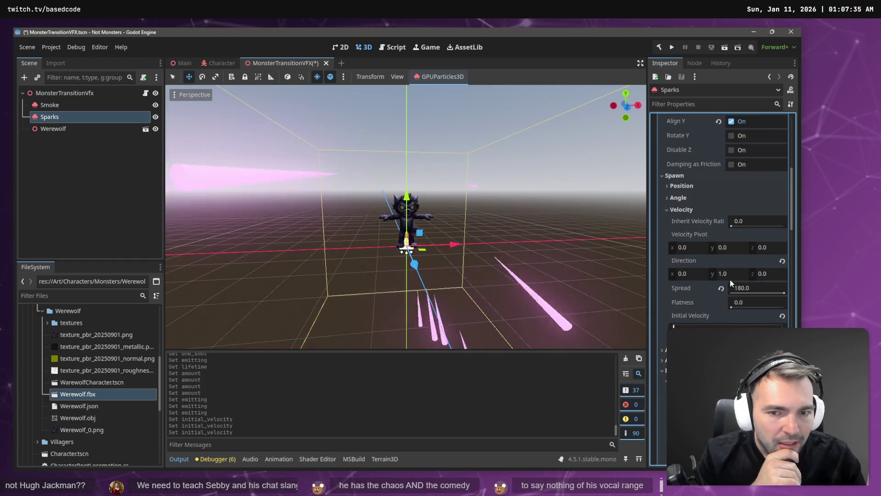
pyautogui.scroll(2, 756, 203)
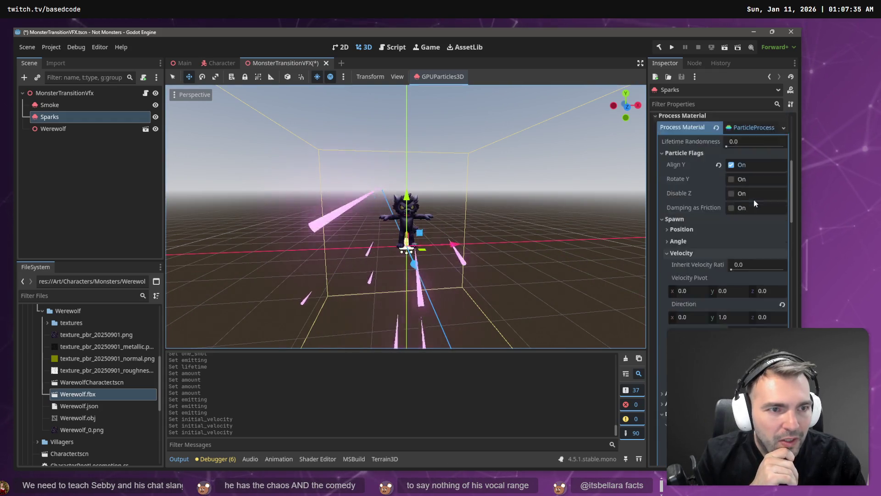
pyautogui.scroll(10, 755, 203)
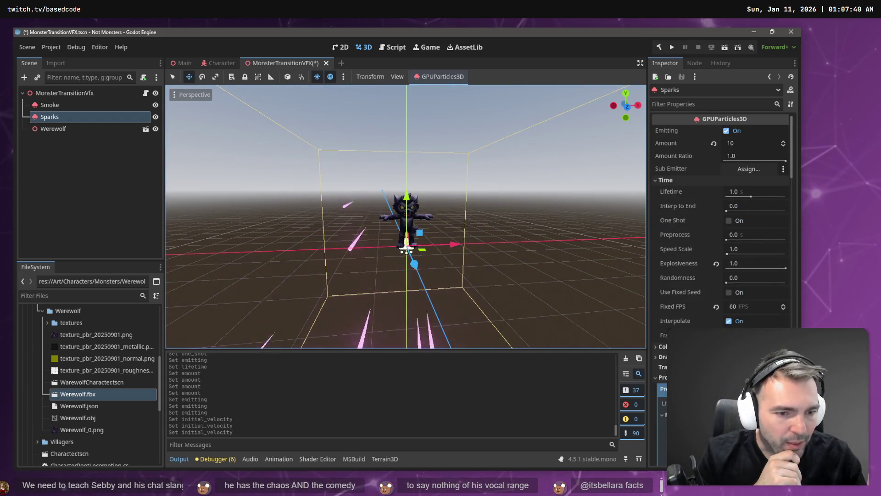
pyautogui.scroll(-6, 746, 214)
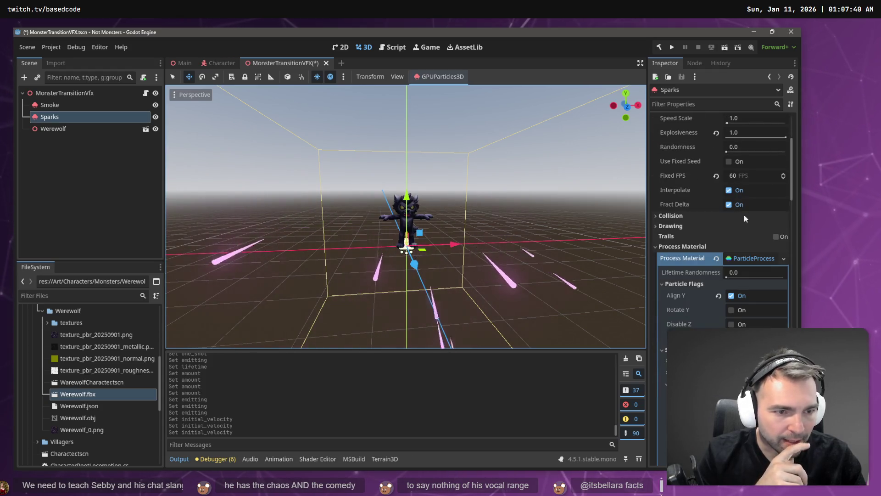
pyautogui.click(748, 258)
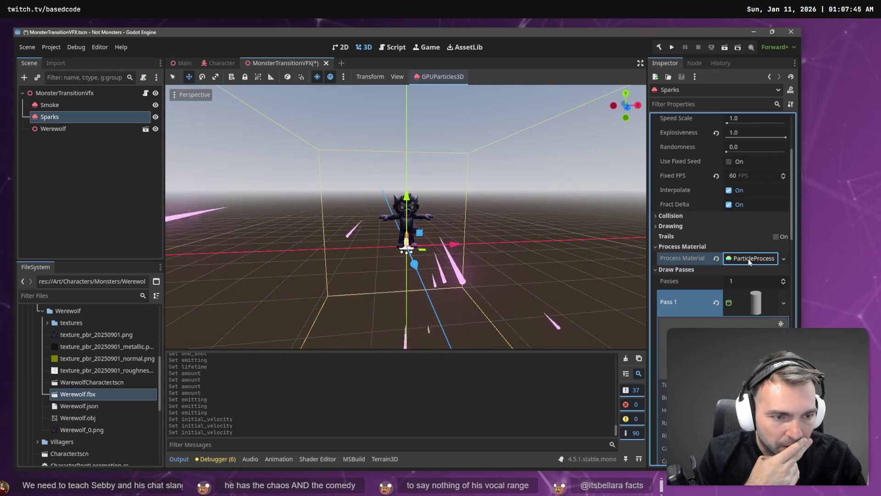
# Set the spark cone mesh height, trying 1 and 0.5 before settling on 0.8.
pyautogui.scroll(-6, 762, 299)
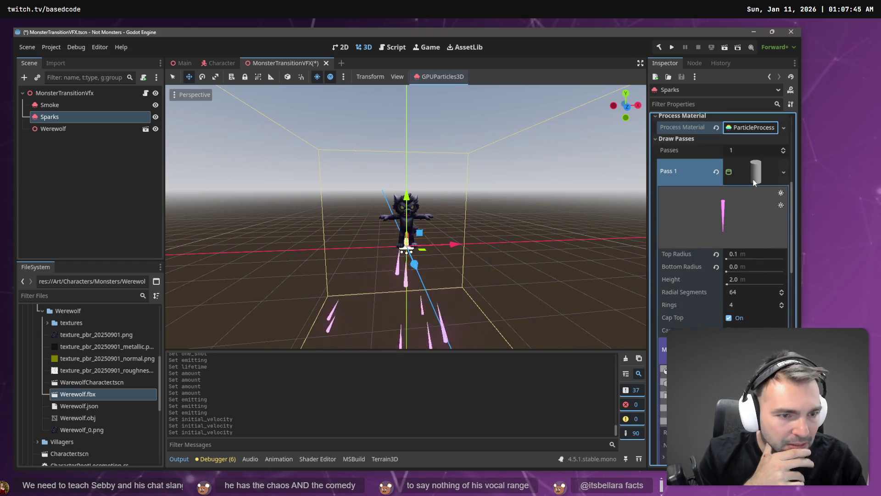
pyautogui.click(756, 280)
pyautogui.write('1')
pyautogui.press('Return')
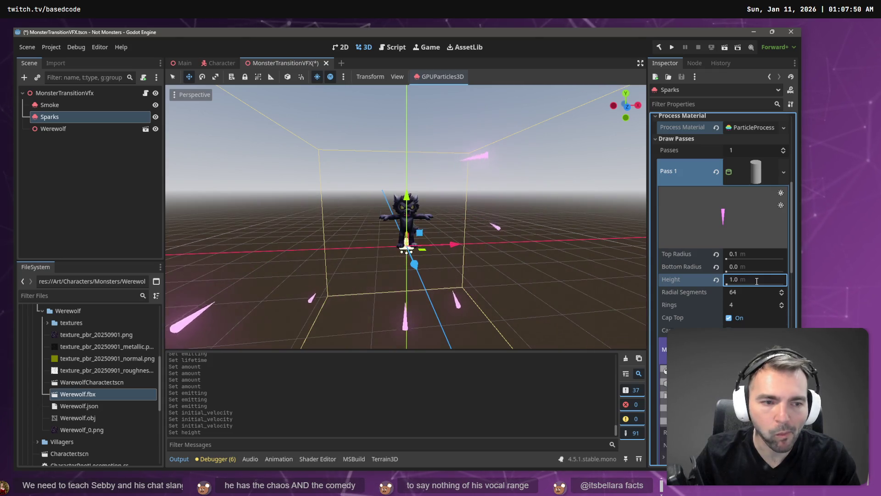
pyautogui.click(758, 280)
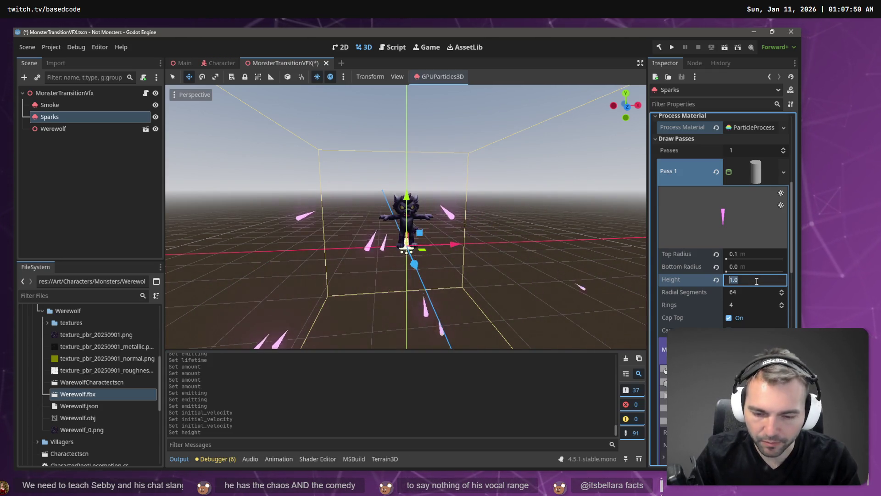
pyautogui.write('0.5')
pyautogui.press('Return')
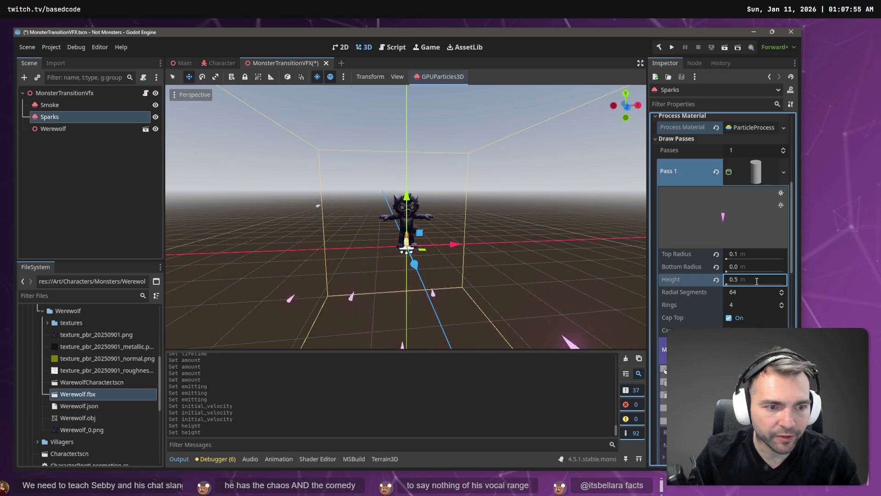
pyautogui.click(757, 280)
pyautogui.write('1')
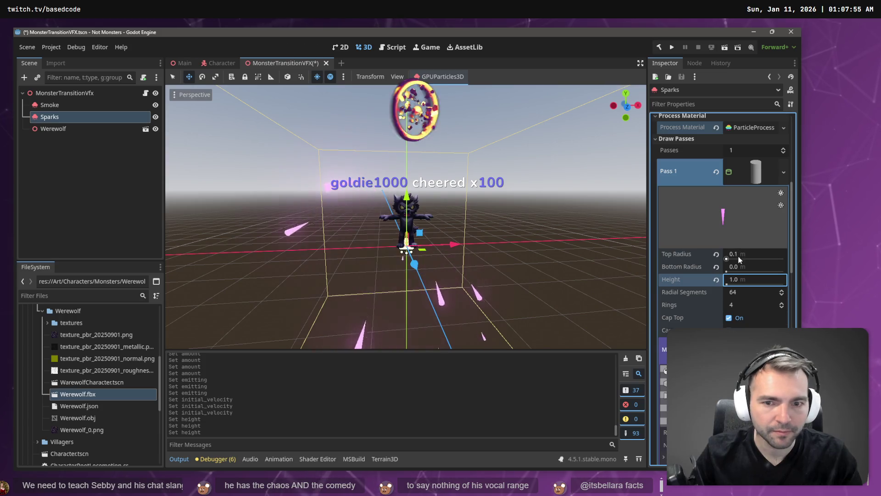
pyautogui.click(740, 280)
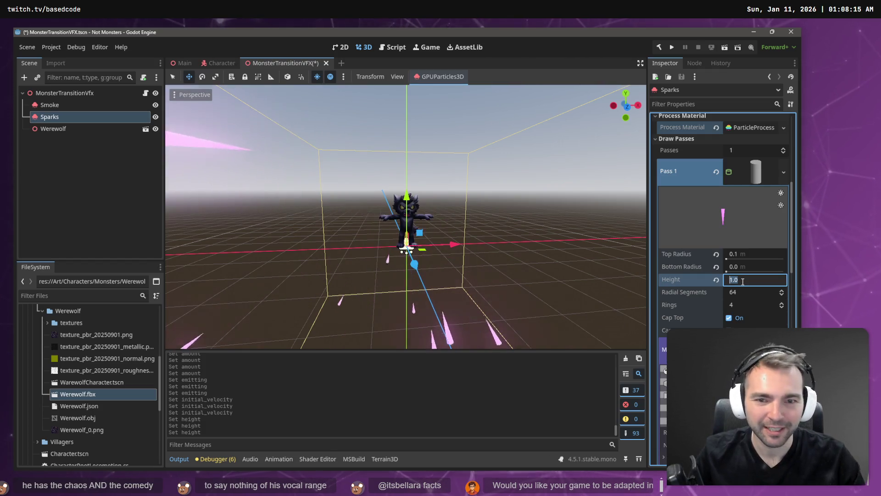
pyautogui.write('0.8')
pyautogui.press('Return')
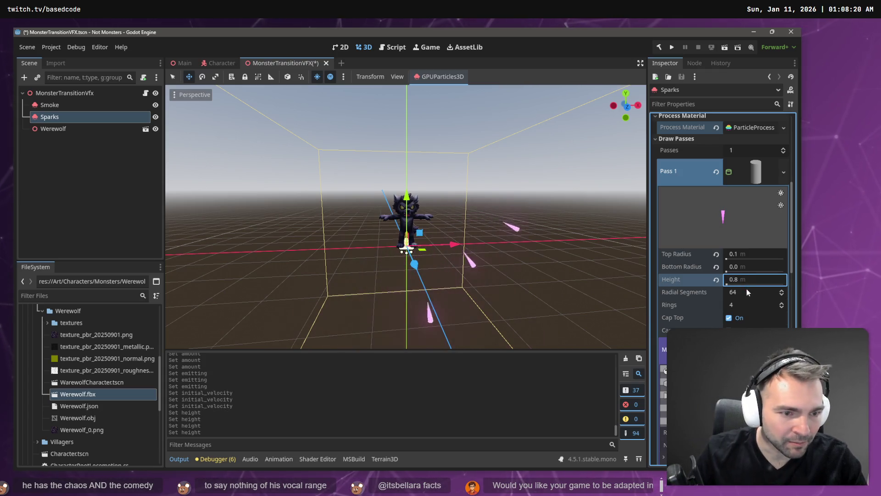
# Thin the spark cone by setting its top radius to 0.05.
pyautogui.click(748, 292)
pyautogui.click(748, 292)
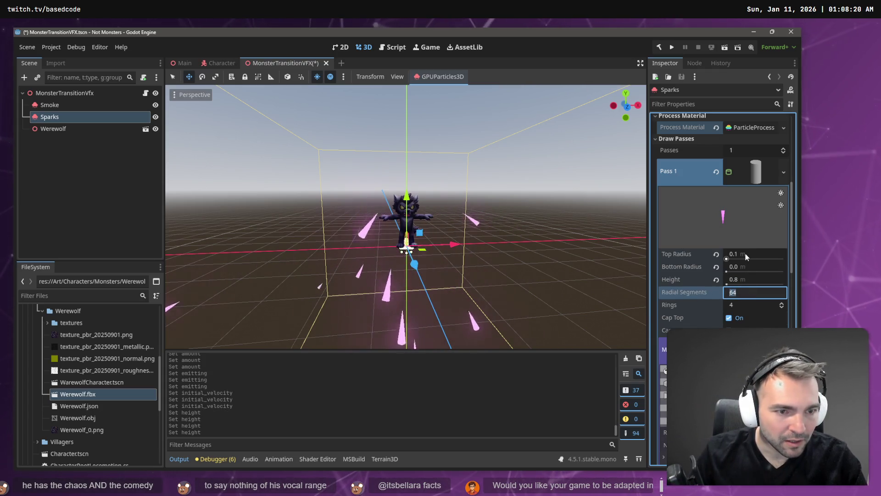
pyautogui.click(746, 253)
pyautogui.press('BackSpace')
pyautogui.write('05')
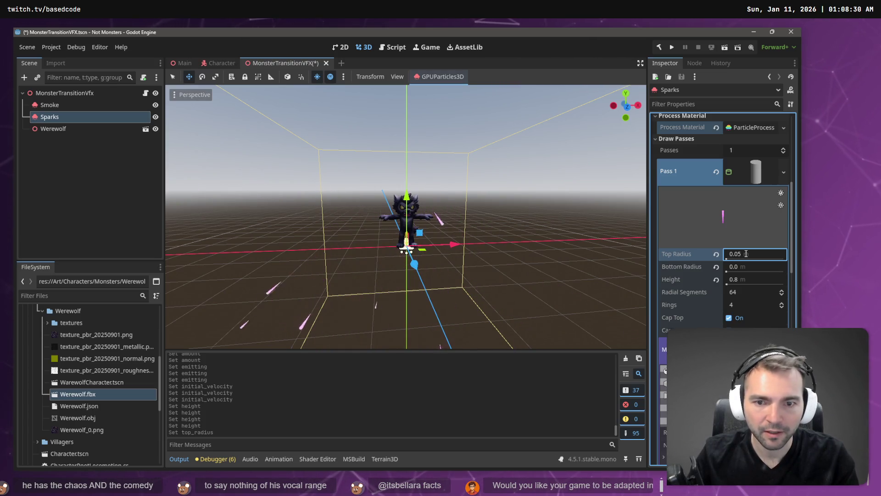
pyautogui.press('Return')
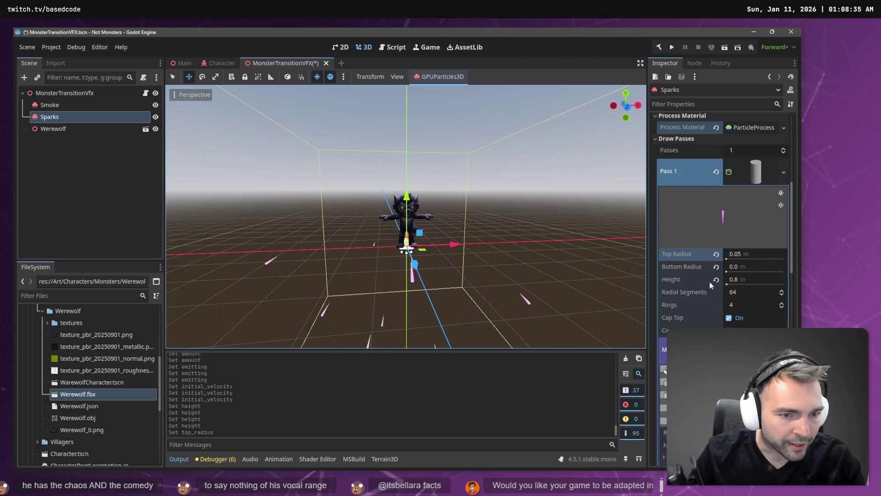
pyautogui.scroll(-2, 709, 282)
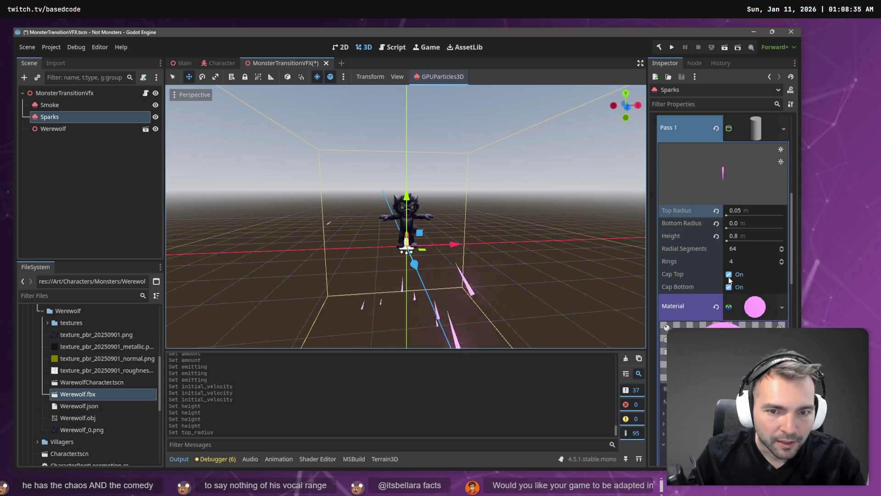
# Turn off the cone's bottom cap and set Radial Segments to 4.
pyautogui.click(729, 274)
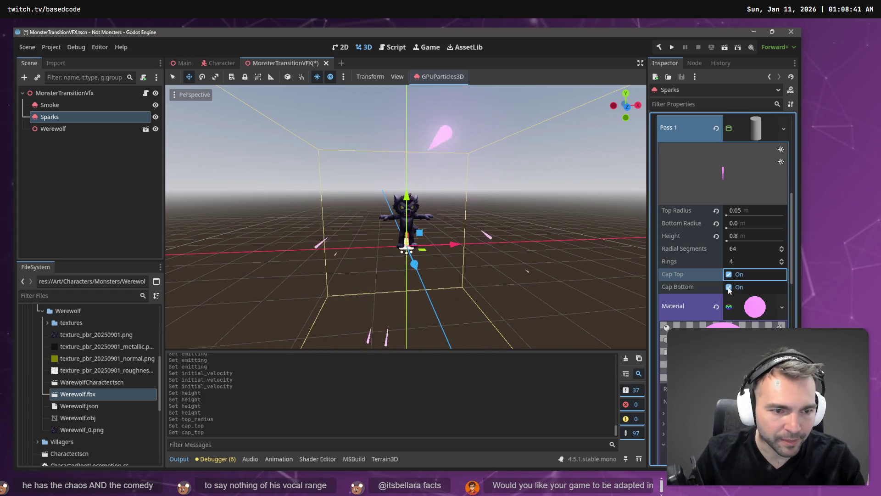
pyautogui.click(729, 287)
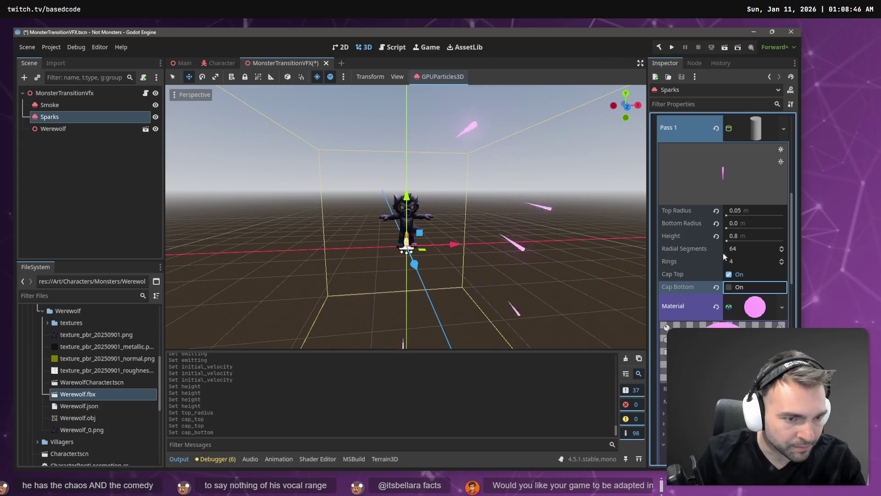
pyautogui.click(742, 248)
pyautogui.write('4')
pyautogui.press('Return')
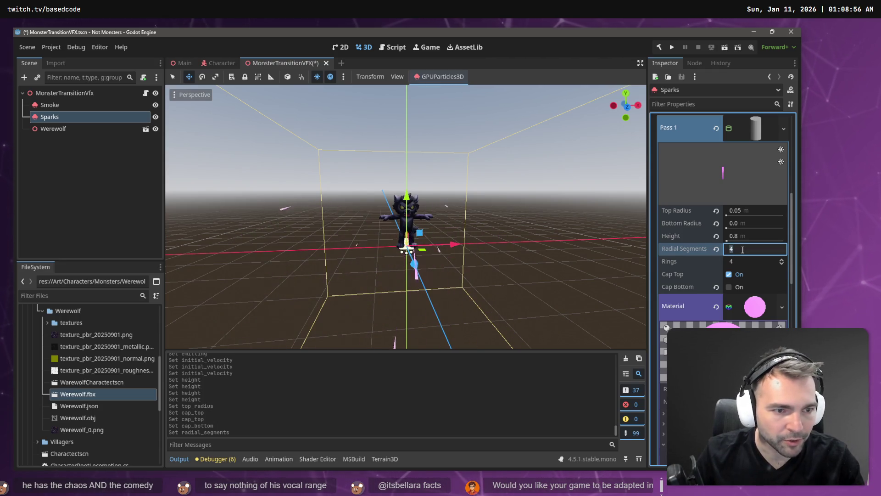
pyautogui.press('Return')
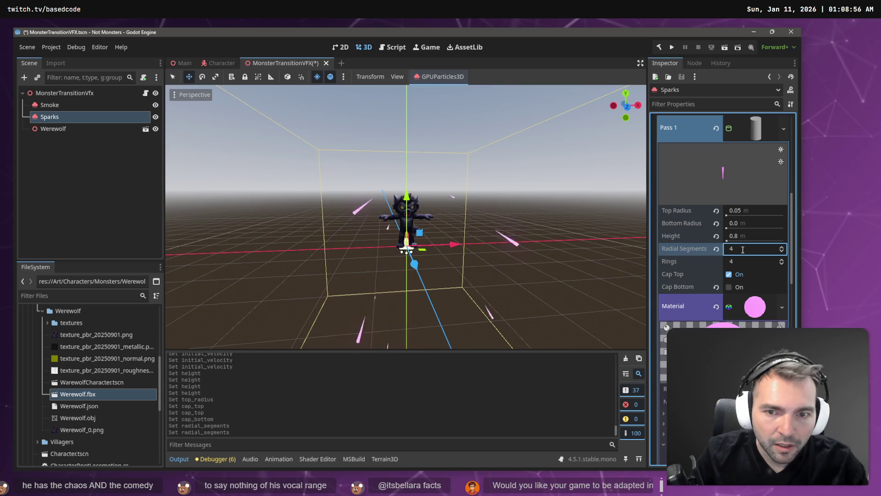
pyautogui.press('Return')
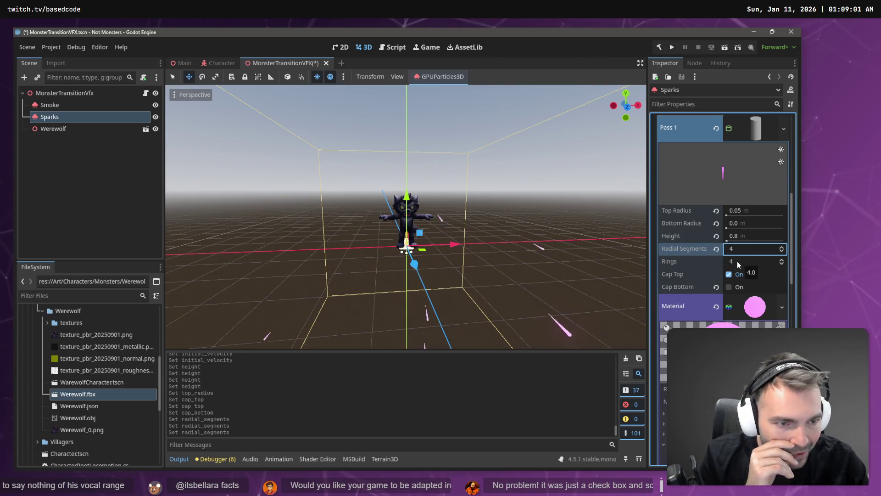
# Set the cone's Rings to 1 after briefly trying 0.
pyautogui.click(737, 261)
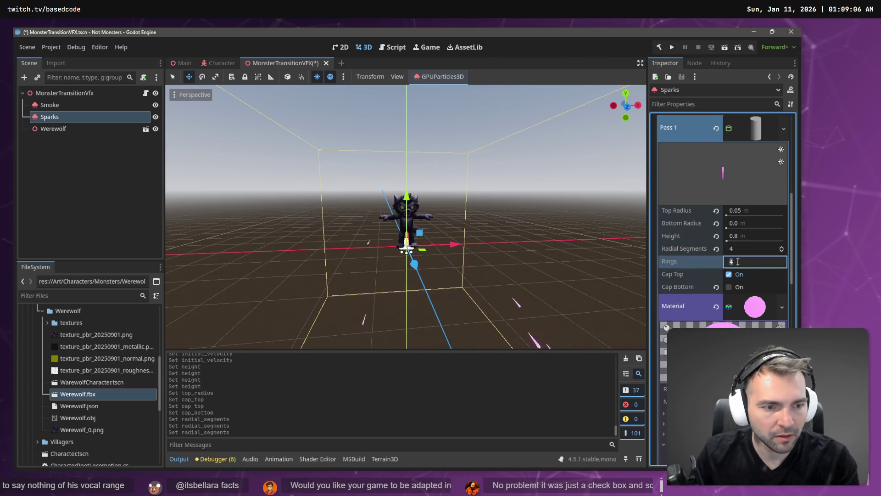
pyautogui.write('0')
pyautogui.press('Return')
pyautogui.write('1')
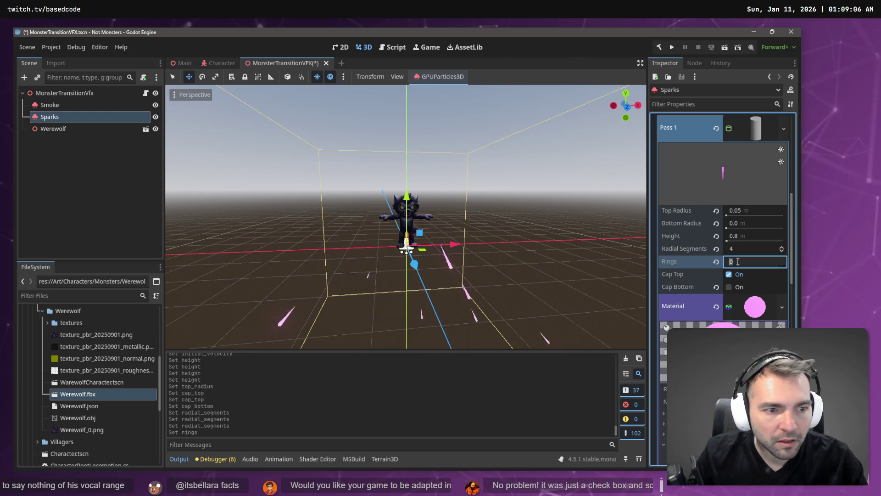
pyautogui.press('Return')
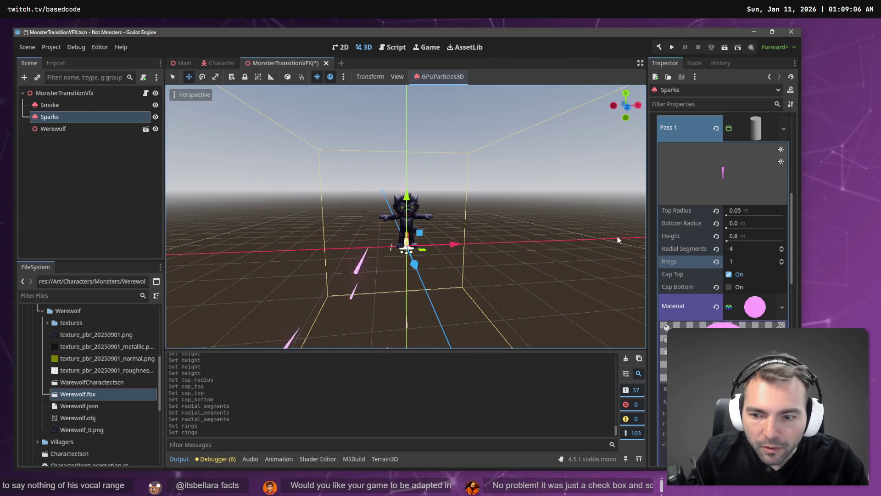
pyautogui.scroll(-4, 741, 288)
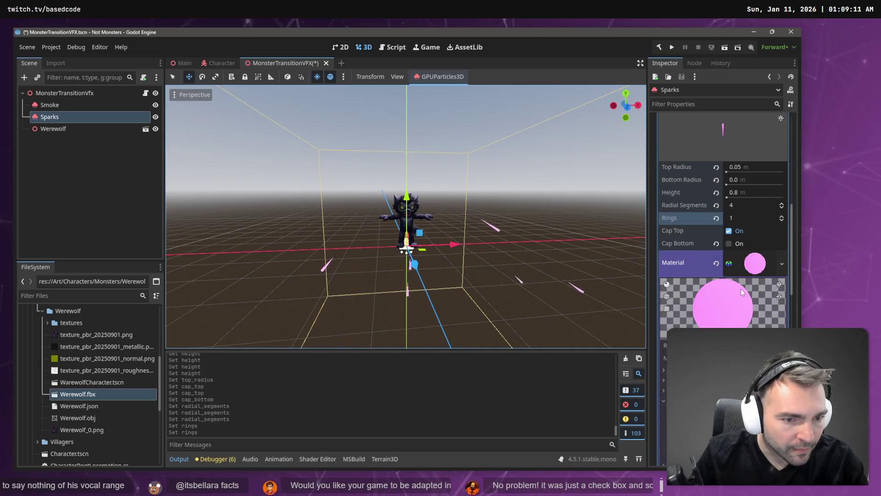
pyautogui.scroll(-2, 689, 317)
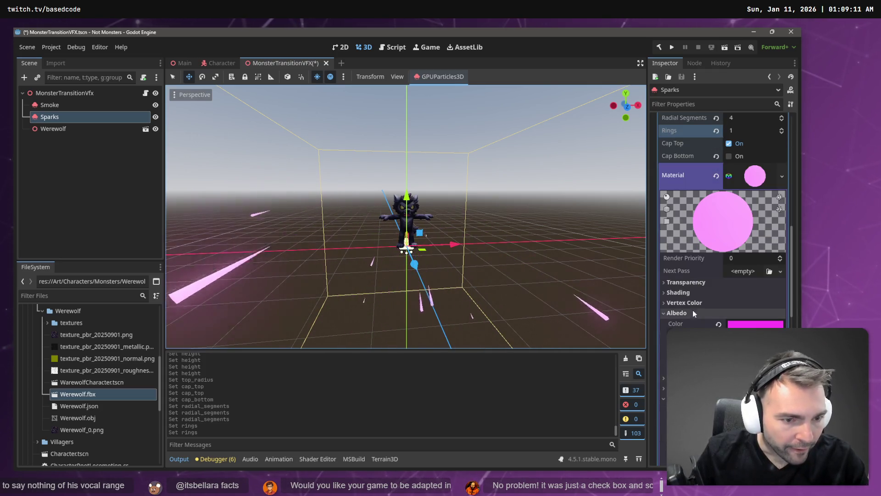
pyautogui.click(740, 324)
pyautogui.moveTo(748, 266); pyautogui.dragTo(718, 267)
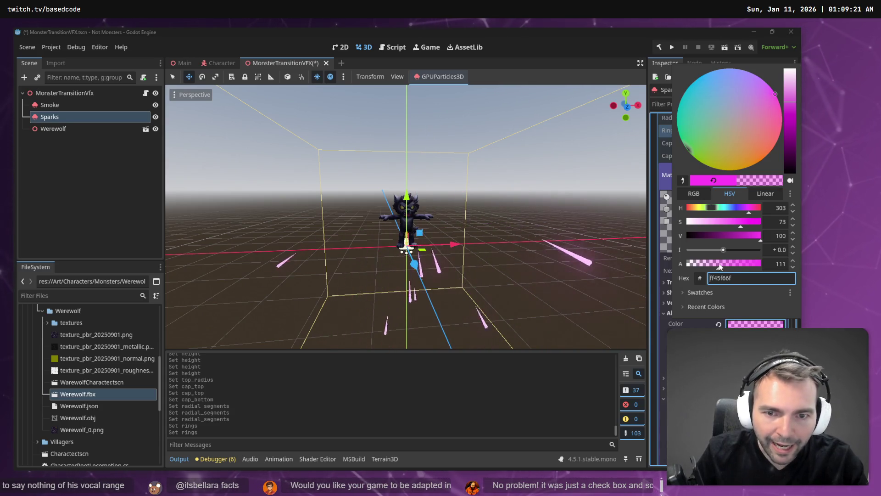
pyautogui.click(561, 244)
pyautogui.hotkey('ctrl', 'z')
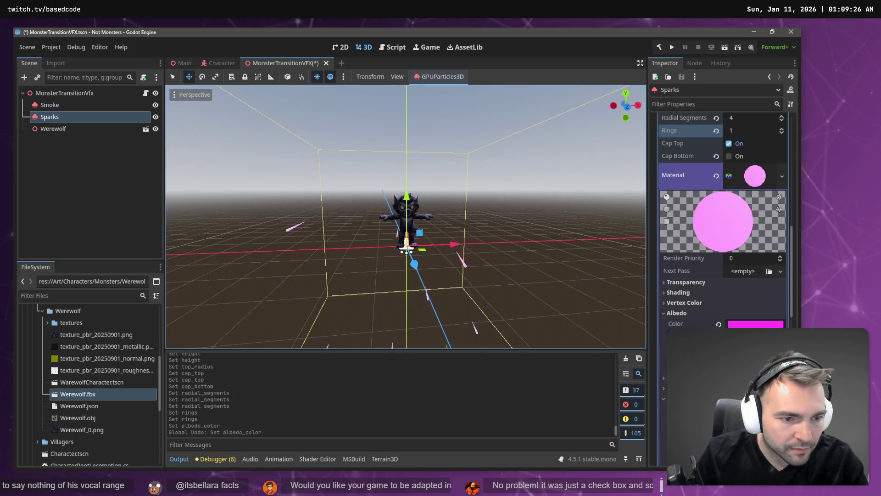
pyautogui.scroll(-5, 723, 220)
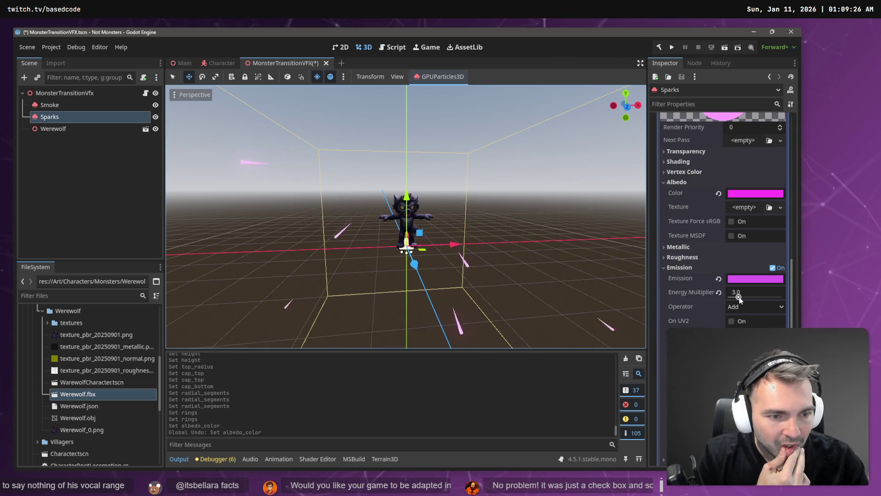
pyautogui.scroll(-10, 741, 284)
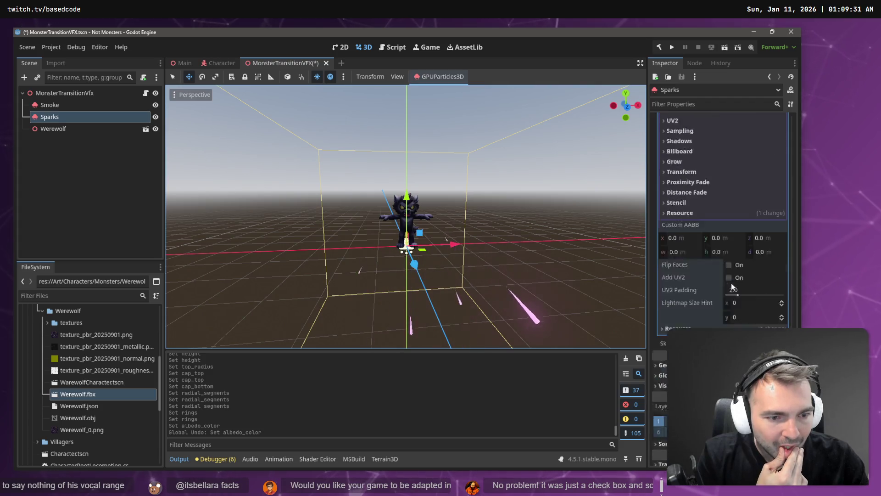
pyautogui.scroll(-1, 688, 177)
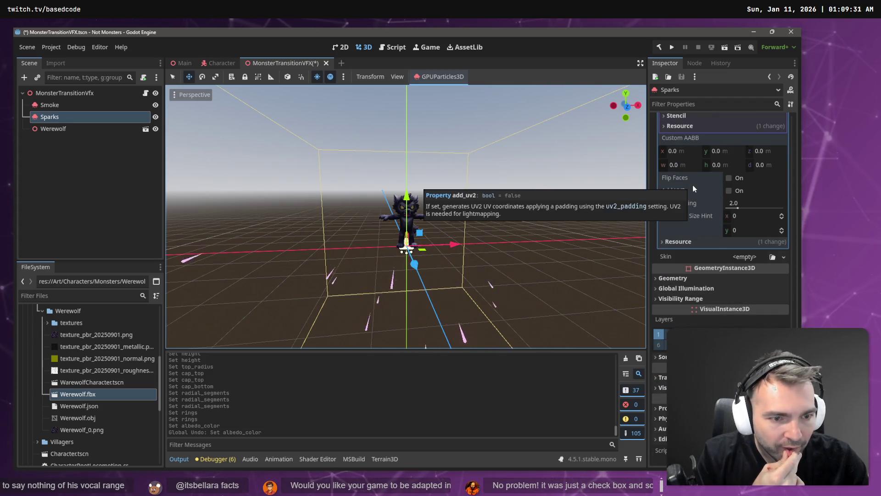
pyautogui.scroll(8, 722, 214)
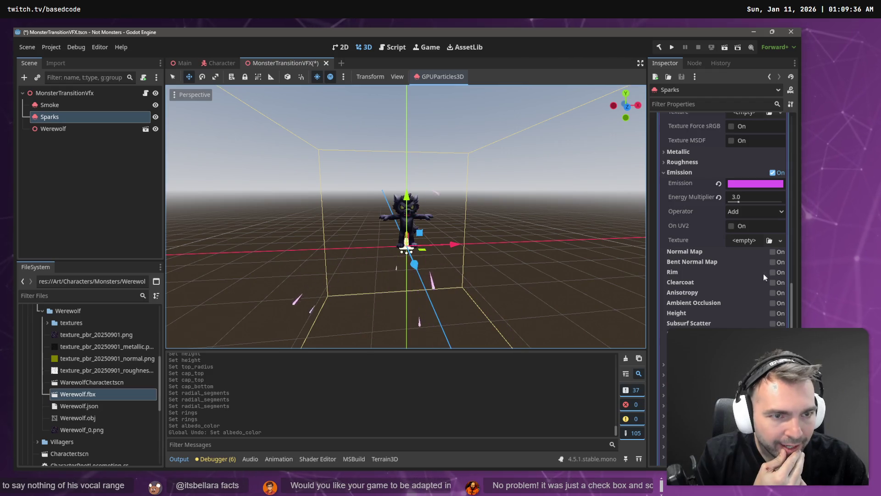
pyautogui.scroll(10, 726, 264)
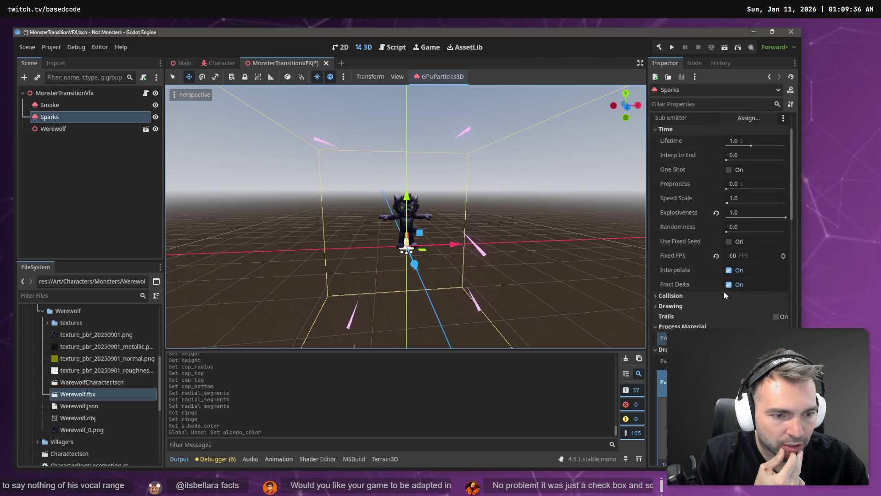
# Set Sparks Explosiveness to 0.5, then settle on 0.8.
pyautogui.scroll(3, 707, 278)
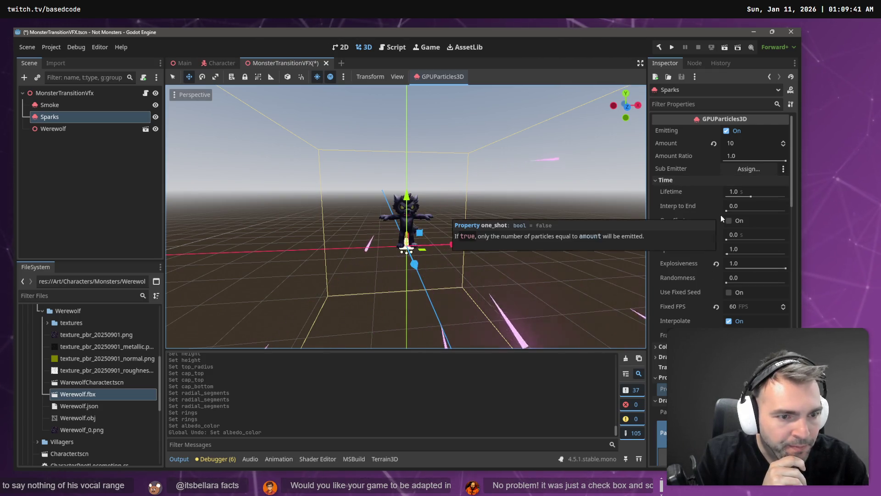
pyautogui.click(746, 268)
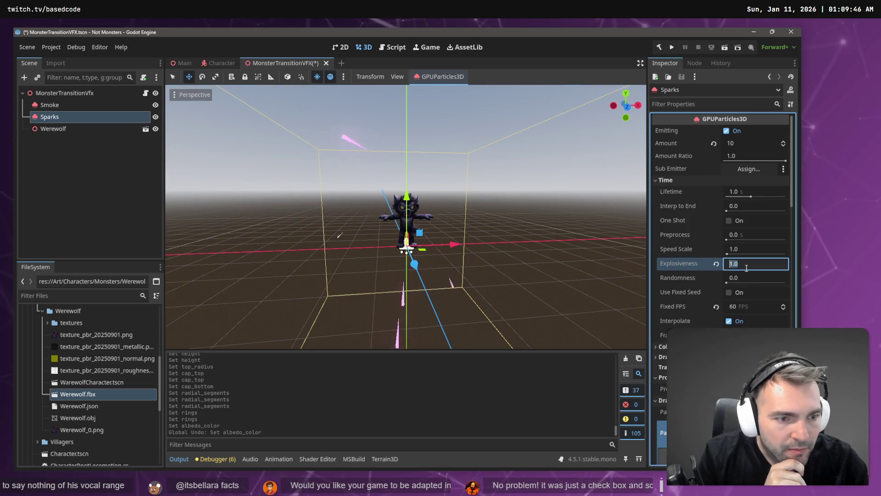
pyautogui.write('0.5')
pyautogui.press('Return')
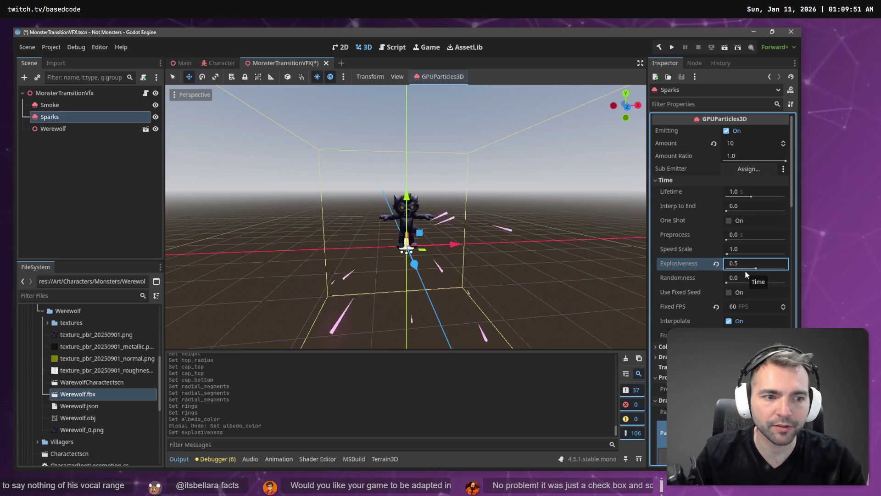
pyautogui.write('0.8')
pyautogui.press('Return')
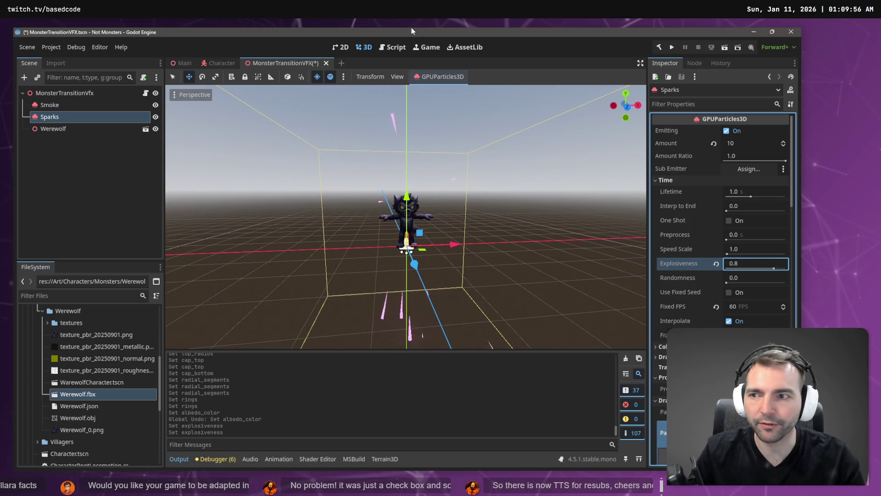
# Select Smoke and replay its one-shot burst, briefly comparing with Sparks.
pyautogui.click(84, 107)
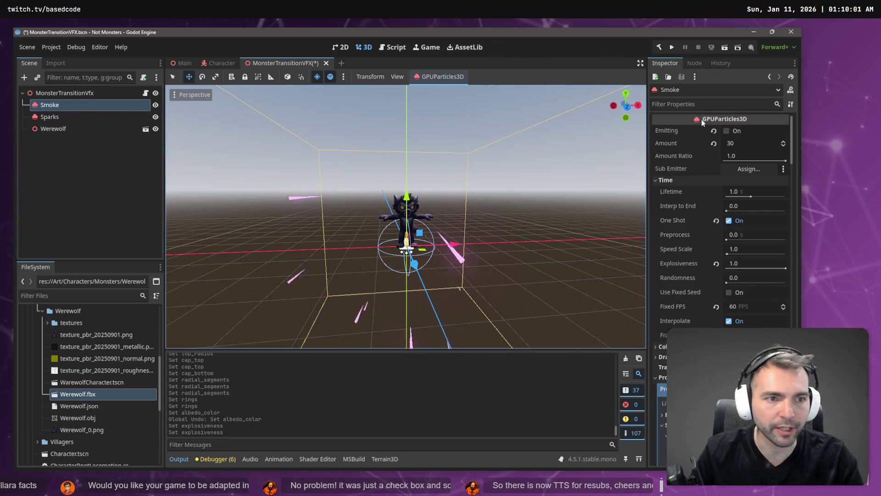
pyautogui.click(727, 131)
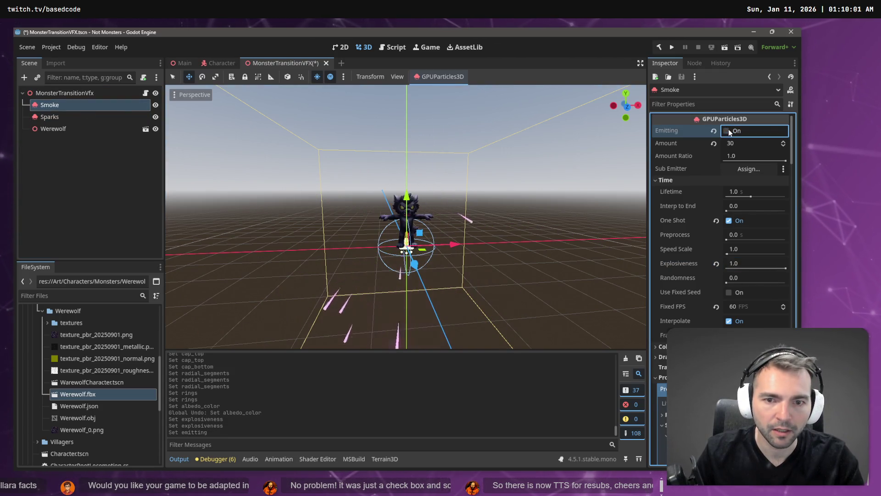
pyautogui.click(728, 130)
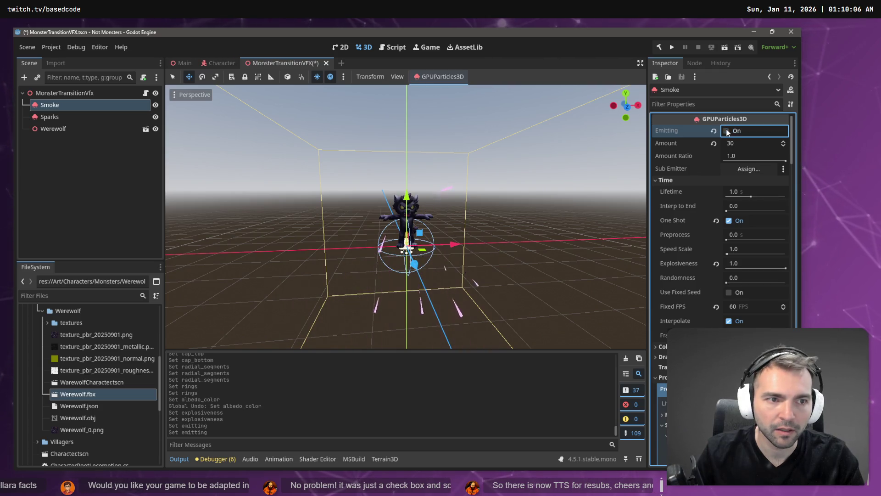
pyautogui.click(728, 132)
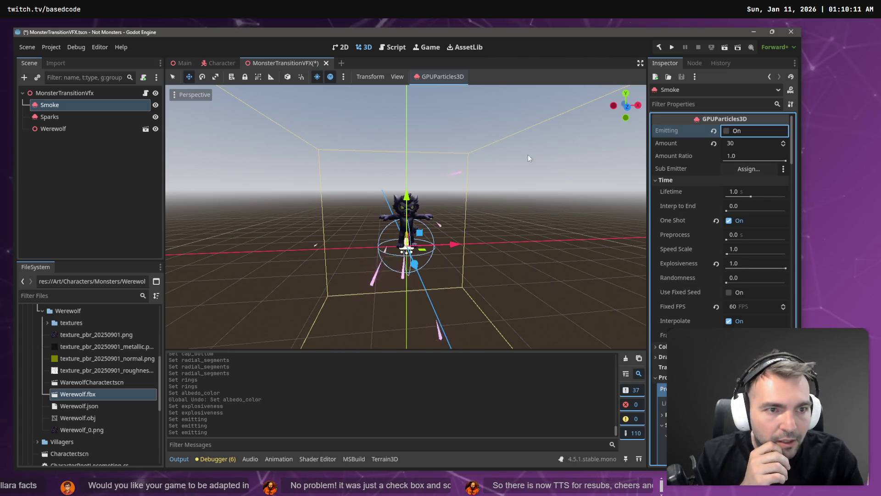
pyautogui.click(62, 117)
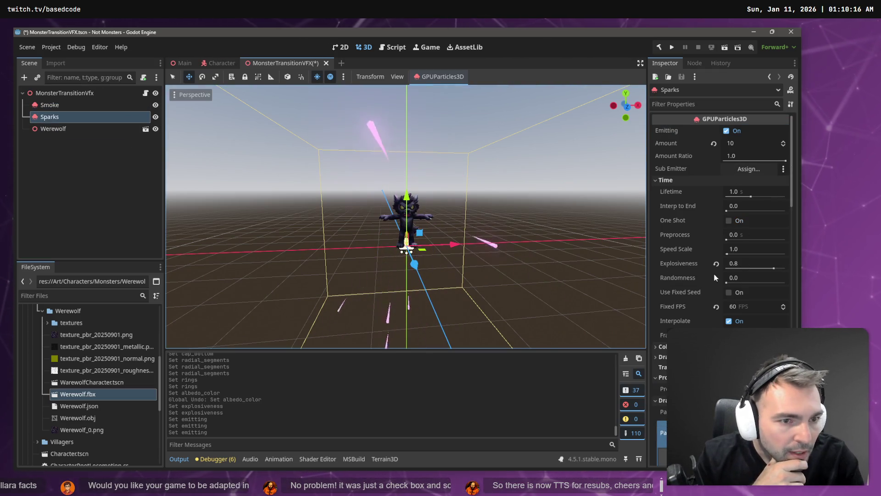
pyautogui.click(49, 105)
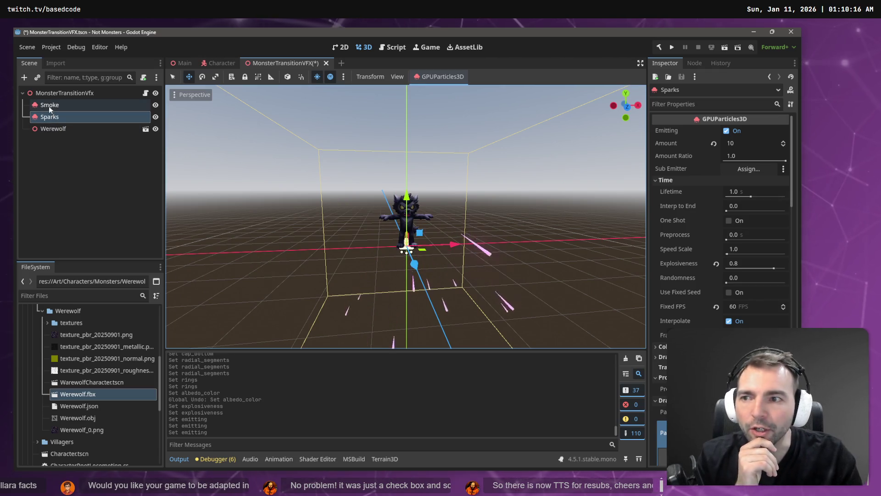
# Set Smoke Explosiveness to 0.8 and preview the burst.
pyautogui.click(751, 263)
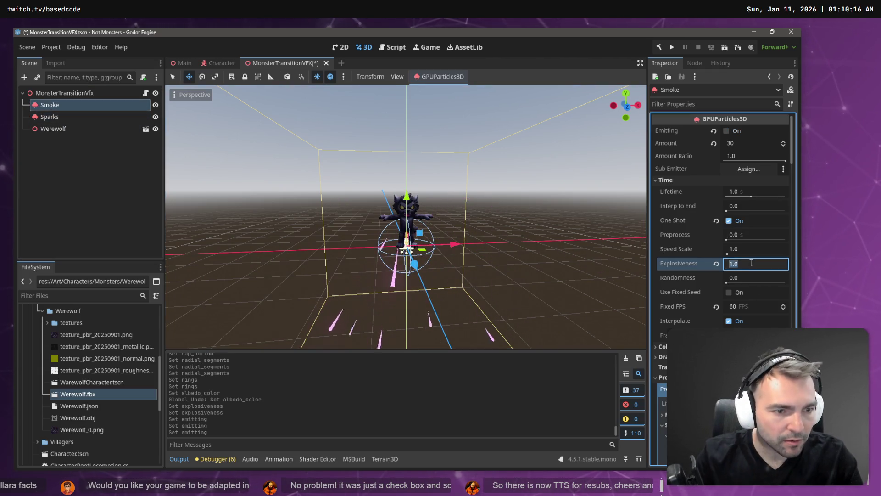
pyautogui.write('0.8')
pyautogui.press('Return')
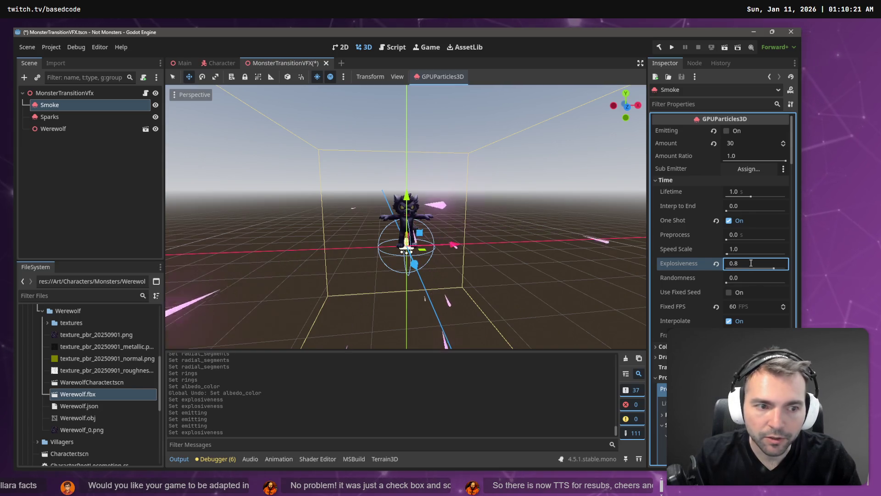
pyautogui.click(727, 132)
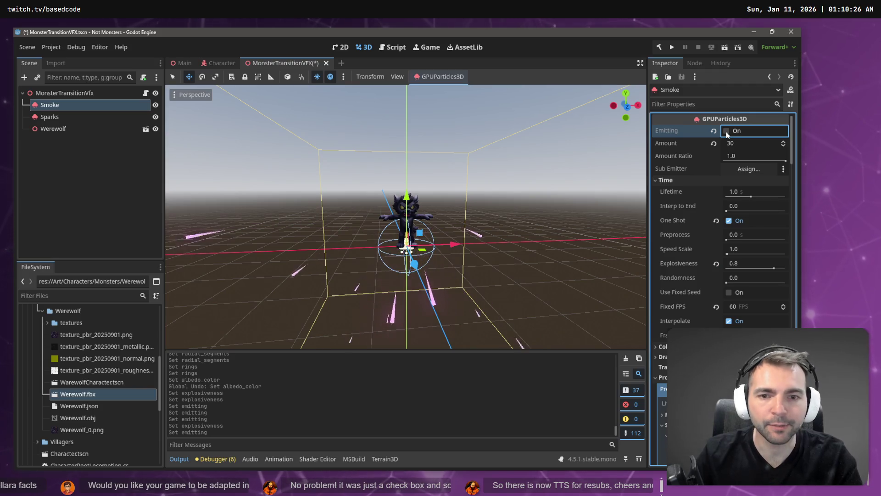
pyautogui.click(727, 132)
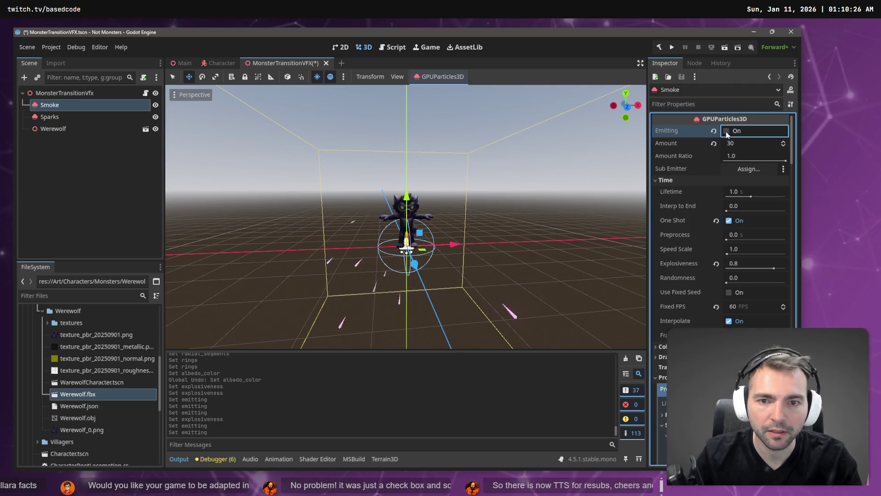
# Lower Smoke Explosiveness to 0.5 and replay the burst several times.
pyautogui.click(751, 264)
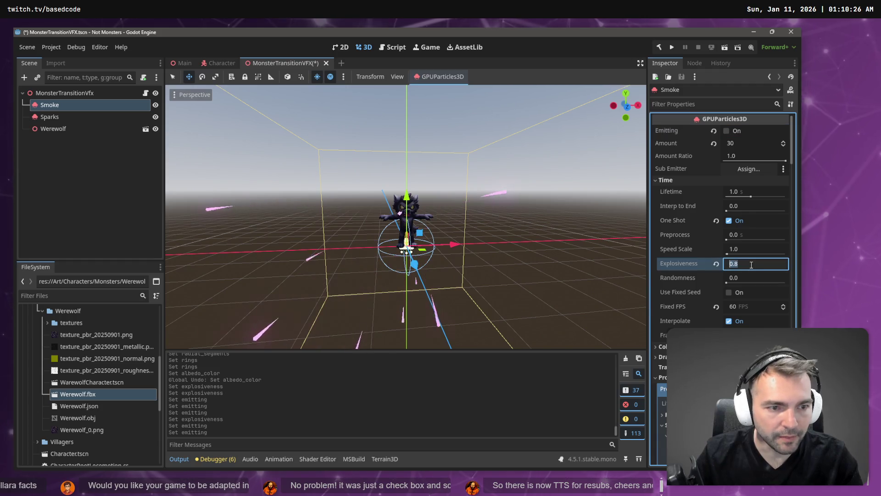
pyautogui.write('0.5')
pyautogui.press('Return')
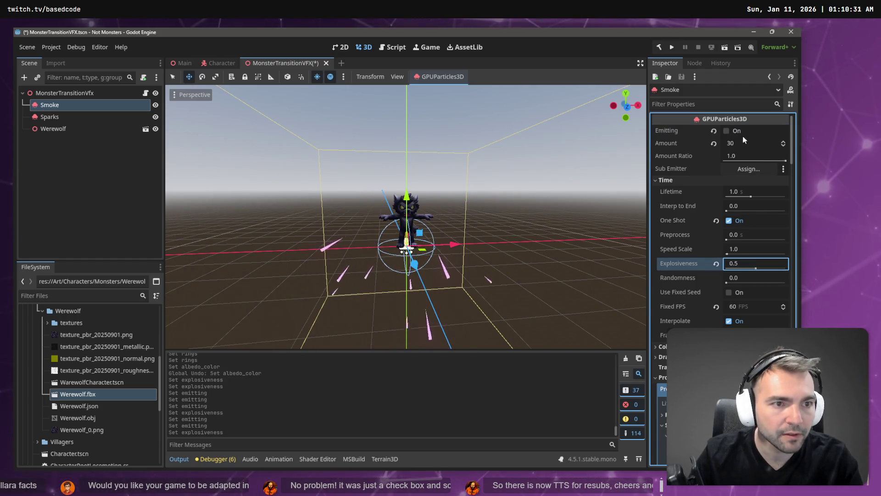
pyautogui.click(726, 131)
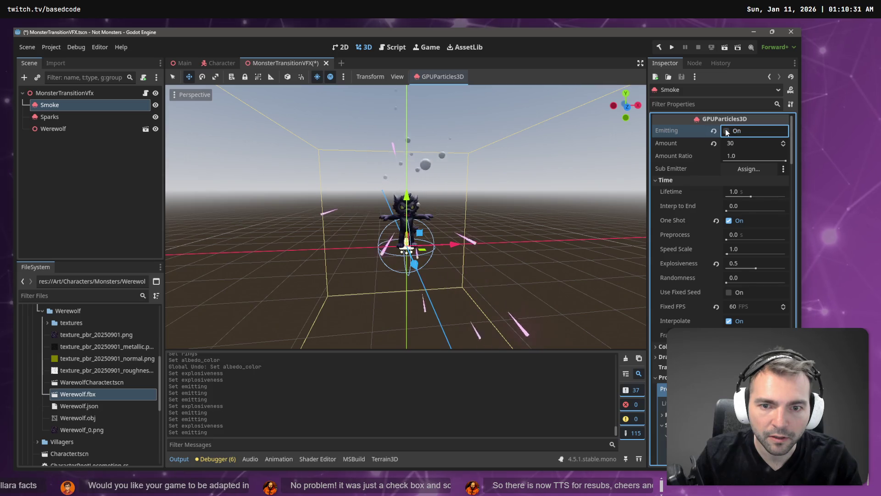
pyautogui.click(726, 132)
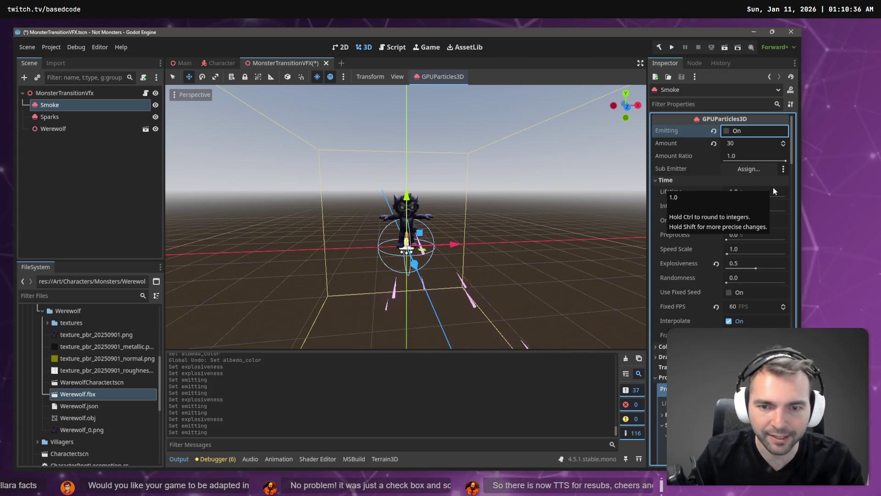
pyautogui.click(727, 131)
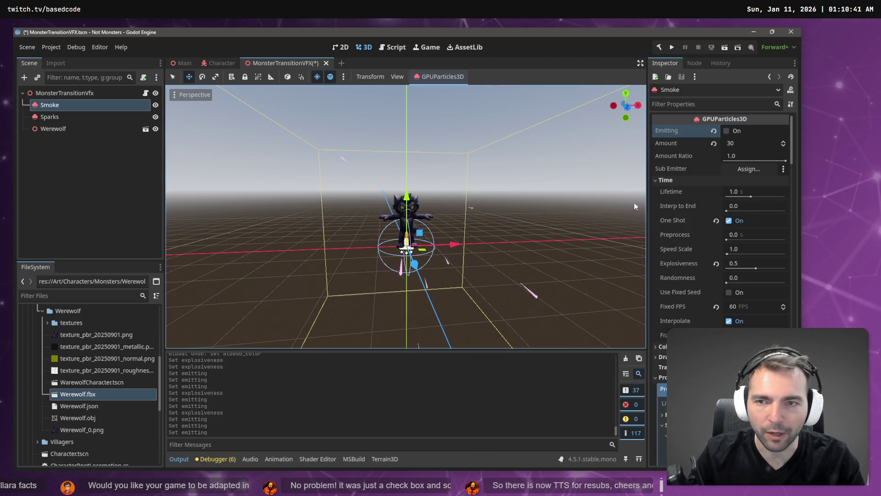
pyautogui.click(41, 120)
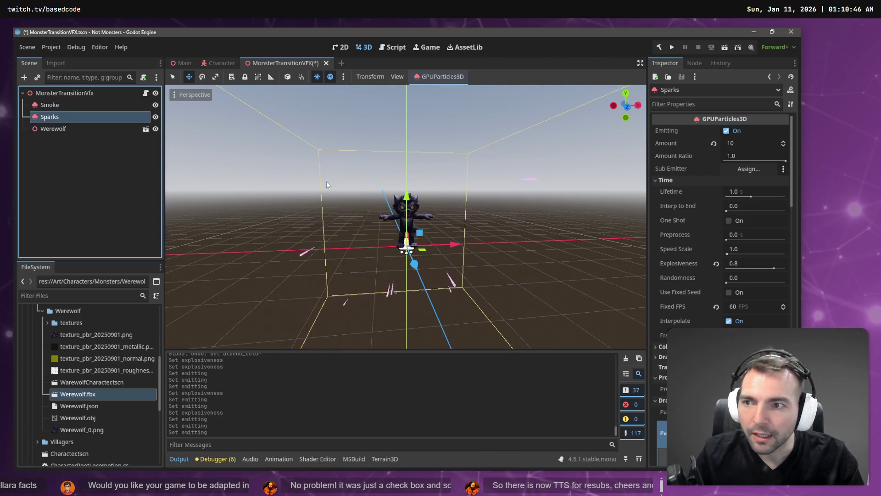
# Review the Sparks inspector, collapsing the material details and briefly checking the Geometry settings.
pyautogui.scroll(-10, 714, 247)
pyautogui.scroll(-10, 718, 249)
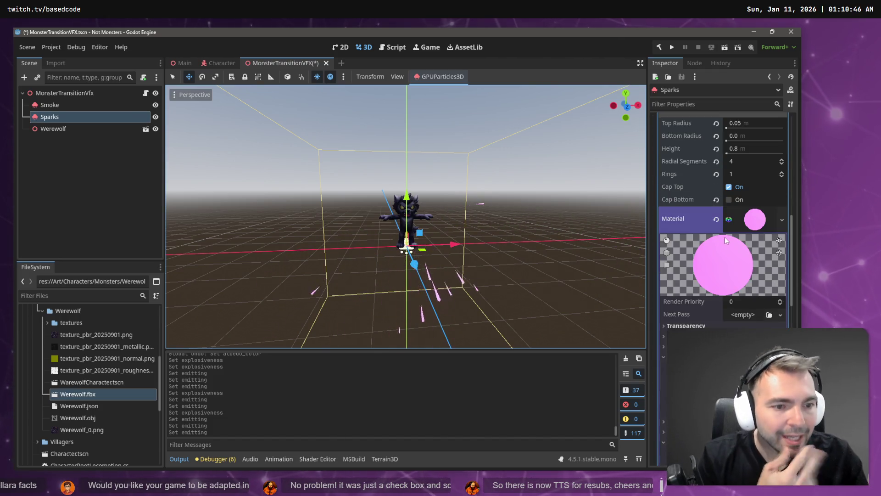
pyautogui.scroll(-10, 726, 235)
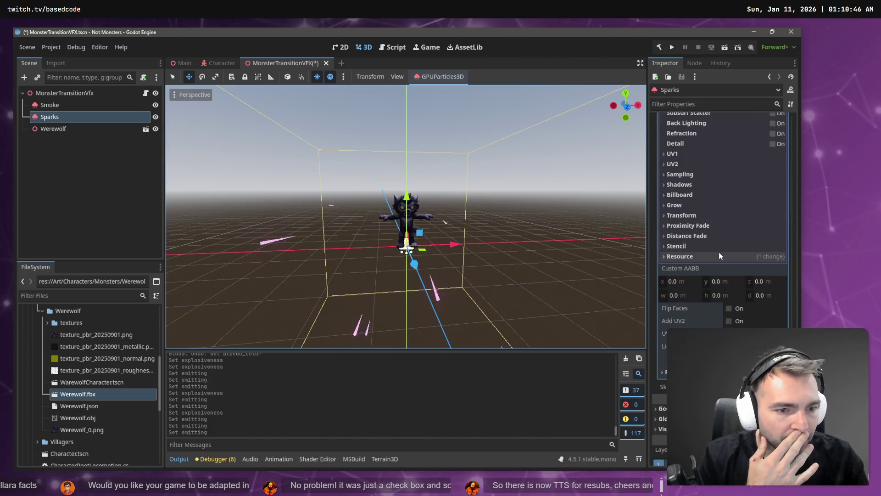
pyautogui.scroll(5, 719, 326)
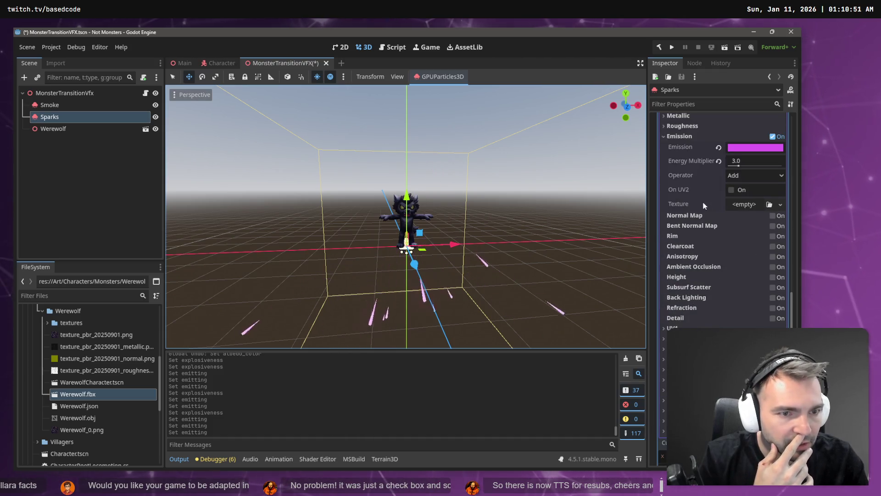
pyautogui.scroll(10, 690, 313)
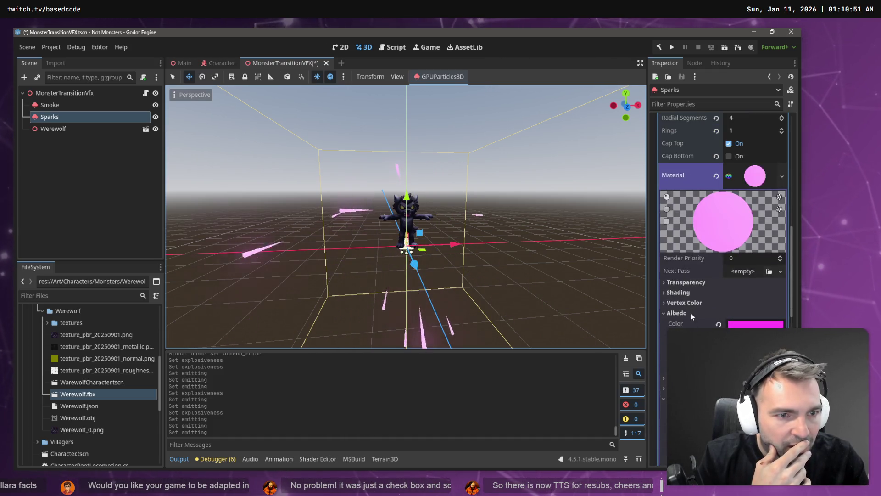
pyautogui.scroll(2, 695, 200)
pyautogui.click(748, 175)
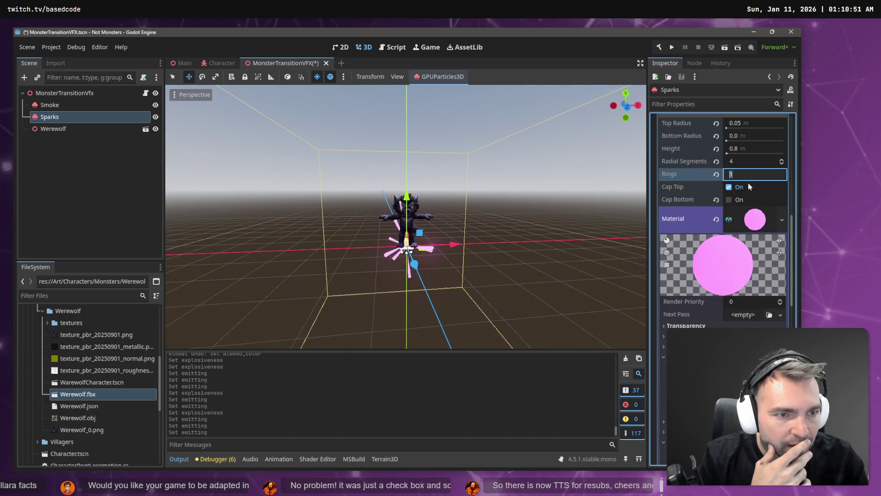
pyautogui.click(756, 219)
pyautogui.scroll(-3, 755, 219)
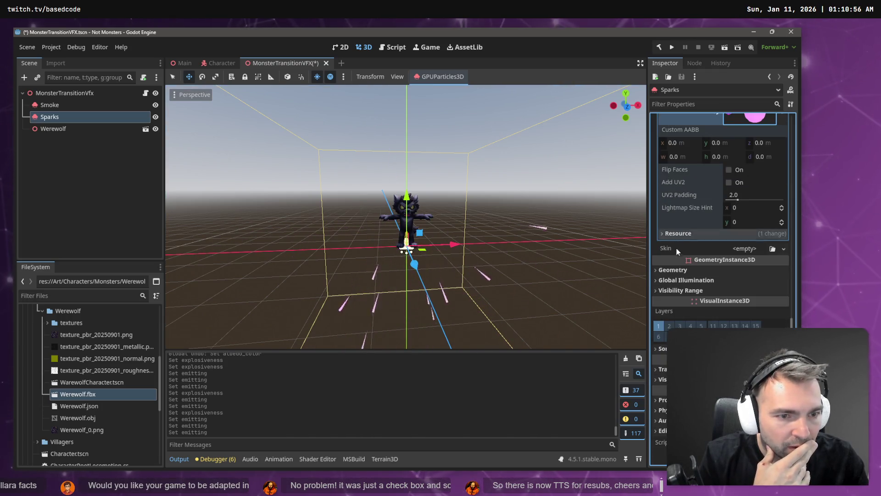
pyautogui.click(675, 270)
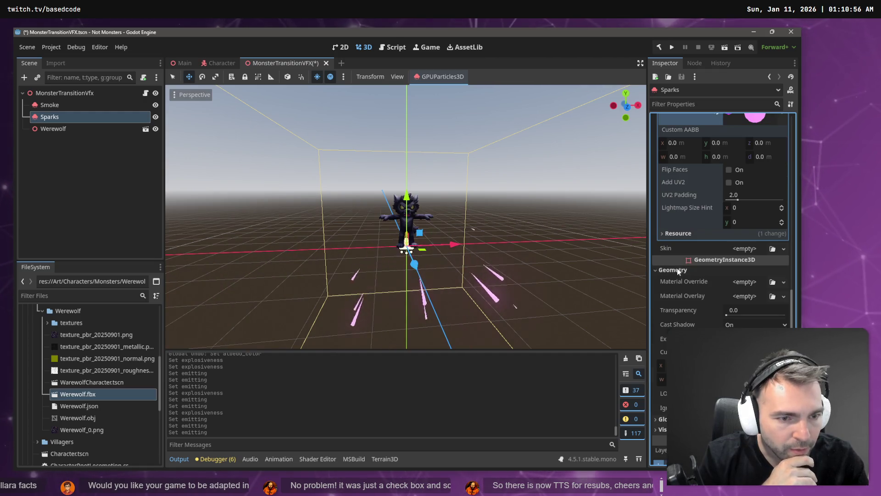
pyautogui.click(673, 270)
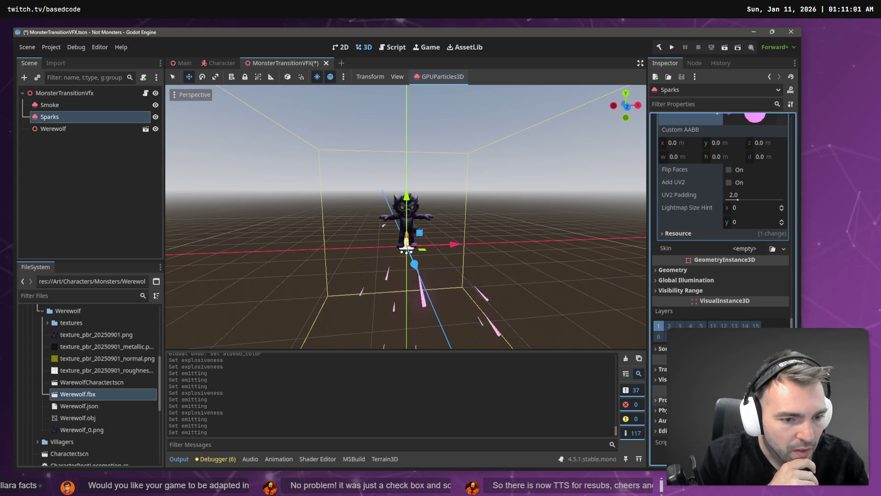
pyautogui.scroll(-3, 721, 229)
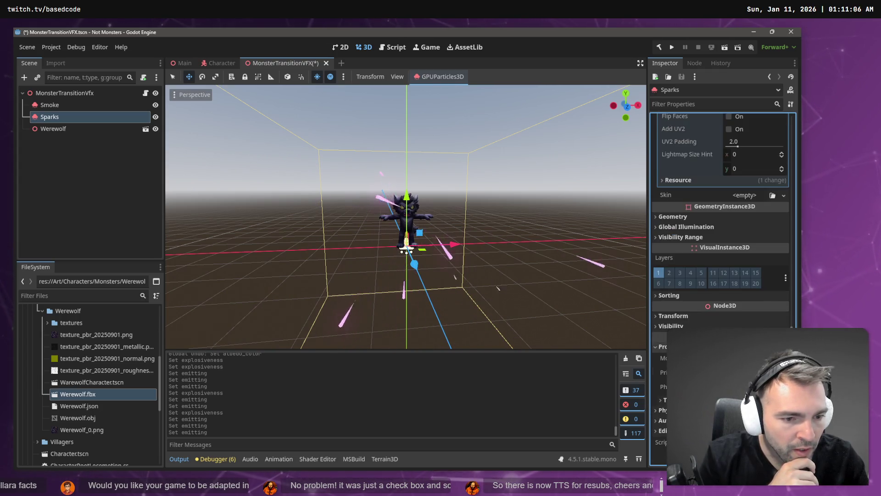
pyautogui.scroll(3, 720, 220)
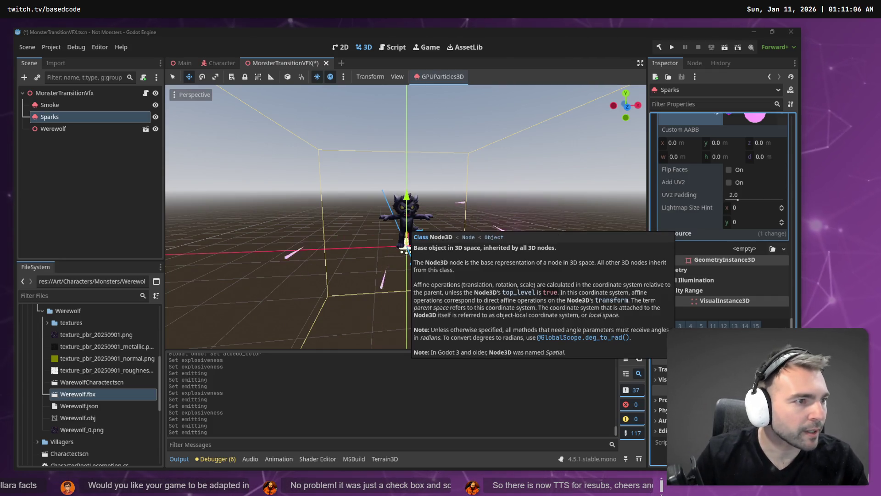
# Play the explosion tutorial video a moment, pause it, and return to the Godot editor.
pyautogui.hotkey('alt', 'Tab')
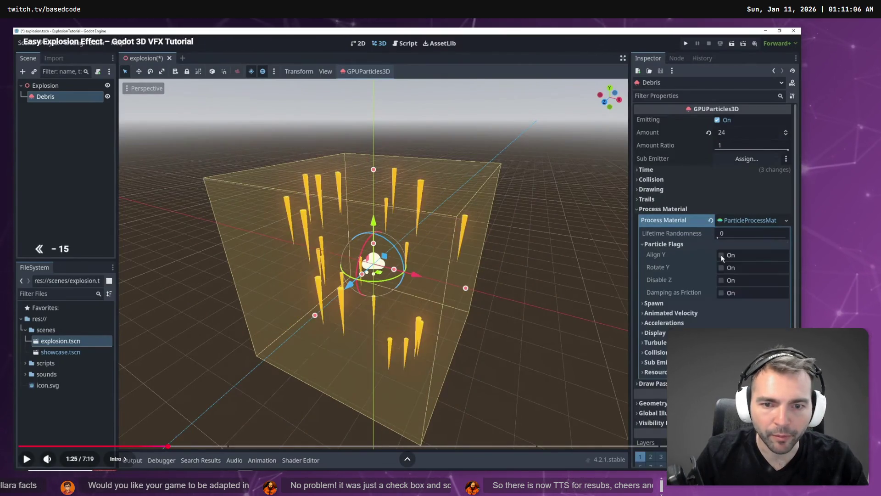
pyautogui.press('space')
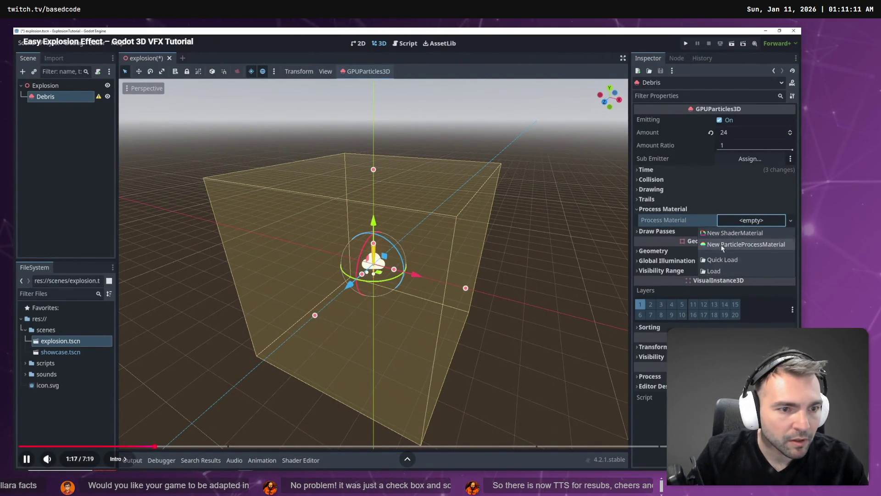
pyautogui.press('space')
pyautogui.hotkey('alt', 'Tab')
pyautogui.scroll(5, 706, 259)
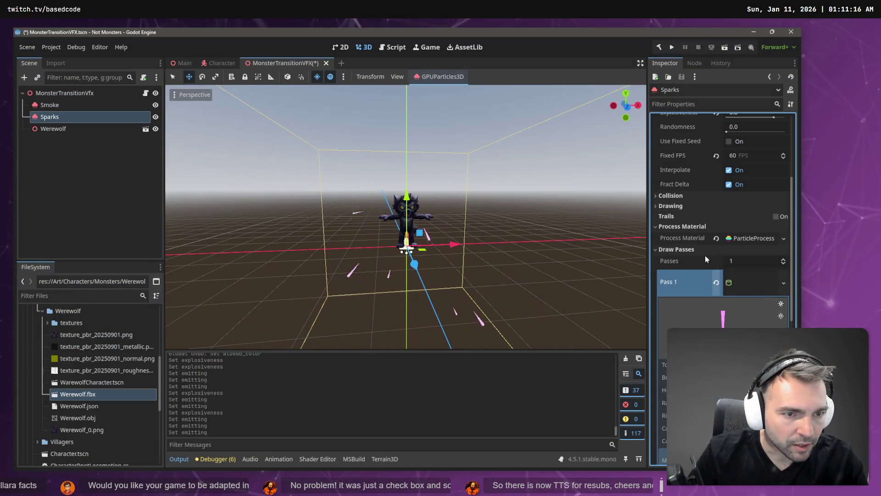
# Expand the Sparks material's Accelerations > Gravity and set gravity Y to 0.
pyautogui.click(735, 239)
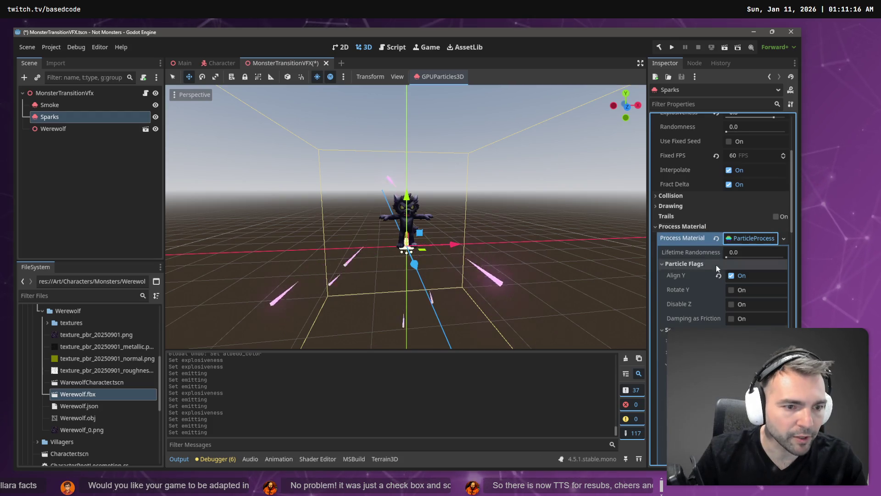
pyautogui.scroll(-4, 717, 266)
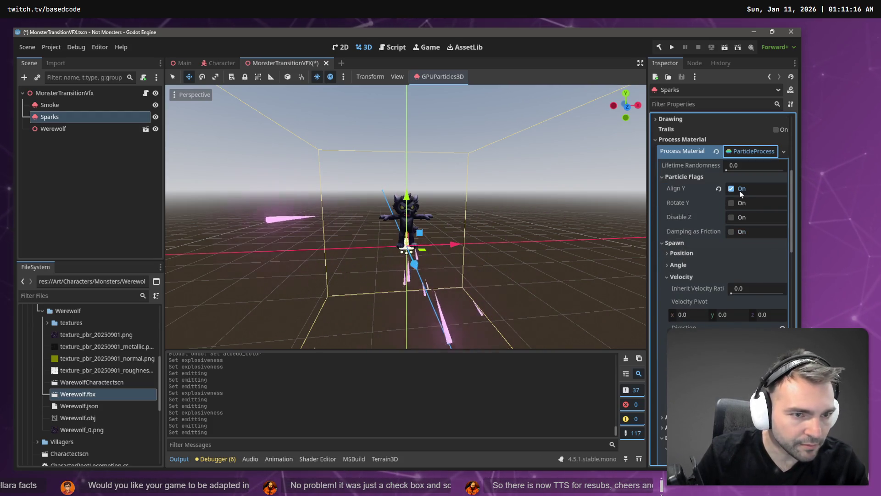
pyautogui.scroll(-4, 729, 186)
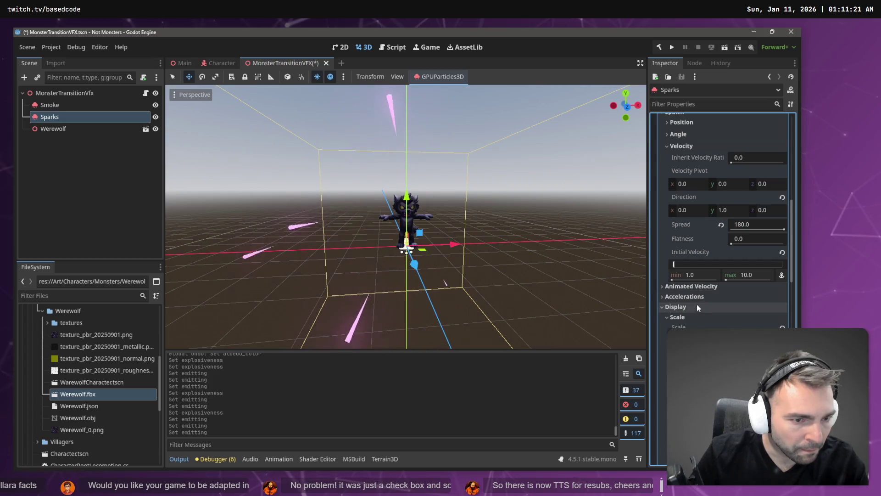
pyautogui.scroll(-1, 697, 304)
pyautogui.click(694, 253)
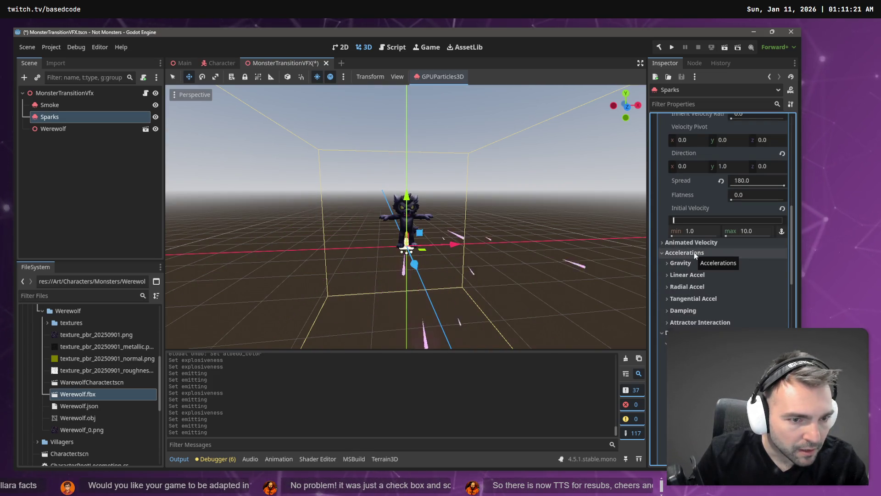
pyautogui.click(686, 263)
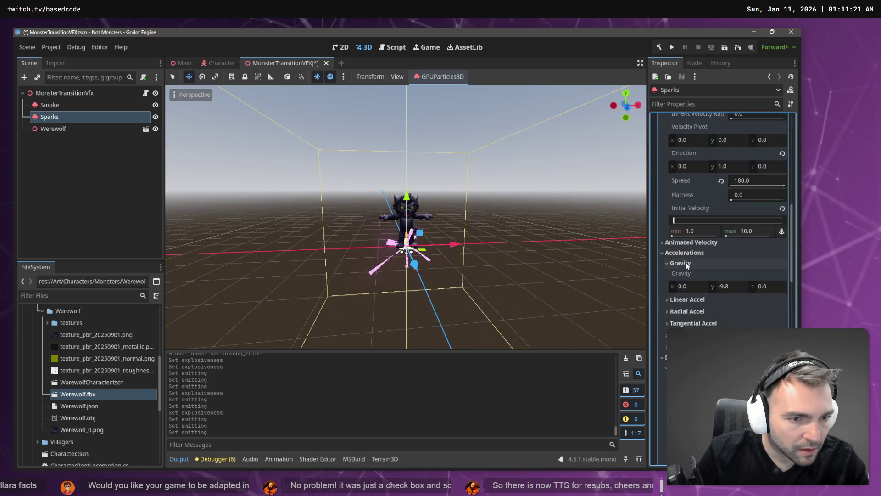
pyautogui.click(732, 287)
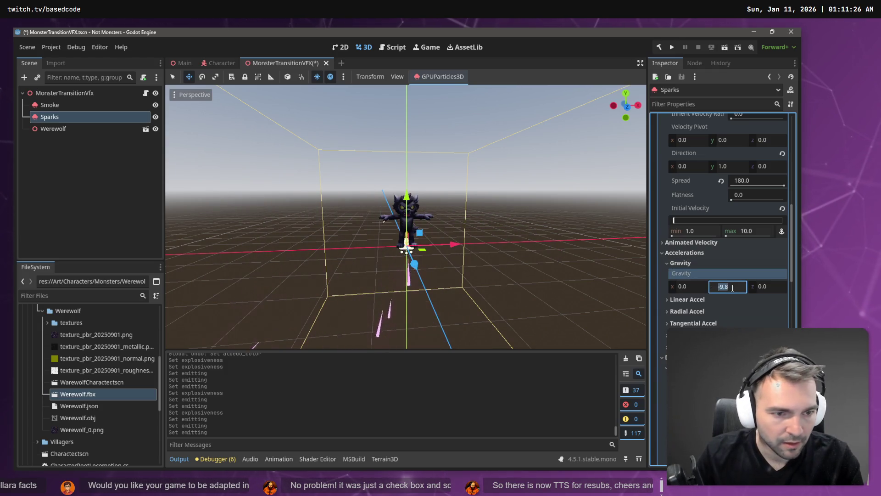
pyautogui.write('0')
pyautogui.press('Return')
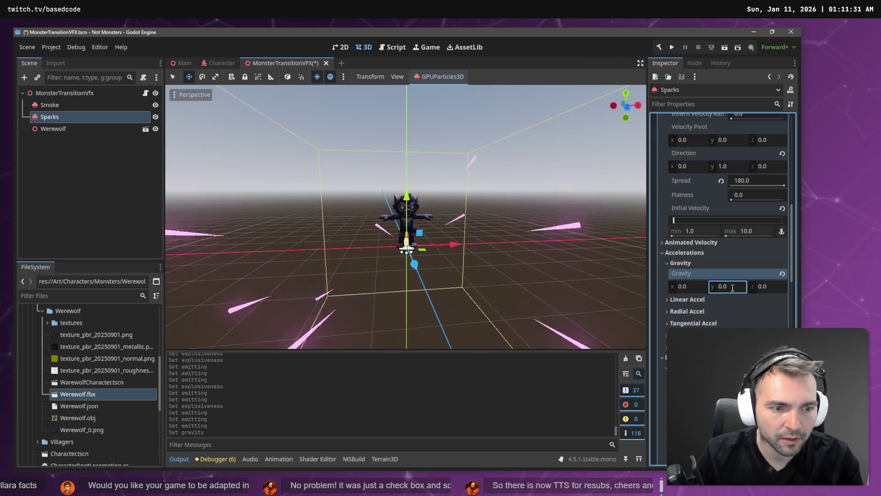
# Try gravity Y values of -5, -100 and 100 to compare the sparks' motion.
pyautogui.doubleClick(732, 287)
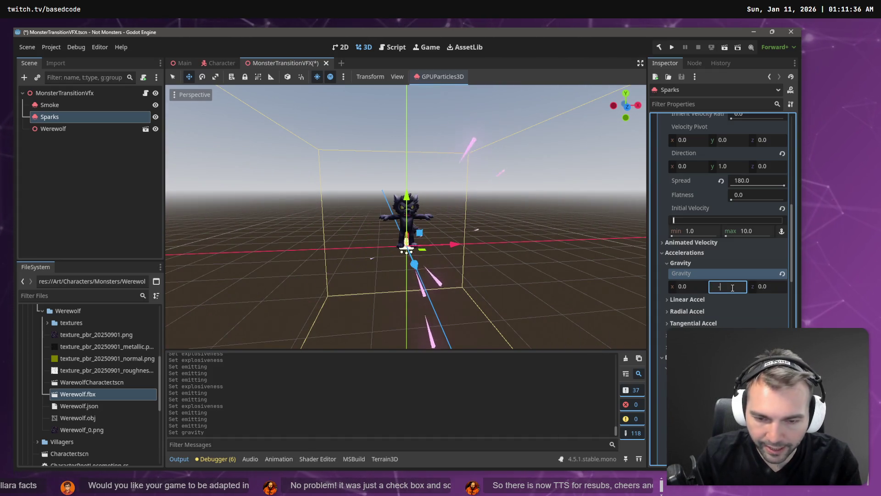
pyautogui.write('-5')
pyautogui.press('Return')
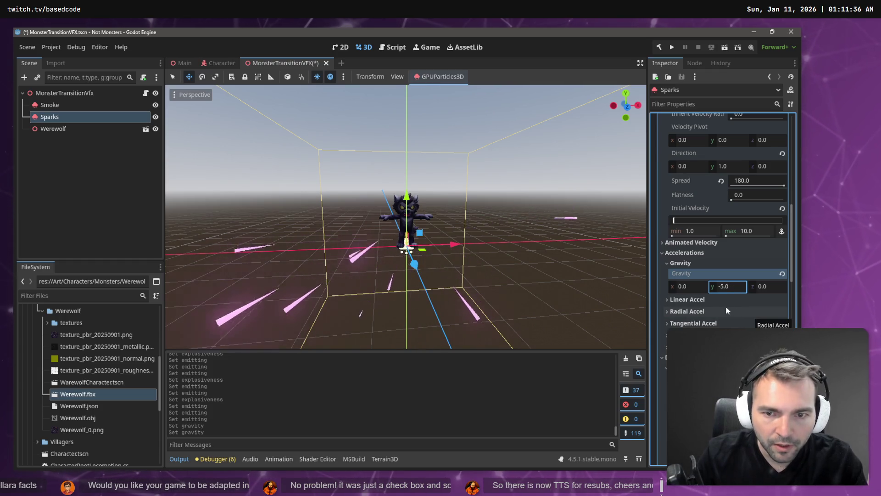
pyautogui.click(719, 255)
pyautogui.click(722, 254)
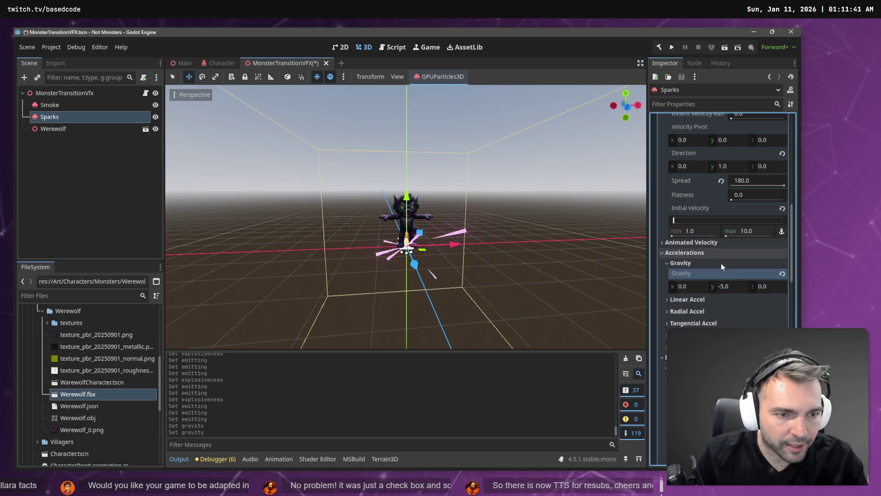
pyautogui.click(732, 287)
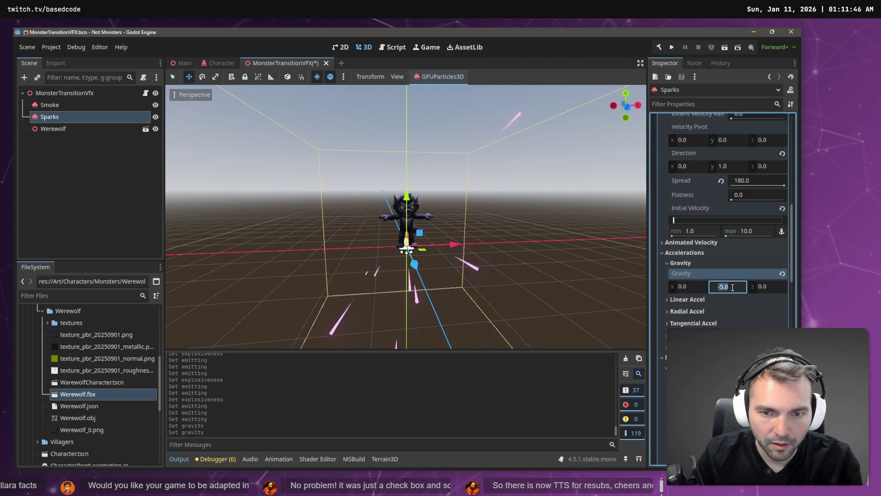
pyautogui.write('-100')
pyautogui.press('Return')
pyautogui.click(733, 287)
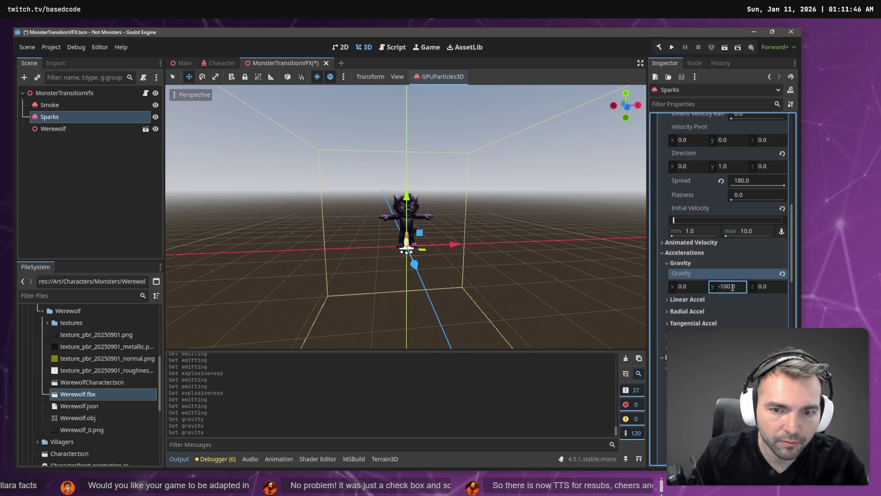
pyautogui.write('100')
pyautogui.press('Return')
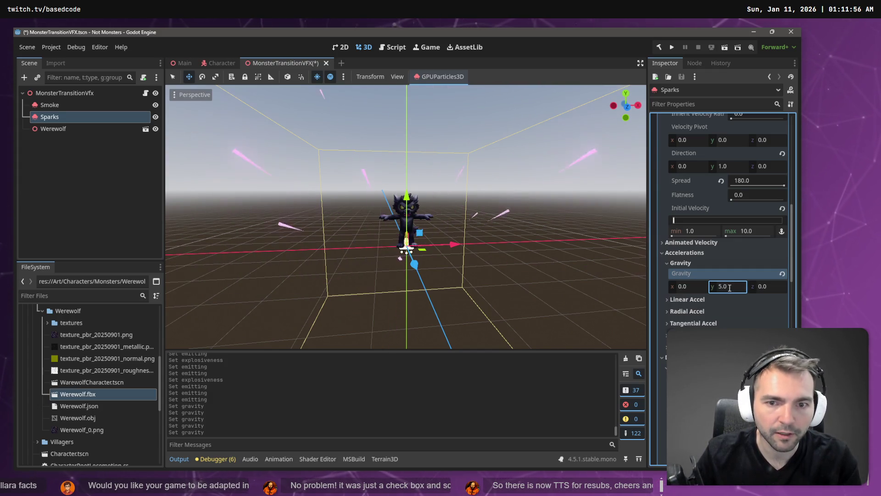
# Settle on a gravity Y of 12 after trying 10.
pyautogui.click(730, 288)
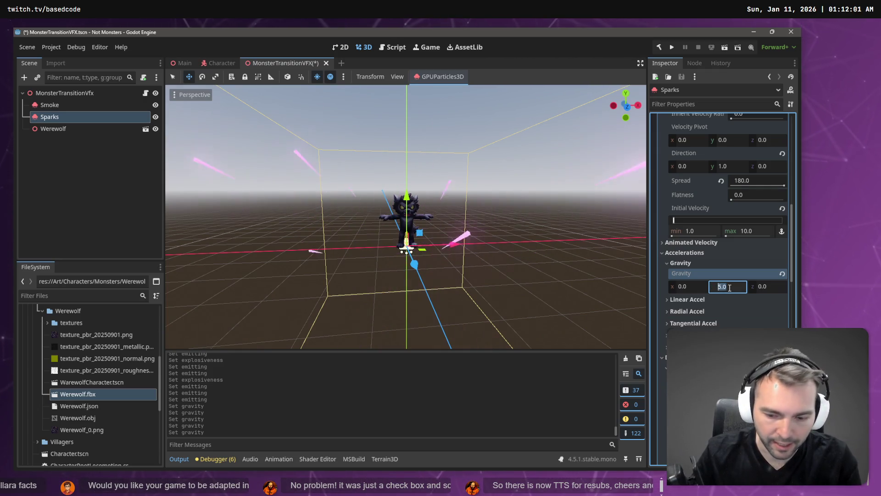
pyautogui.write('10')
pyautogui.press('Return')
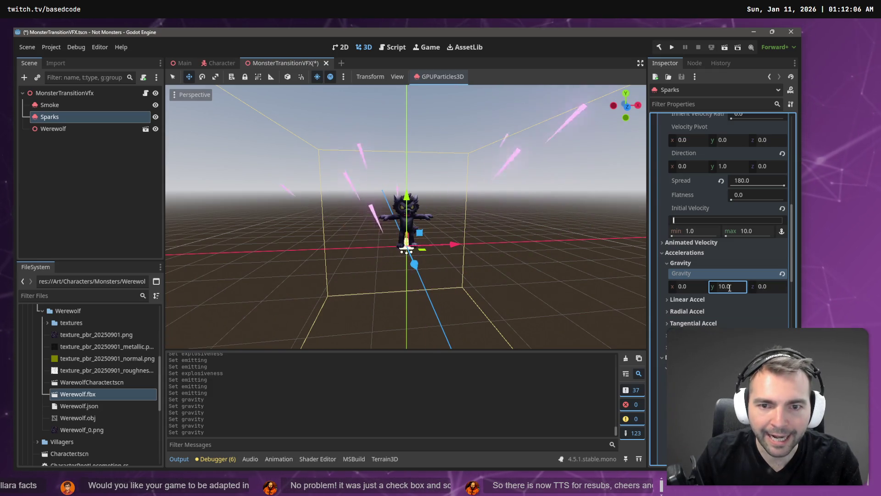
pyautogui.doubleClick(730, 288)
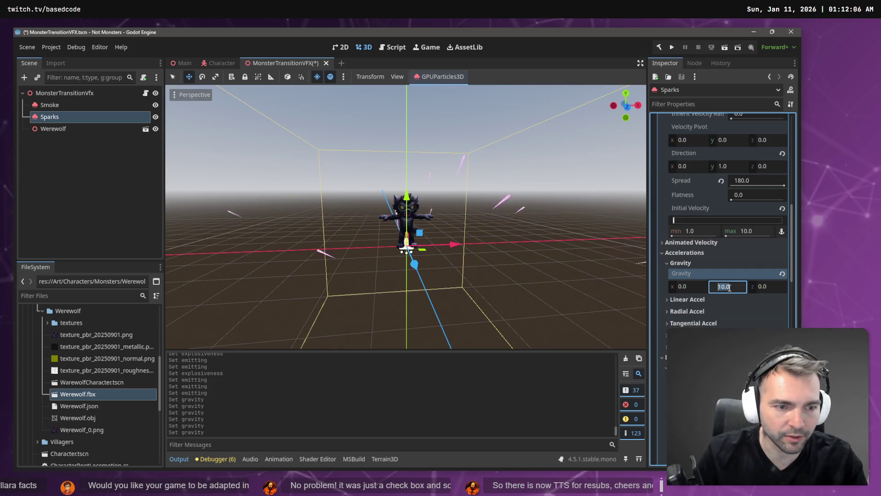
pyautogui.write('12')
pyautogui.press('Return')
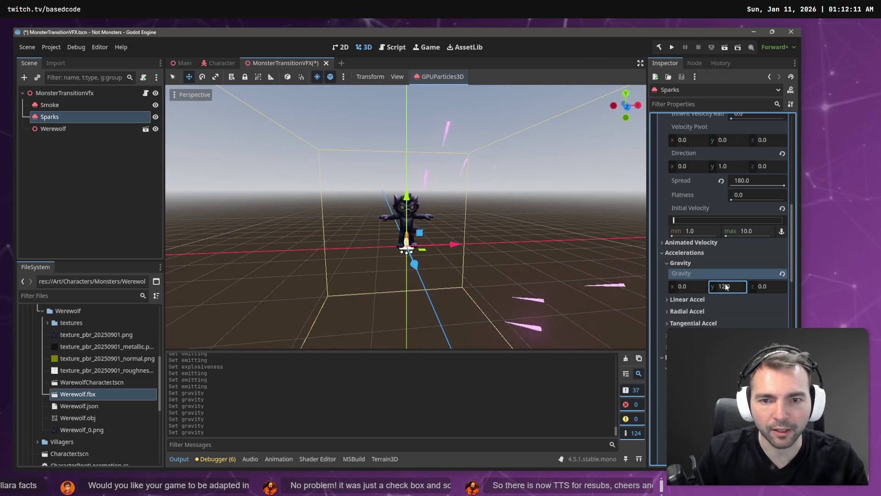
pyautogui.press('Return')
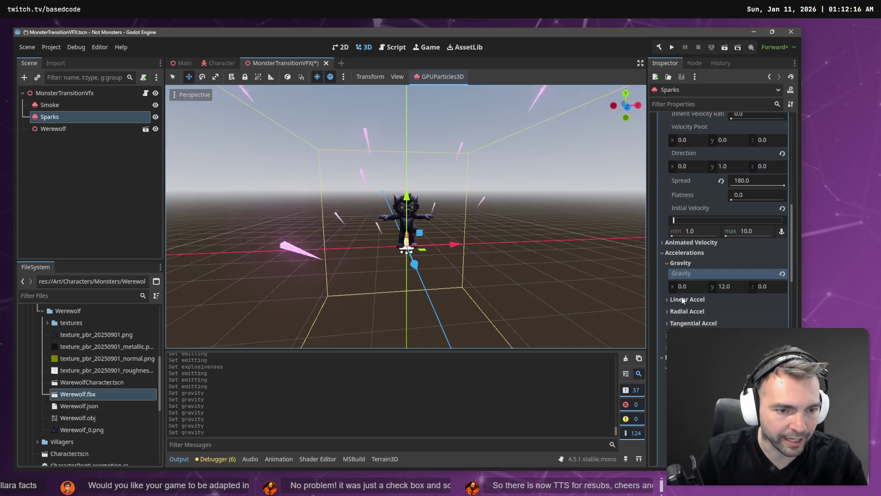
# Collapse the linear and radial acceleration sections and save the MonsterTransitionVFX scene.
pyautogui.click(697, 299)
pyautogui.scroll(-3, 701, 302)
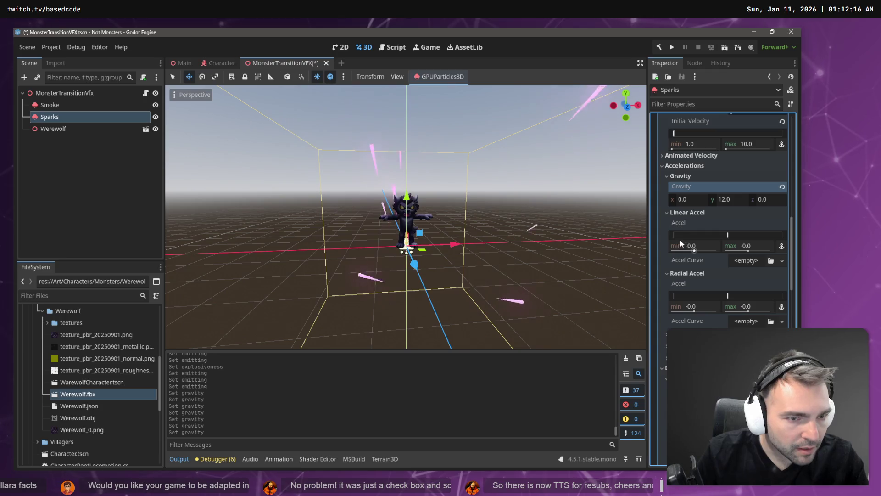
pyautogui.click(682, 213)
pyautogui.click(689, 225)
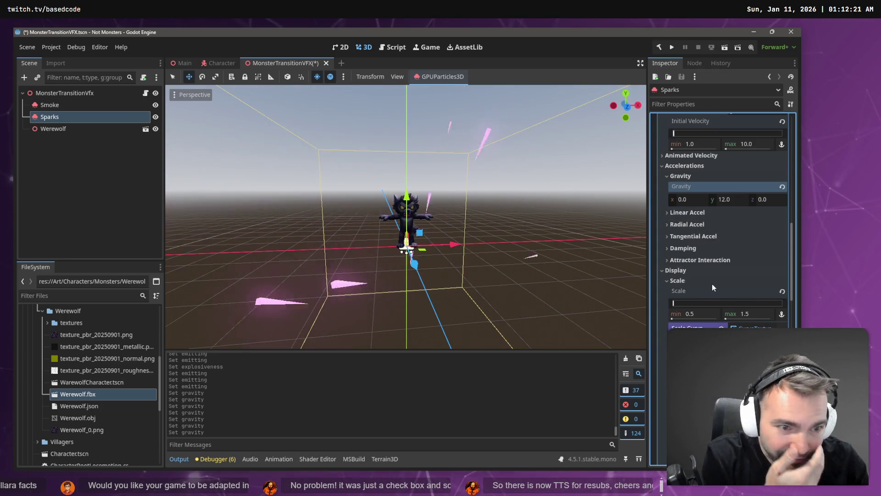
pyautogui.scroll(-6, 709, 281)
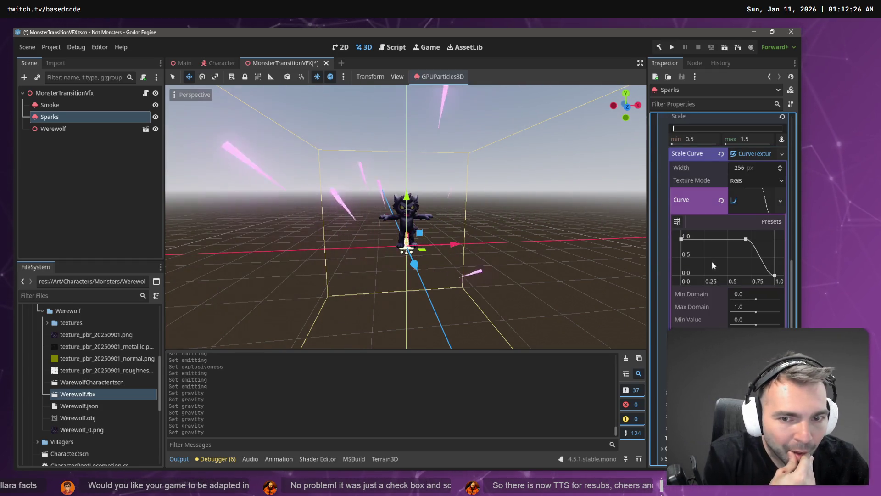
pyautogui.hotkey('ctrl', 's')
pyautogui.scroll(-2, 727, 197)
pyautogui.scroll(-2, 730, 201)
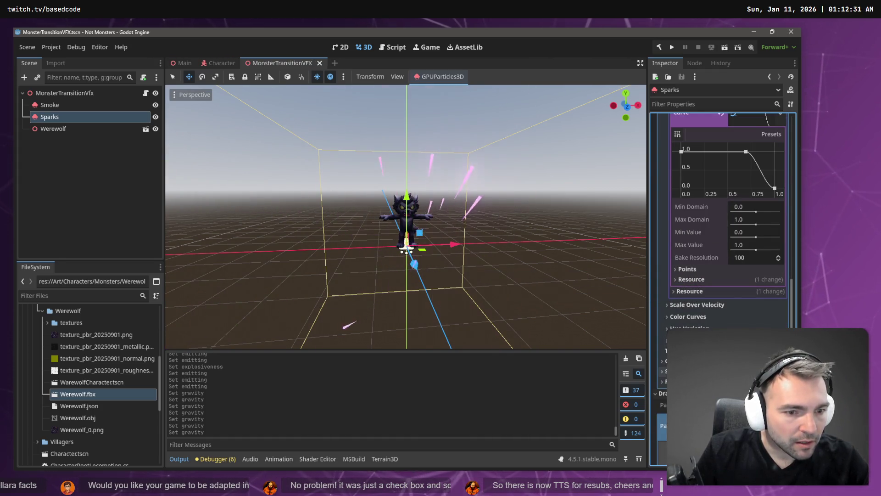
pyautogui.scroll(8, 725, 312)
pyautogui.scroll(4, 724, 308)
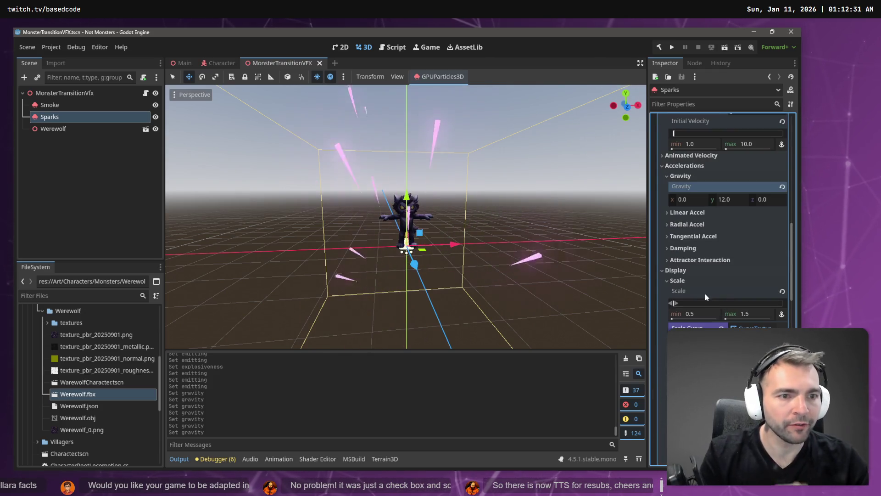
pyautogui.scroll(2, 698, 223)
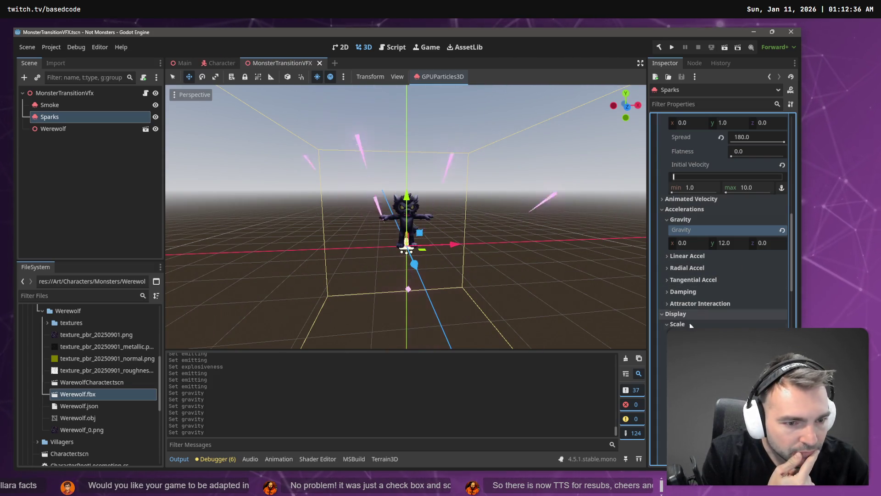
pyautogui.click(707, 201)
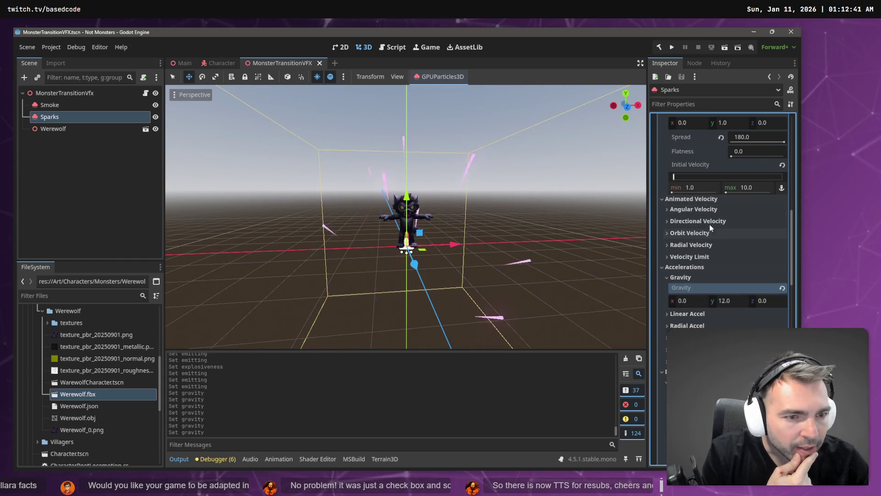
pyautogui.click(709, 222)
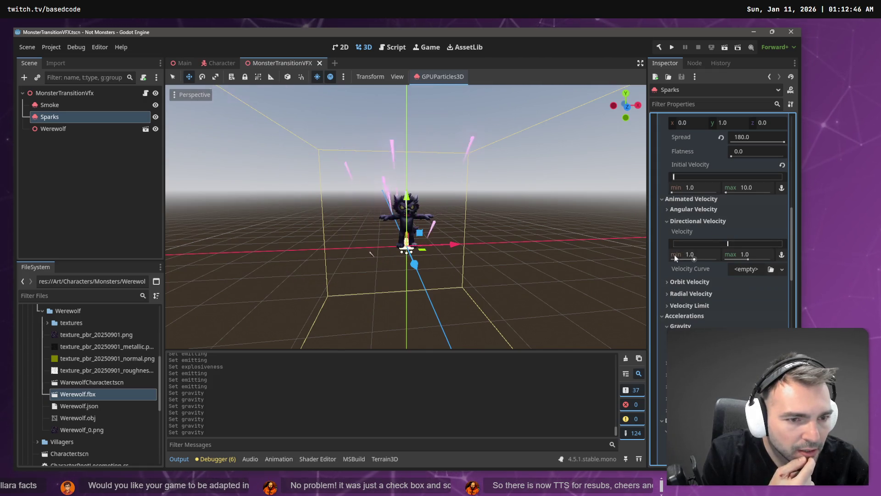
pyautogui.moveTo(675, 256)
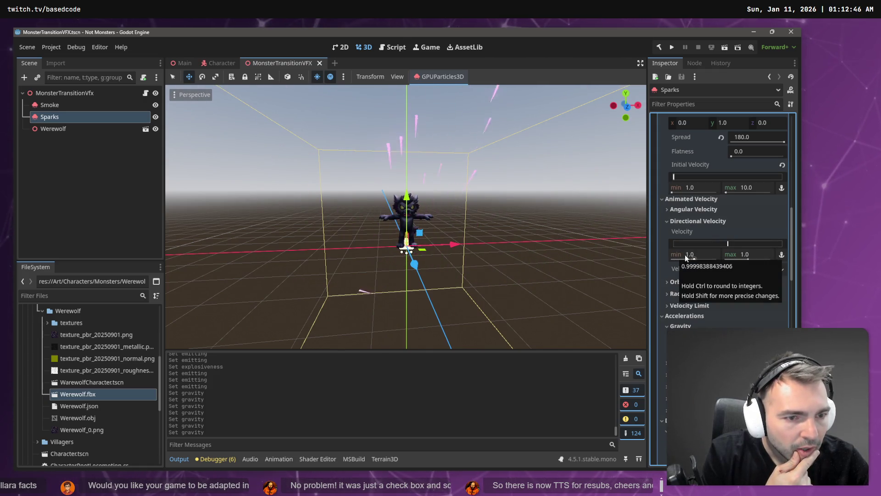
pyautogui.click(693, 255)
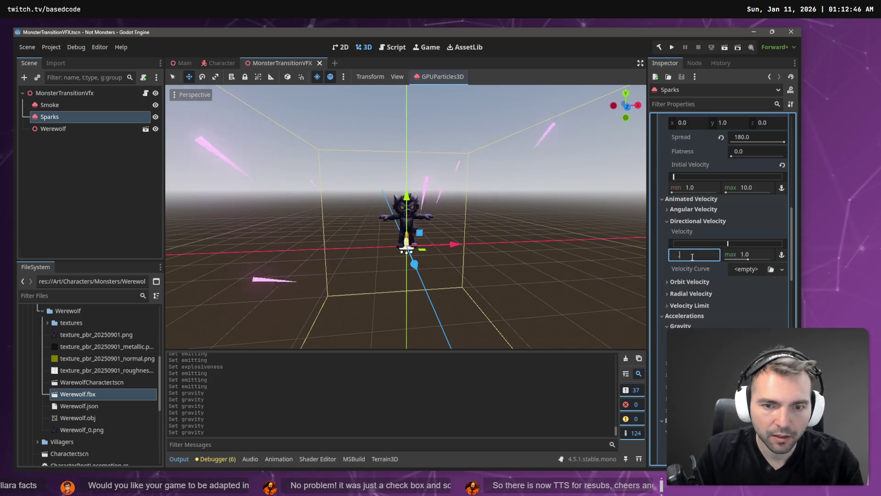
pyautogui.write('.20.3')
pyautogui.press('Tab')
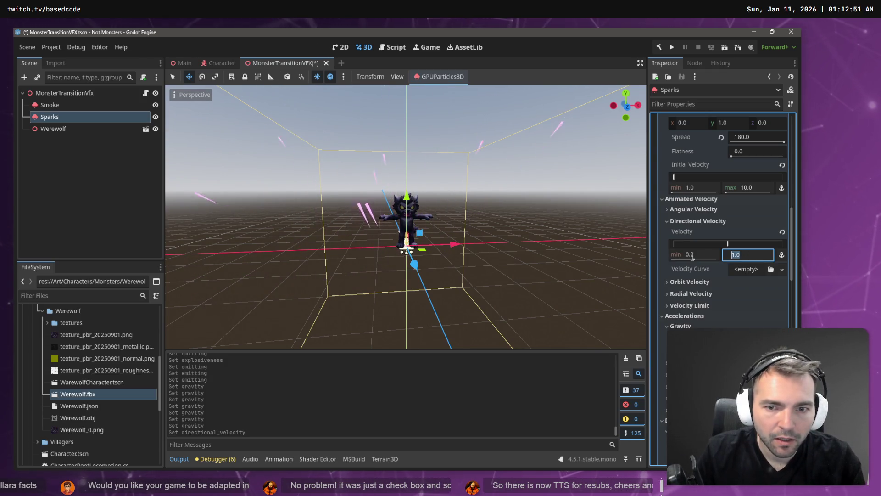
pyautogui.press('BackSpace')
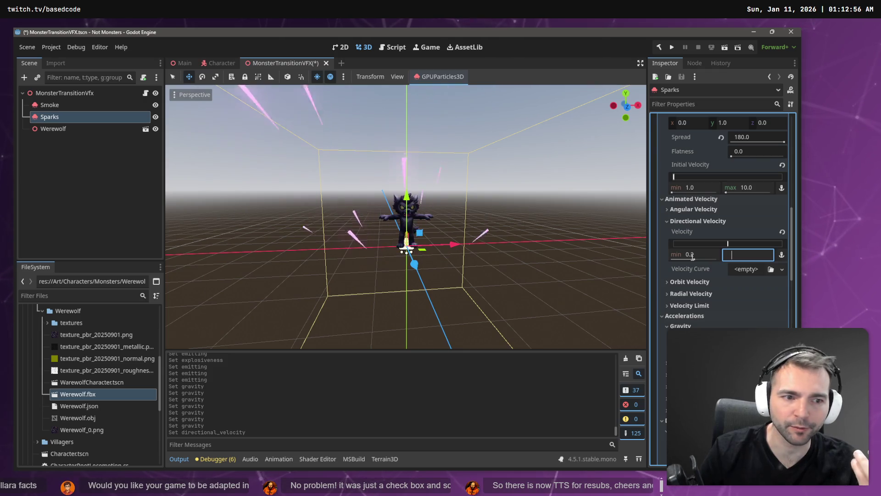
pyautogui.hotkey('ctrl', 'z')
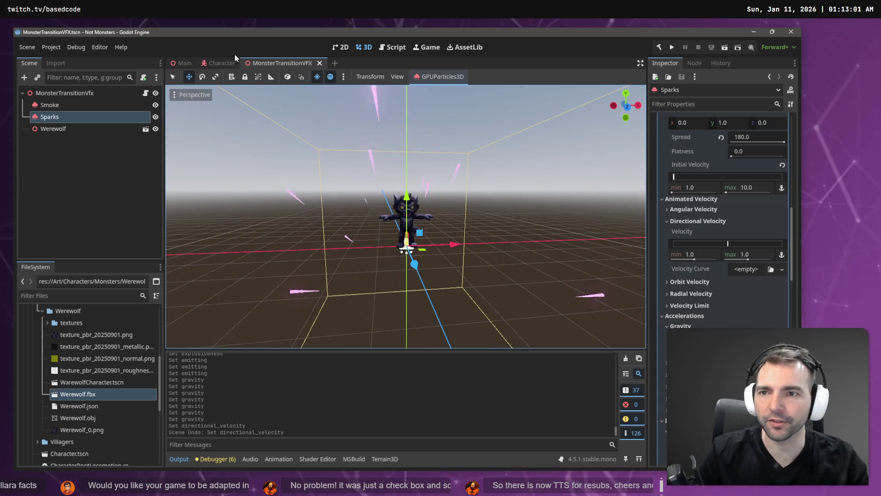
pyautogui.click(180, 64)
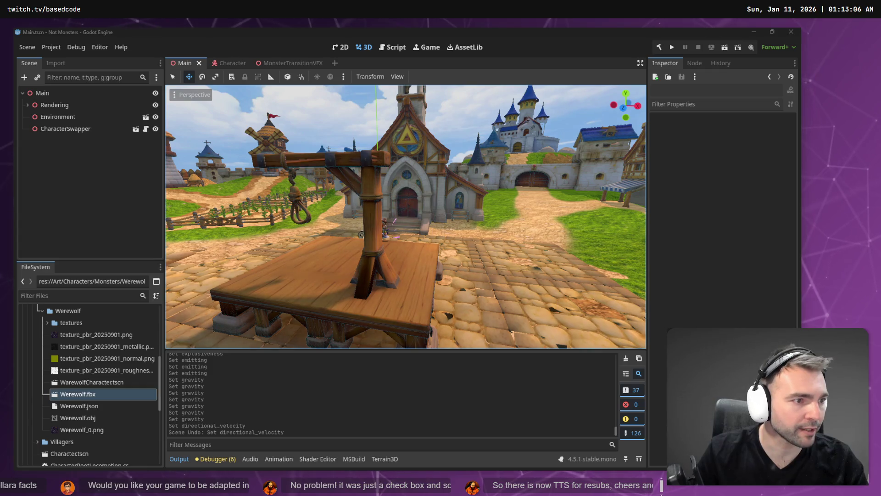
# Open MonsterTransitionVfx.cs in Rider and make the particle field a GpuParticles3D[] array.
pyautogui.hotkey('alt', 'Tab')
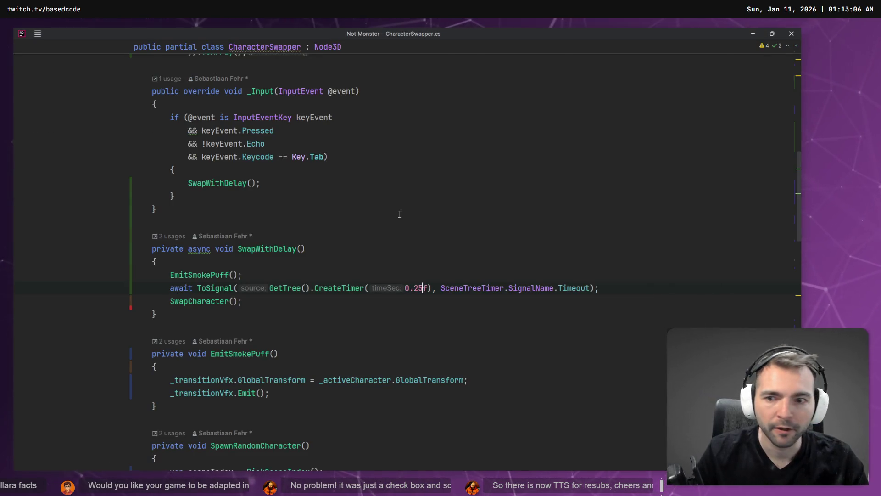
pyautogui.hotkey('ctrl', 'Tab')
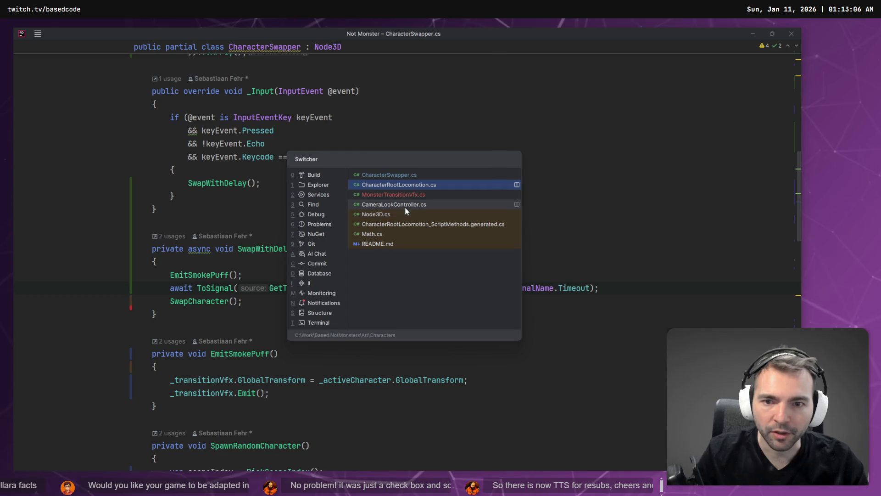
pyautogui.click(410, 195)
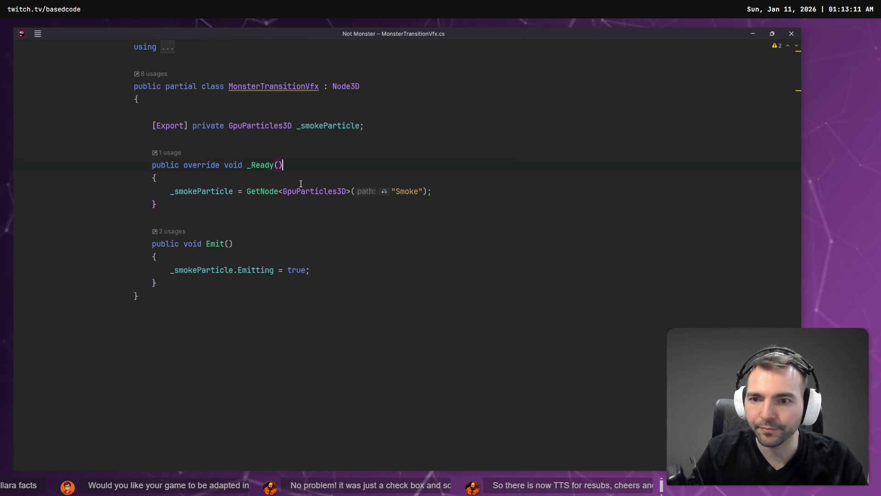
pyautogui.press('Return')
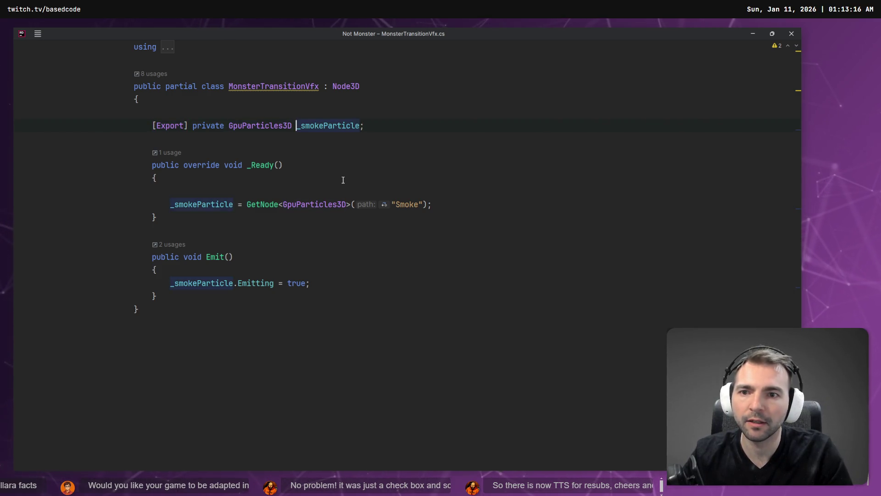
pyautogui.write('[]')
pyautogui.press('Down')
pyautogui.press('Down')
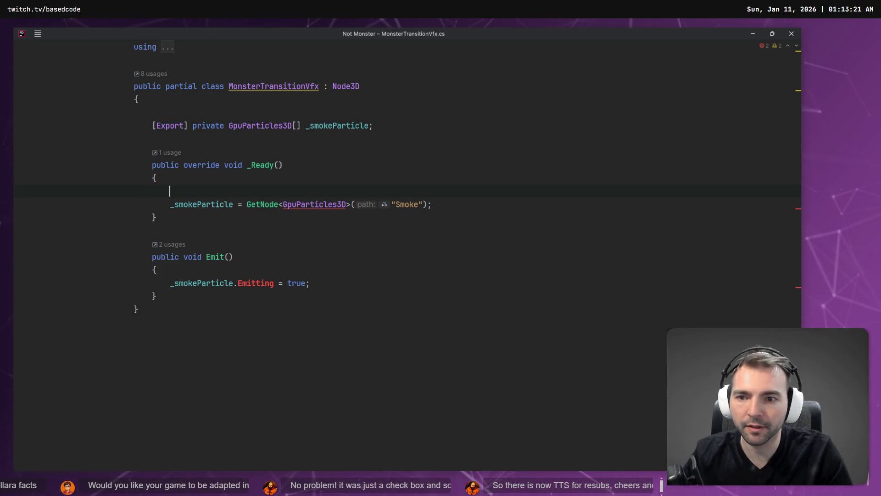
# Replace the GetNode("Smoke") lookup in _Ready with a GetChildren() call.
pyautogui.hotkey('shift', 'End')
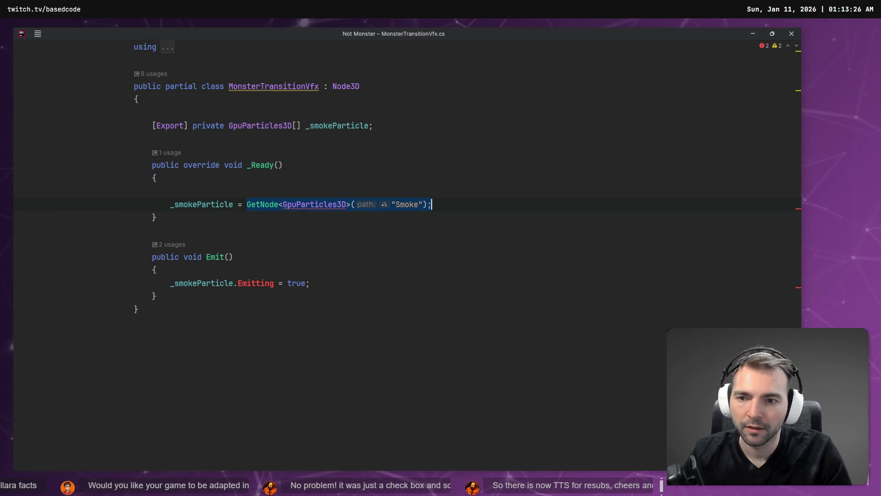
pyautogui.press('BackSpace')
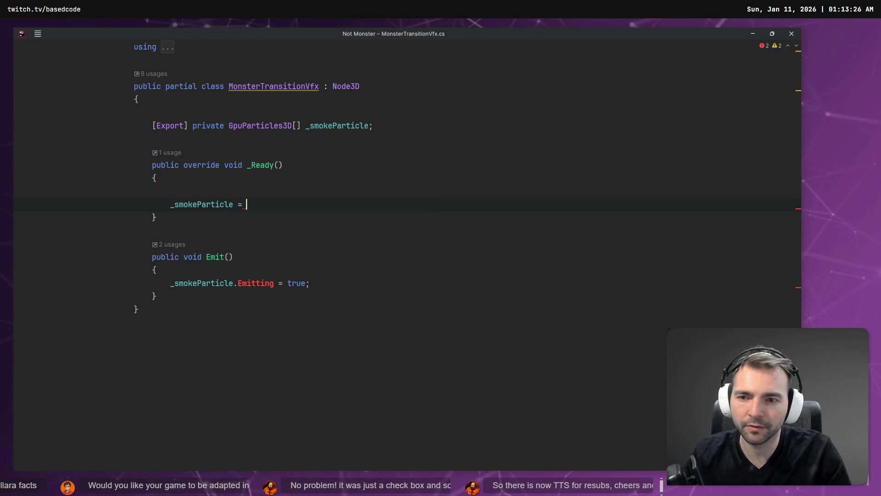
pyautogui.write('GetNode')
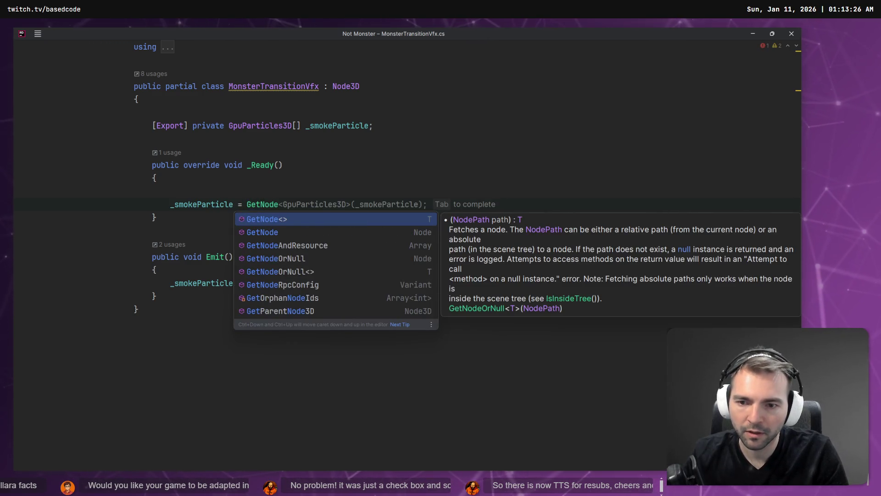
pyautogui.hotkey('ctrl', 'BackSpace')
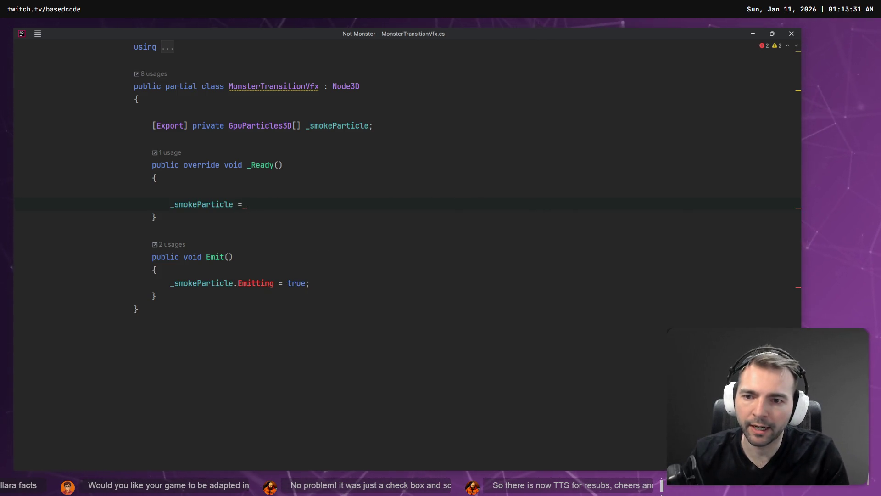
pyautogui.write('GetChi')
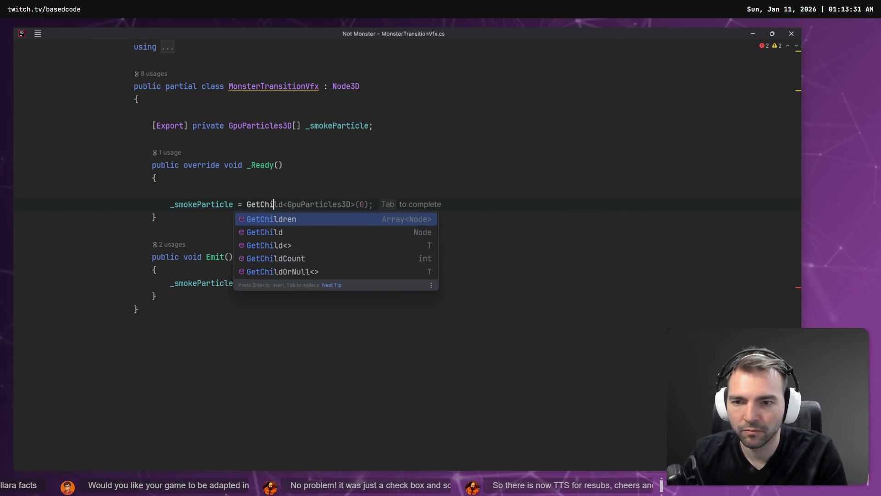
pyautogui.press('Return')
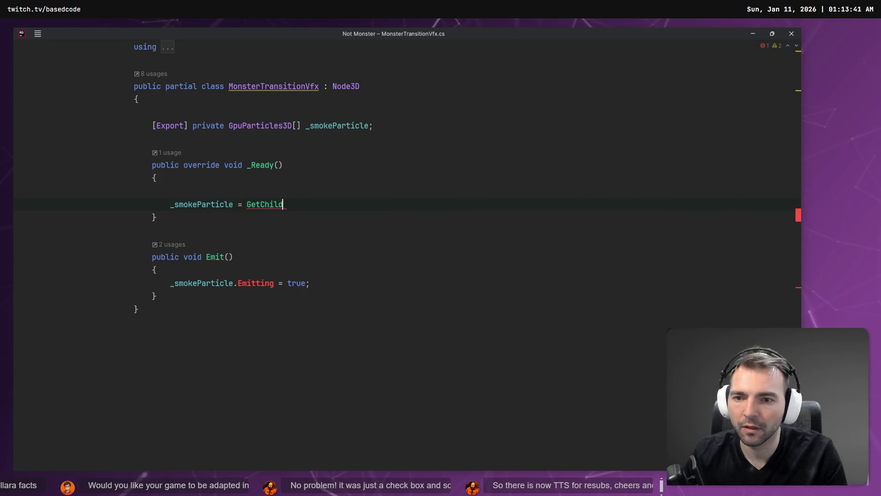
pyautogui.press('BackSpace')
pyautogui.press('BackSpace')
pyautogui.press('BackSpace')
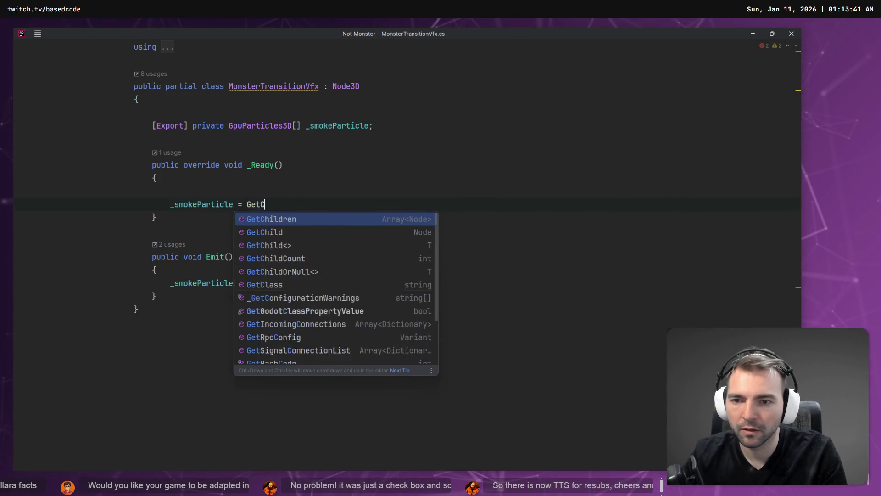
pyautogui.write('hildren(')
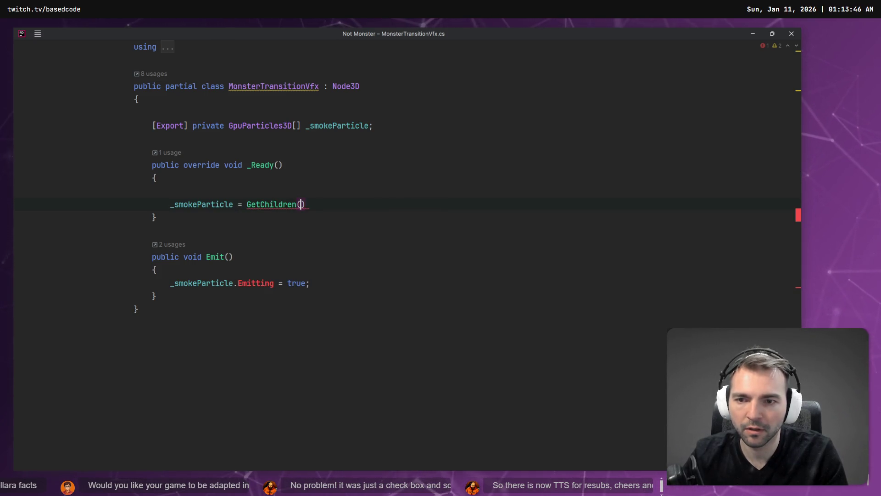
pyautogui.press('Return')
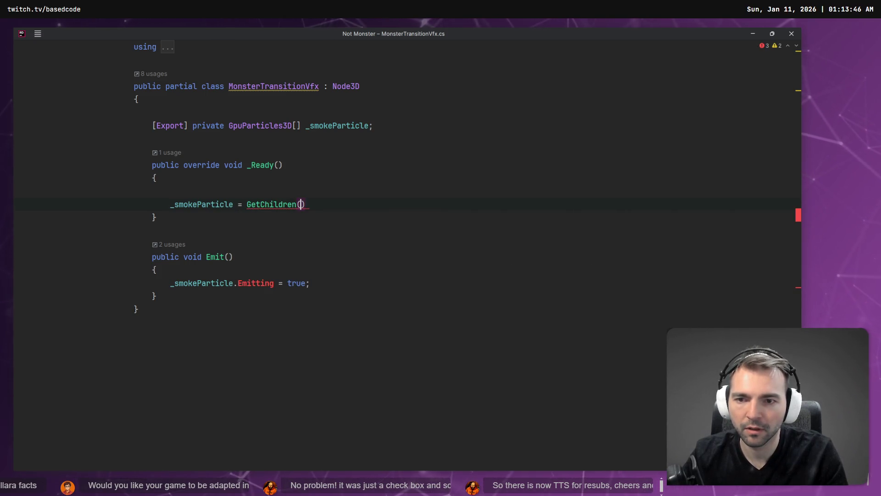
# Chain a LINQ call after GetChildren(), dropping Where and accepting the suggested SelectMany lambda.
pyautogui.press('Return')
pyautogui.write('.S')
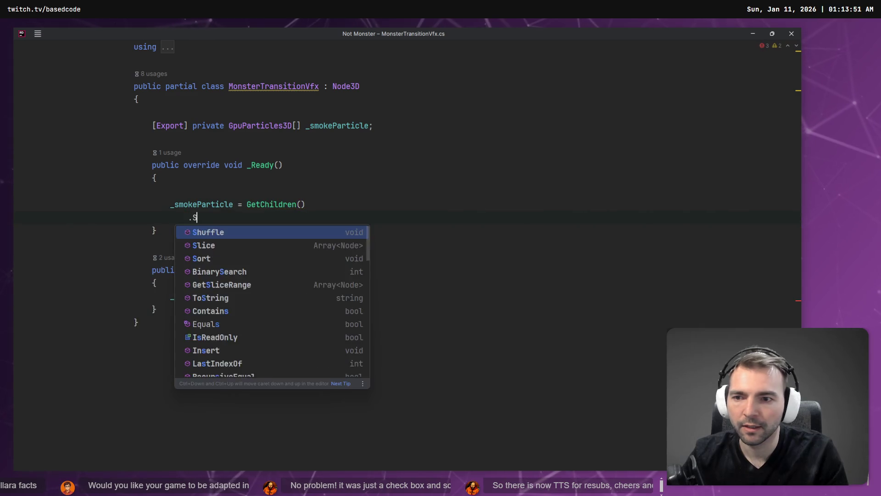
pyautogui.press('Escape')
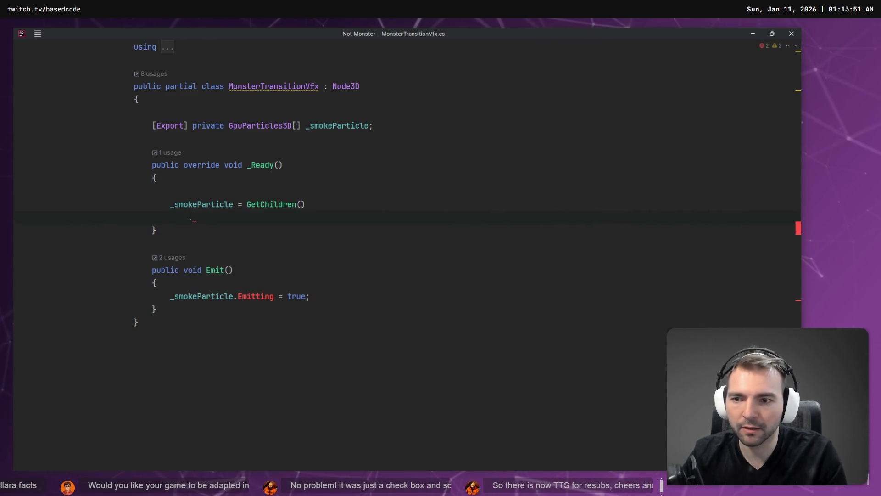
pyautogui.write('wh')
pyautogui.press('Return')
pyautogui.press('BackSpace')
pyautogui.press('BackSpace')
pyautogui.press('BackSpace')
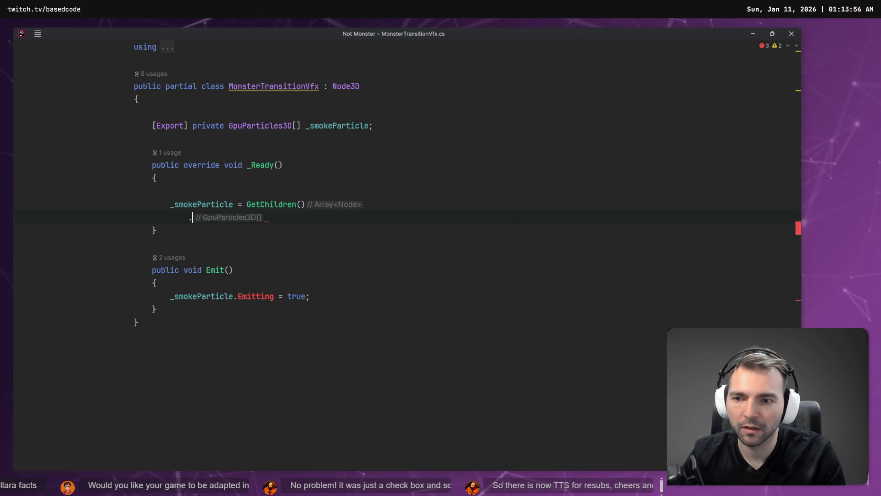
pyautogui.write('sel')
pyautogui.press('Tab')
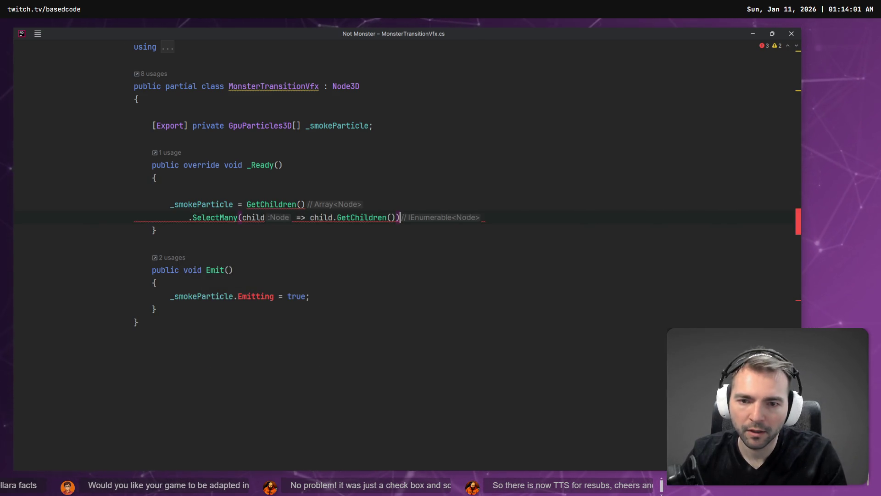
# Rewrite the lambda body to call child.GetNode, undoing the auto-inserted Smoke lookup.
pyautogui.press('BackSpace')
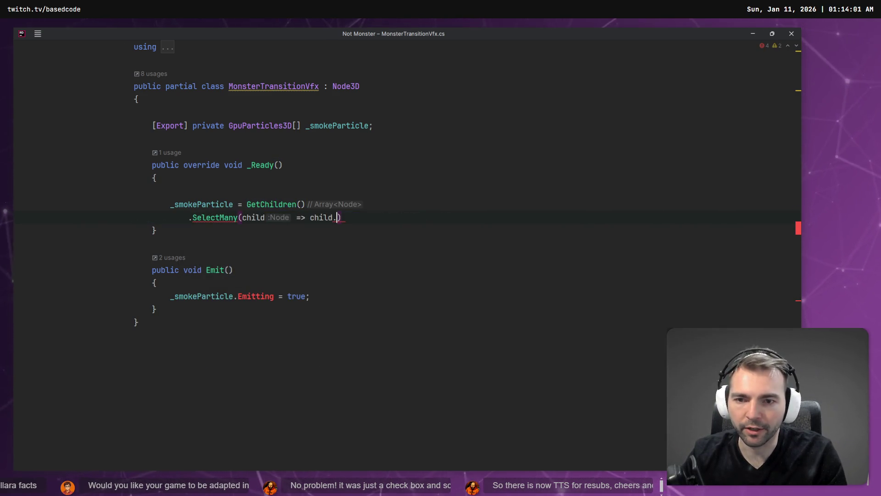
pyautogui.hotkey('ctrl', 'space')
pyautogui.press('Return')
pyautogui.press('Tab')
pyautogui.hotkey('ctrl', 'z')
pyautogui.press('BackSpace')
pyautogui.write('GFet')
pyautogui.press('BackSpace')
pyautogui.write('etNod')
pyautogui.press('Return')
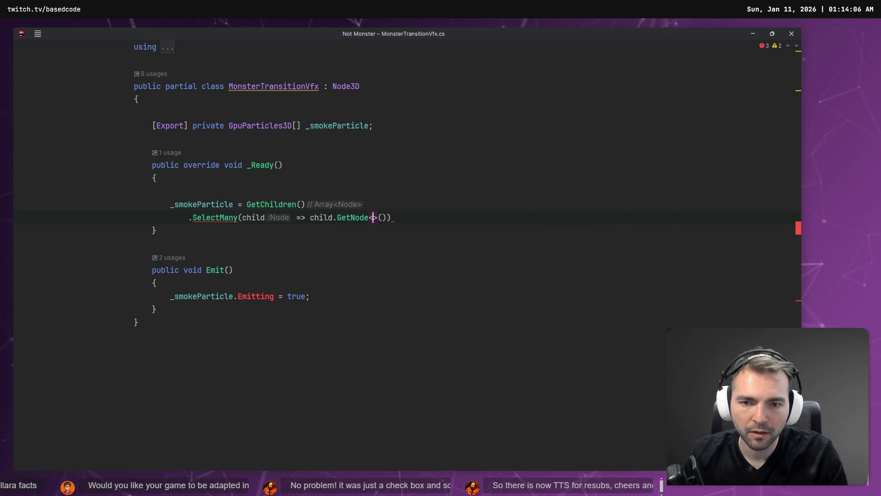
pyautogui.hotkey('ctrl', 'z')
# Set the GetNode type to GpuParticles3D, end the statement, and change SelectMany to Select.
pyautogui.write('GPu')
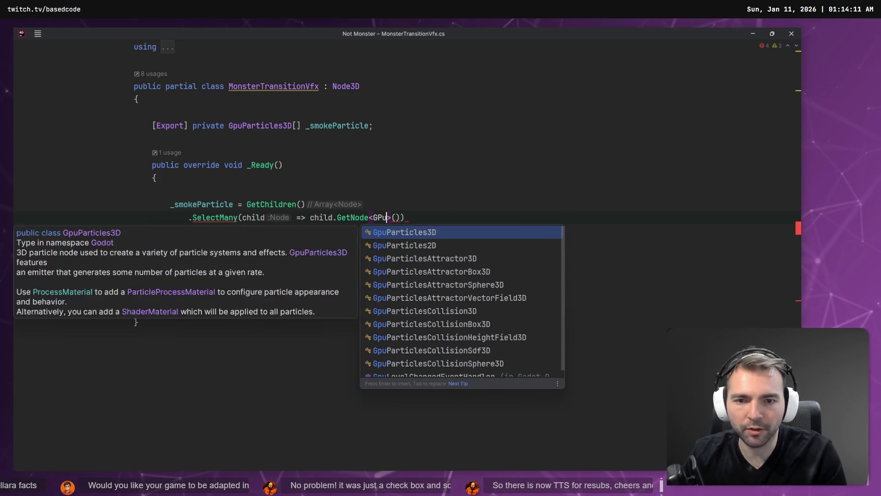
pyautogui.press('Return')
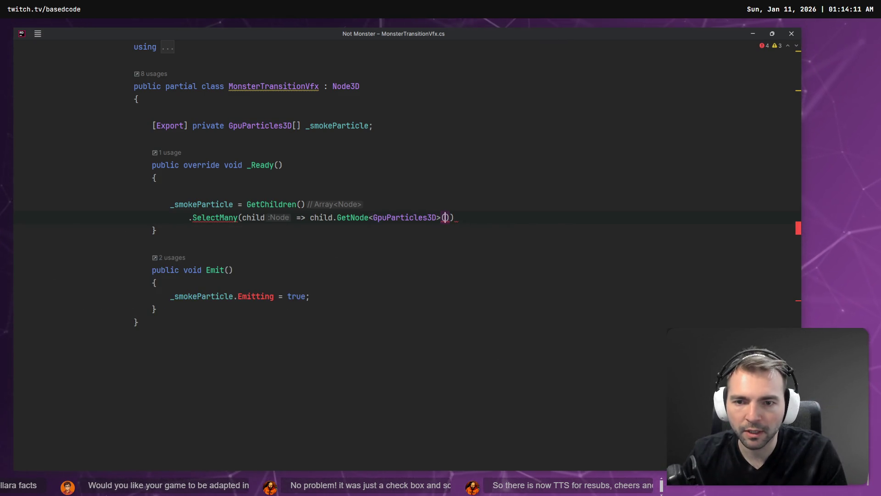
pyautogui.press('End')
pyautogui.write(';')
pyautogui.doubleClick(215, 217)
pyautogui.write('Sel')
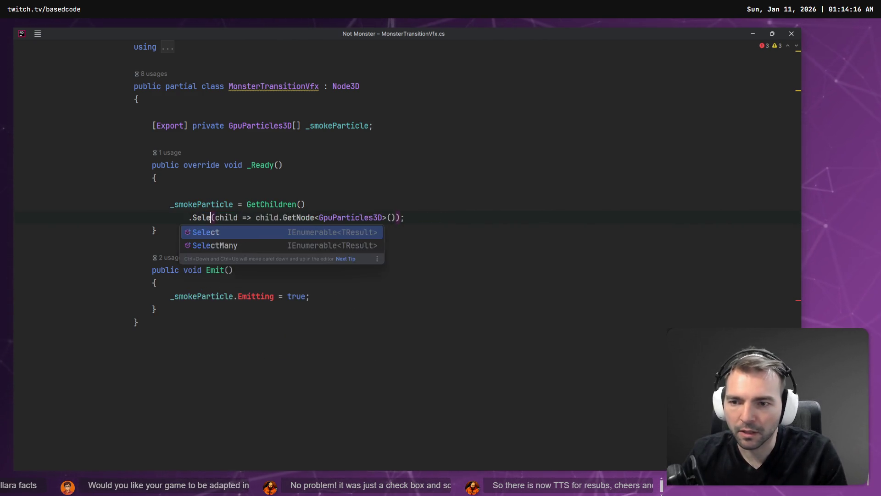
pyautogui.press('Return')
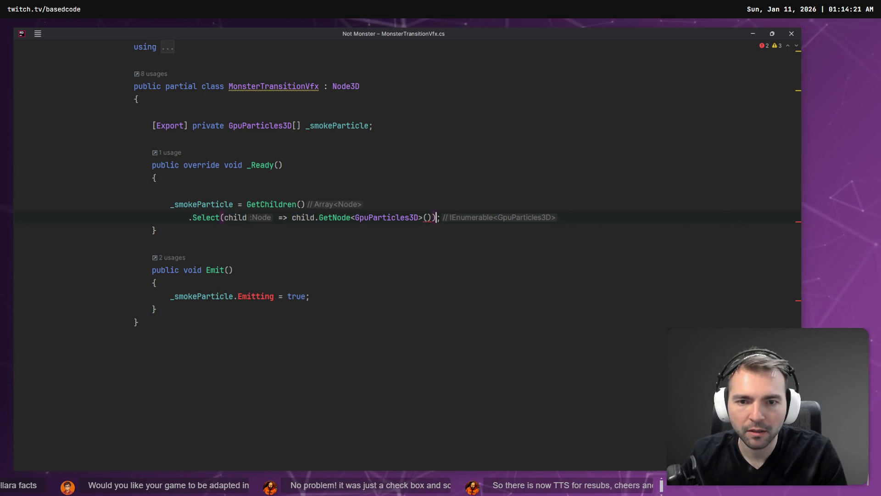
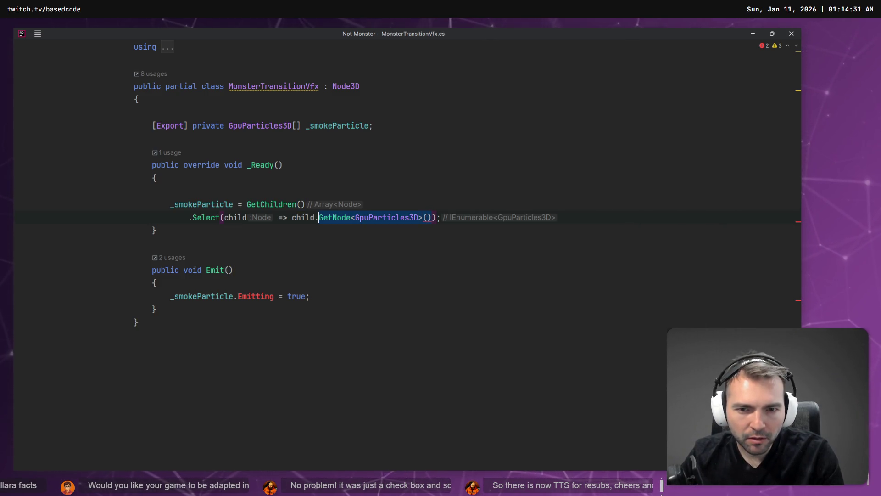
# Remove the Select/GetNode line following GetChildren in _Ready.
pyautogui.press('BackSpace')
pyautogui.press('BackSpace')
pyautogui.write('as')
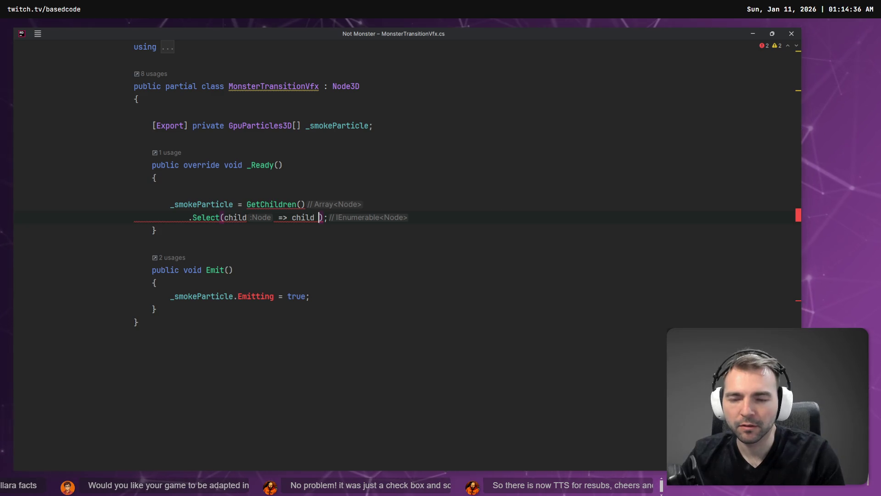
pyautogui.hotkey('shift', 'Home')
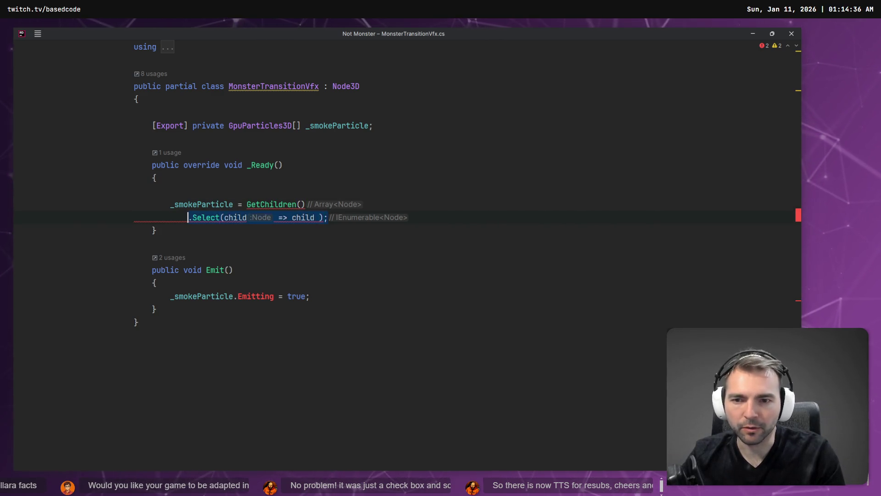
pyautogui.press('BackSpace')
pyautogui.press('Up')
pyautogui.press('End')
pyautogui.press('Return')
# Chain .Where(x => x is GpuParticles3D).Cast<GpuParticles3D>().ToArray() onto GetChildren.
pyautogui.write('.Where(x => x is GpuParticles3D)')
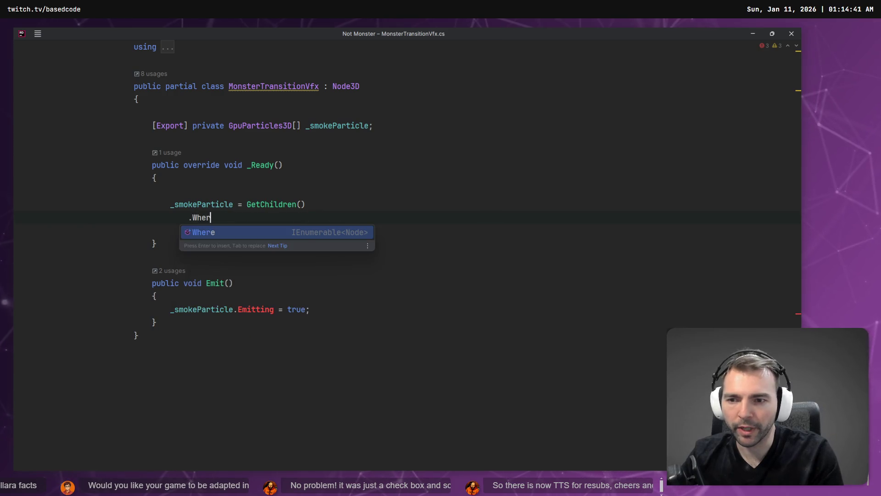
pyautogui.press('Return')
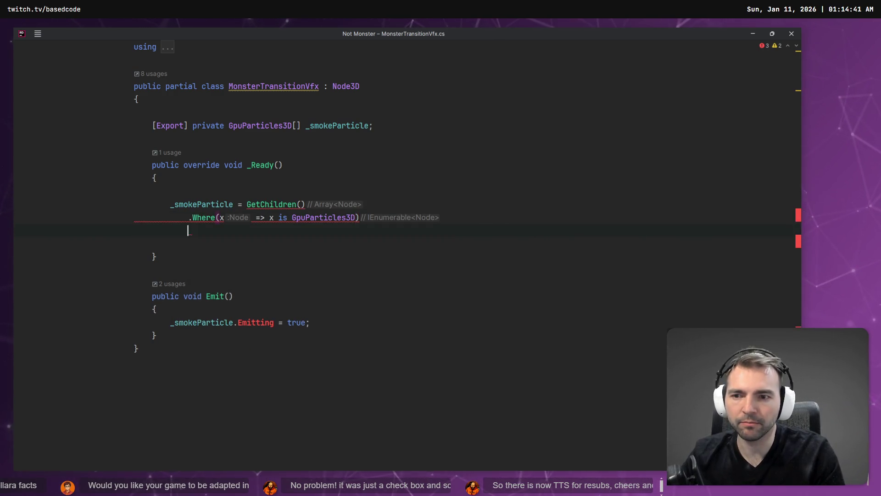
pyautogui.write('.')
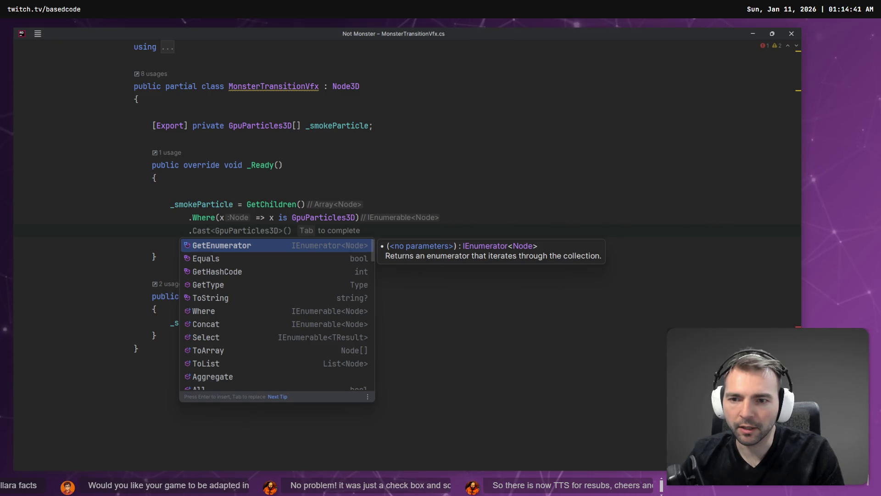
pyautogui.press('Tab')
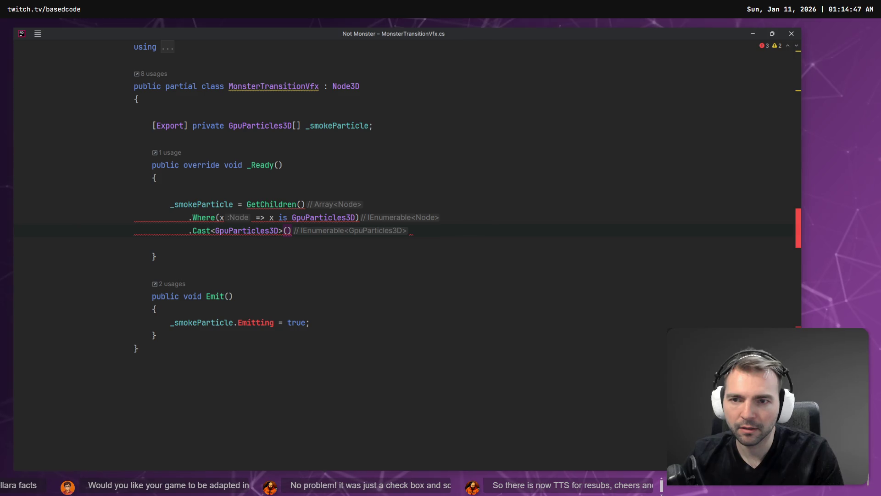
pyautogui.hotkey('alt', 'Return')
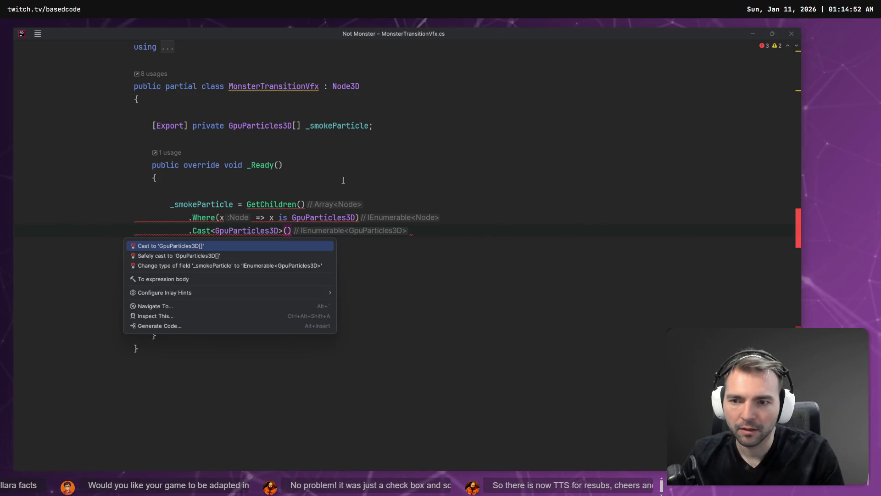
pyautogui.press('Escape')
pyautogui.write('.To')
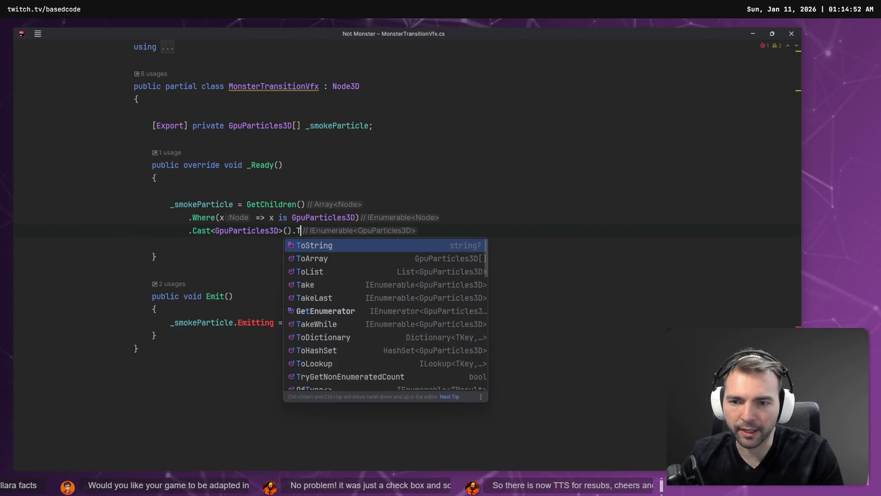
pyautogui.press('Return')
pyautogui.write(';')
pyautogui.press('Down')
pyautogui.hotkey('shift', 'Home')
pyautogui.press('BackSpace')
pyautogui.press('BackSpace')
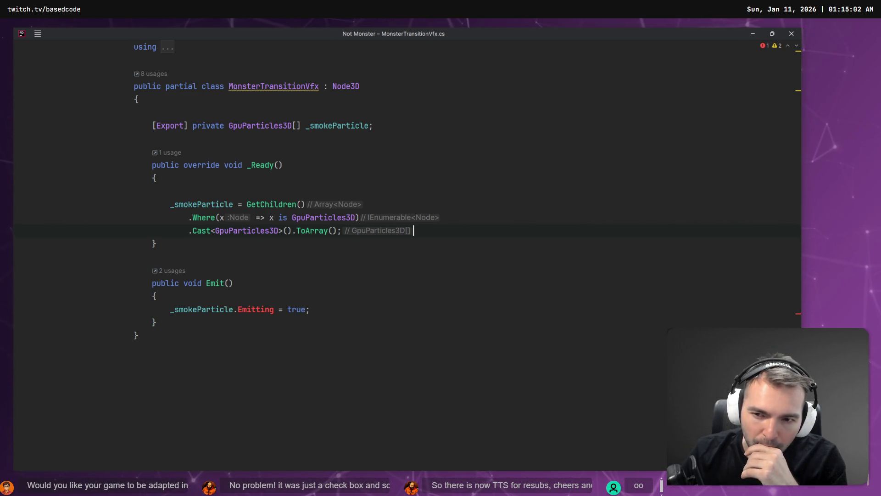
# In Emit, wrap Emitting in a foreach over _smokeParticle, setting it on each particle.
pyautogui.click(156, 243)
pyautogui.press('Return')
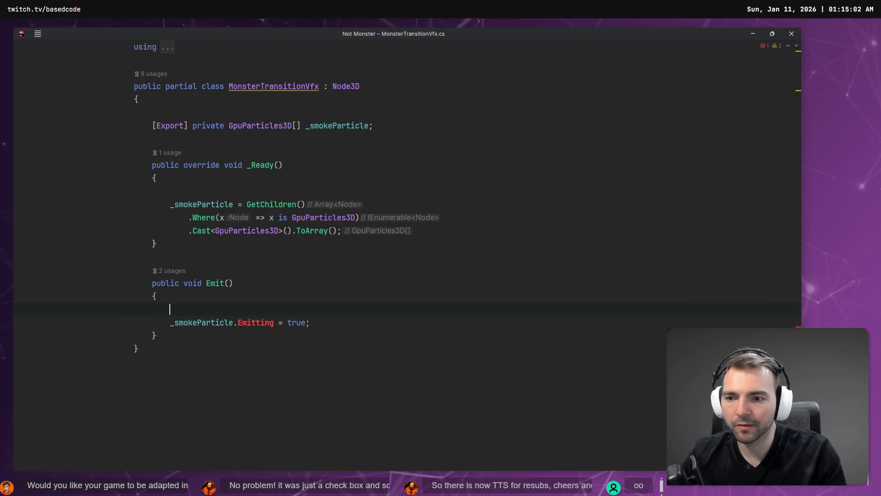
pyautogui.write('foreach')
pyautogui.press('Return')
pyautogui.press('Down')
pyautogui.press('Home')
pyautogui.press('Tab')
pyautogui.press('End')
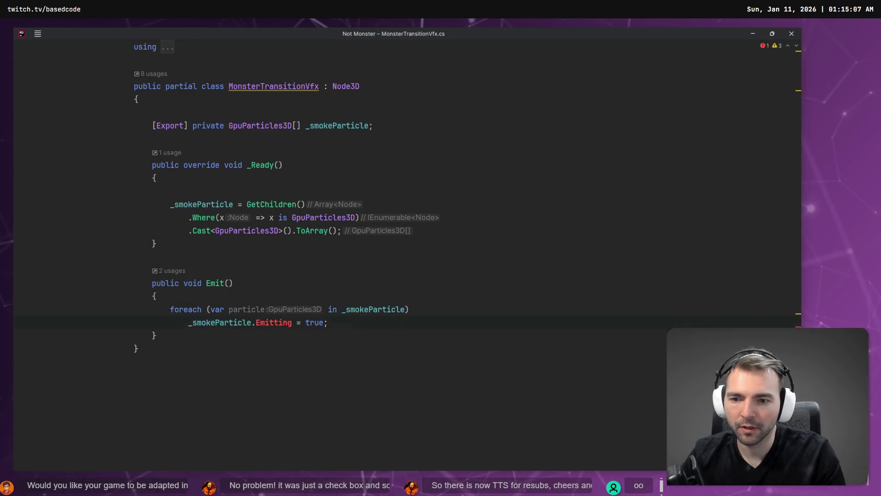
pyautogui.hotkey('ctrl', 'BackSpace')
pyautogui.write('particle')
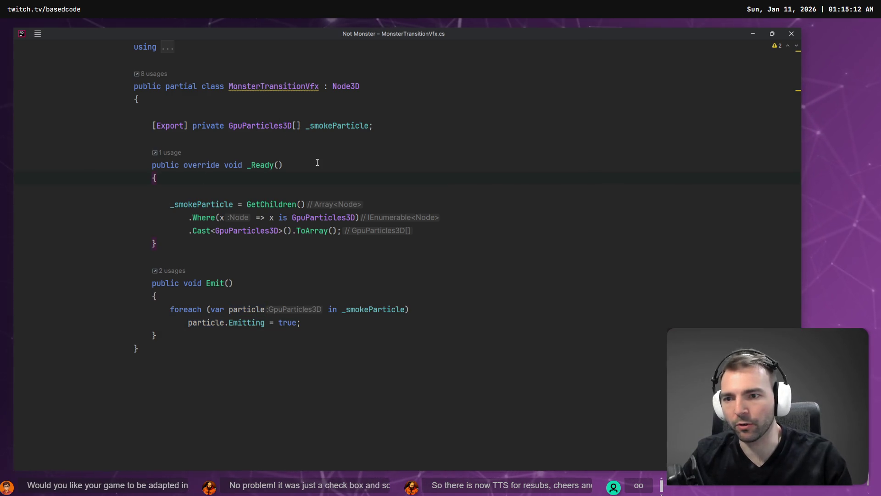
pyautogui.hotkey('alt', 'Tab')
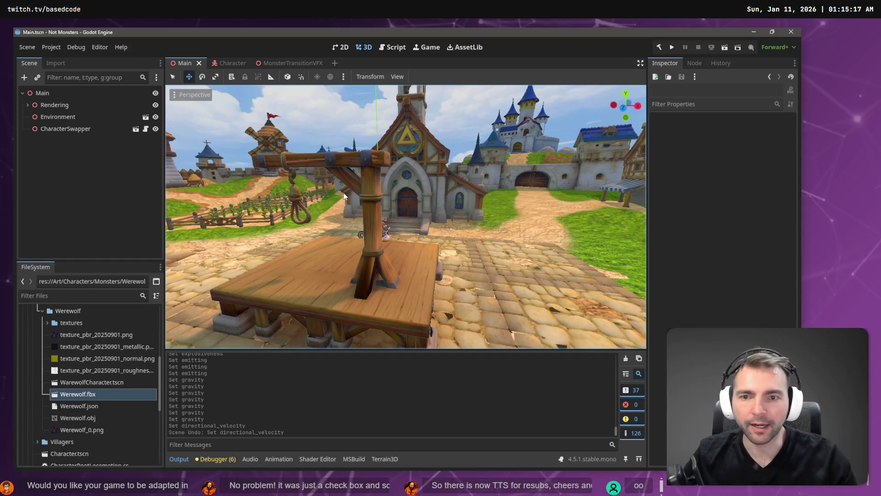
# Delete the Werewolf node from the MonsterTransitionVFX scene.
pyautogui.hotkey('alt', 'Tab')
pyautogui.hotkey('alt', 'Tab')
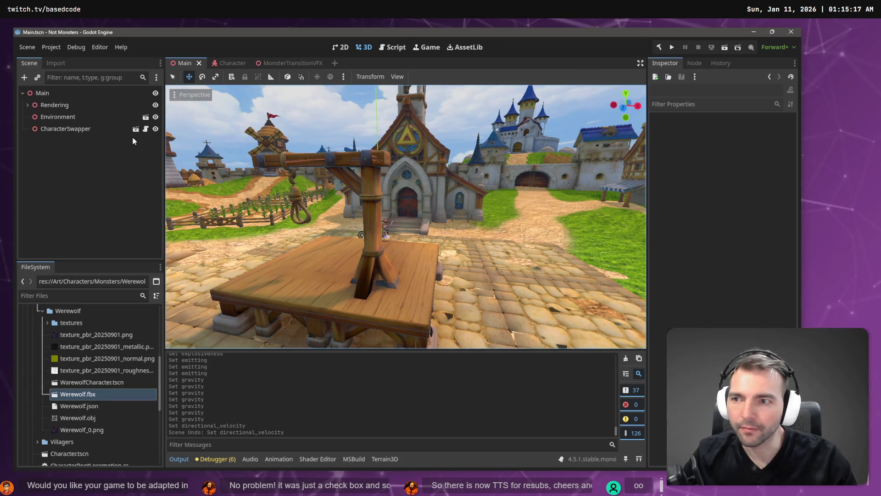
pyautogui.click(285, 63)
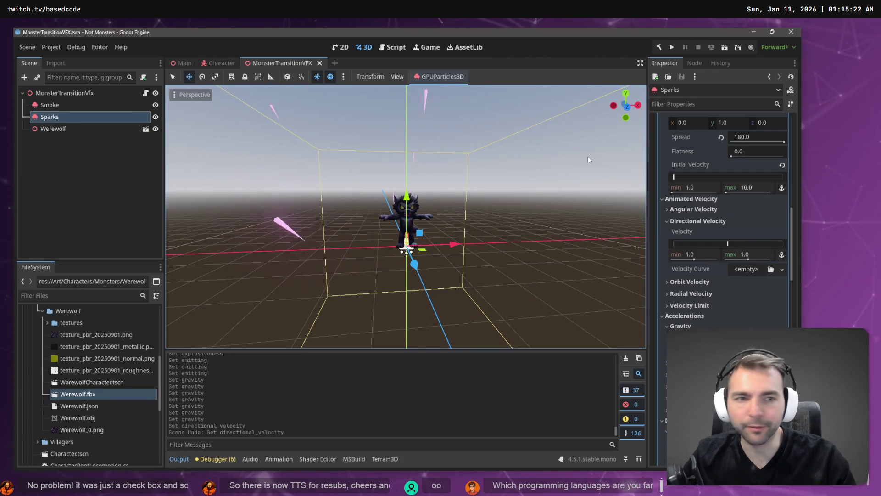
pyautogui.scroll(20, 721, 198)
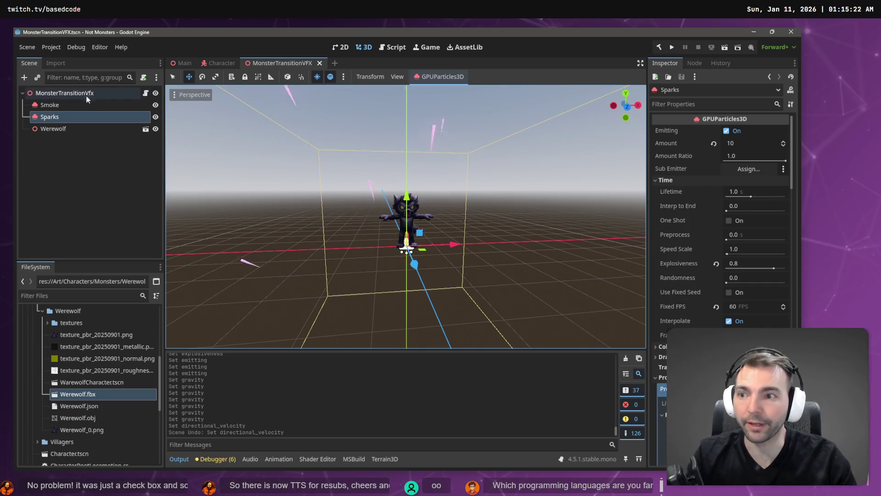
pyautogui.click(62, 128)
pyautogui.press('Delete')
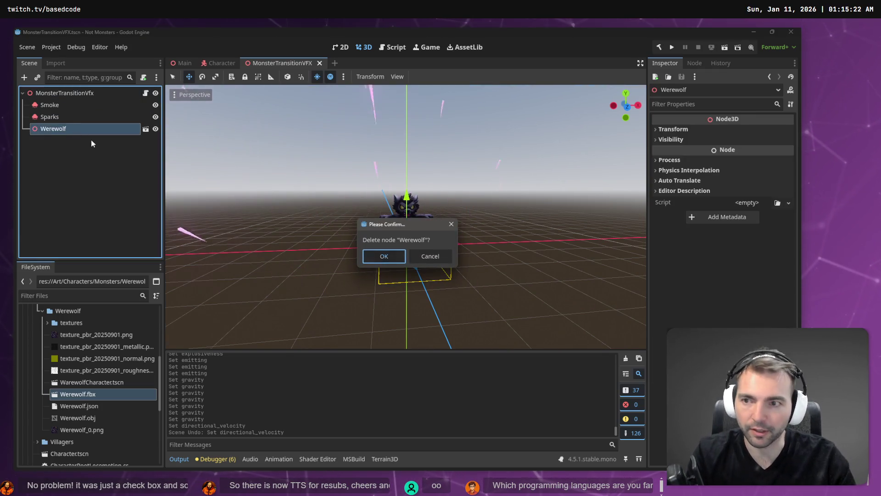
pyautogui.press('Return')
# Tick One Shot on Sparks, return to the Main scene and run the game.
pyautogui.click(64, 119)
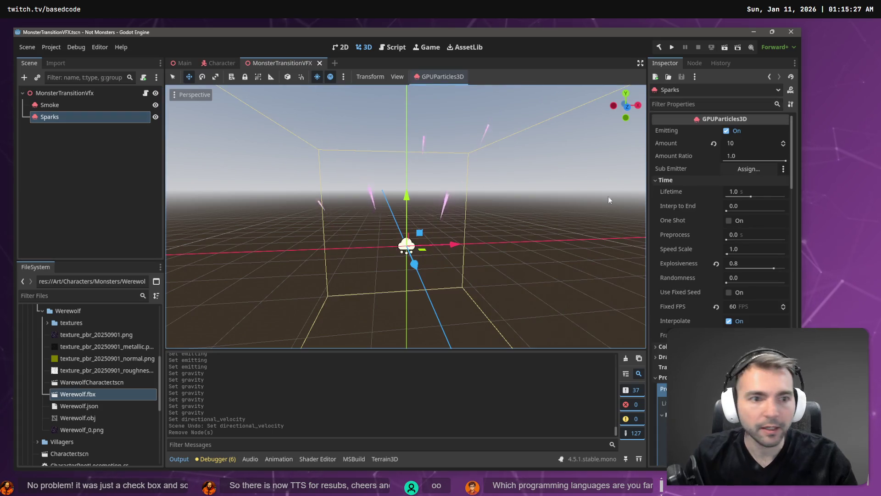
pyautogui.click(733, 222)
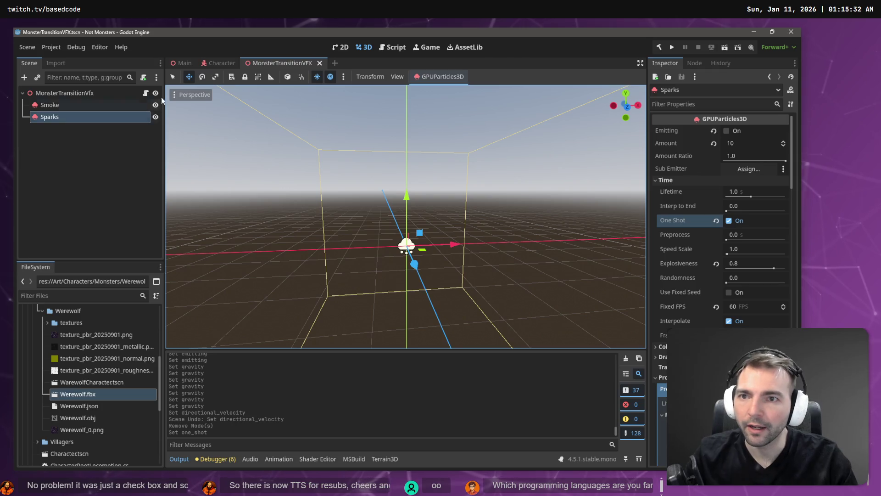
pyautogui.moveTo(183, 65)
pyautogui.click(190, 94)
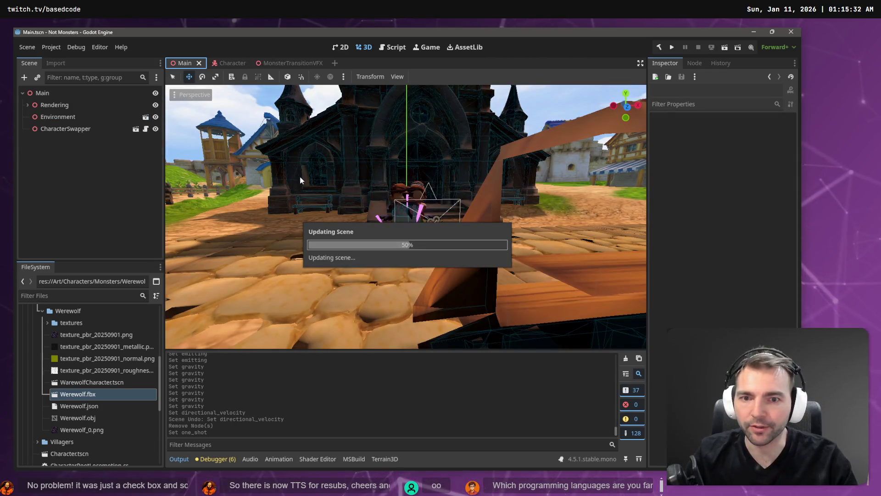
pyautogui.press('F5')
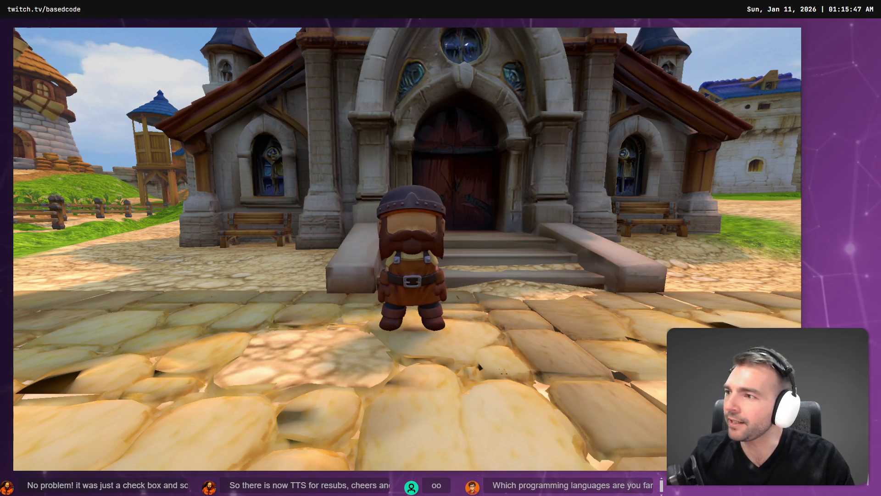
# Run the character past the church toward the village street, then return to the editor.
pyautogui.press('a')
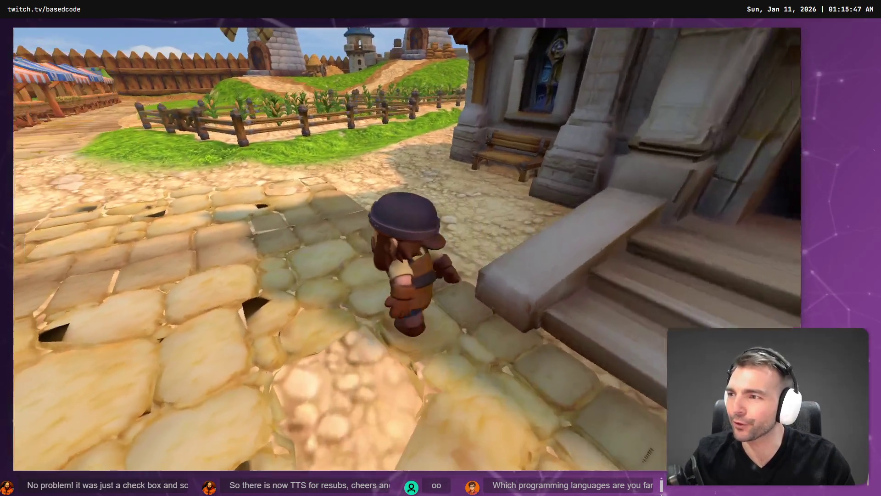
pyautogui.press('a')
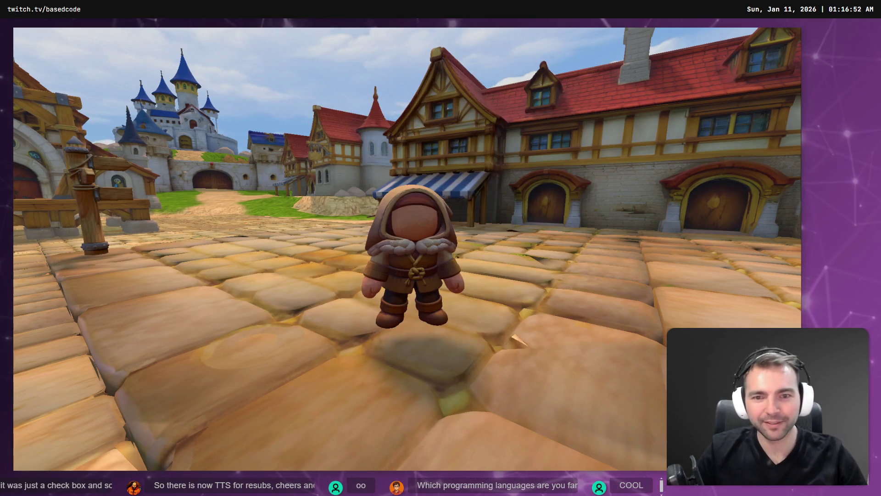
pyautogui.press('F8')
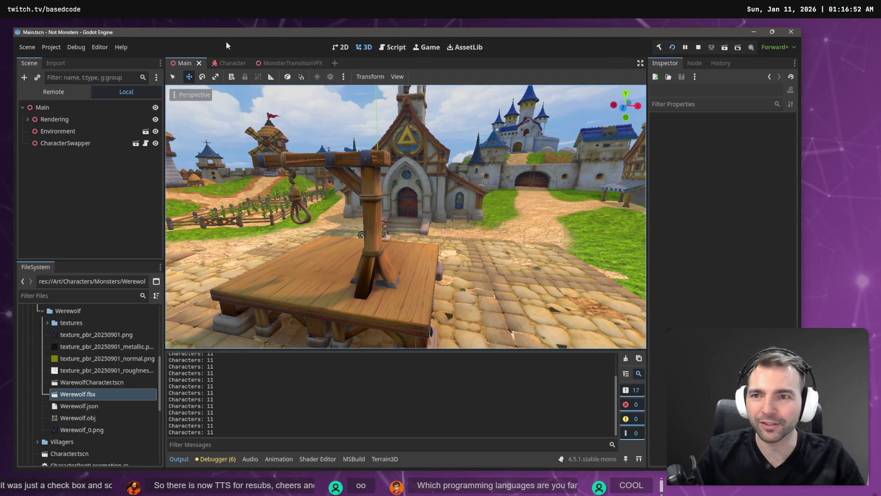
# Reopen MonsterTransitionVFX and darken the Sparks material's albedo colour.
pyautogui.click(277, 64)
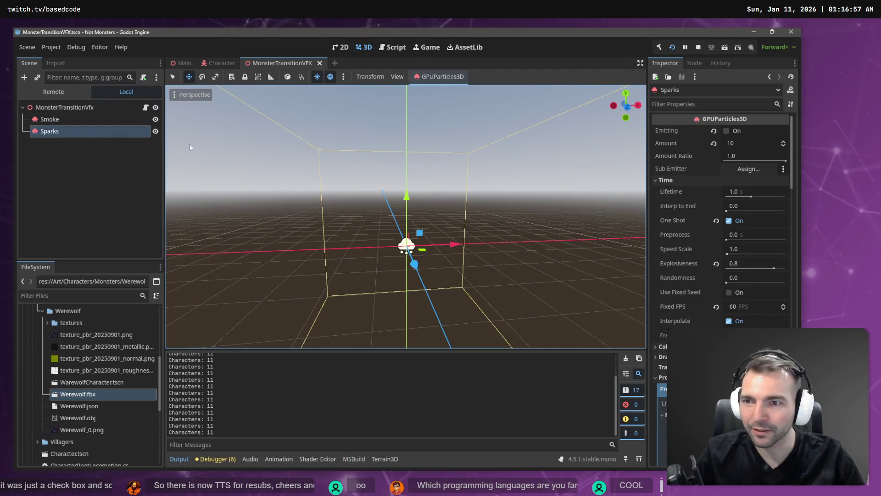
pyautogui.scroll(-5, 724, 272)
pyautogui.scroll(5, 707, 267)
pyautogui.scroll(-8, 710, 272)
pyautogui.scroll(7, 725, 275)
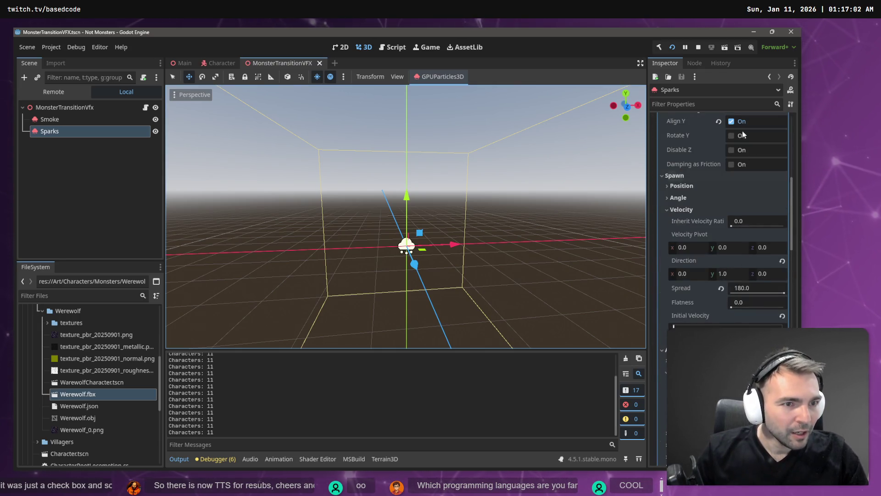
pyautogui.scroll(-12, 745, 257)
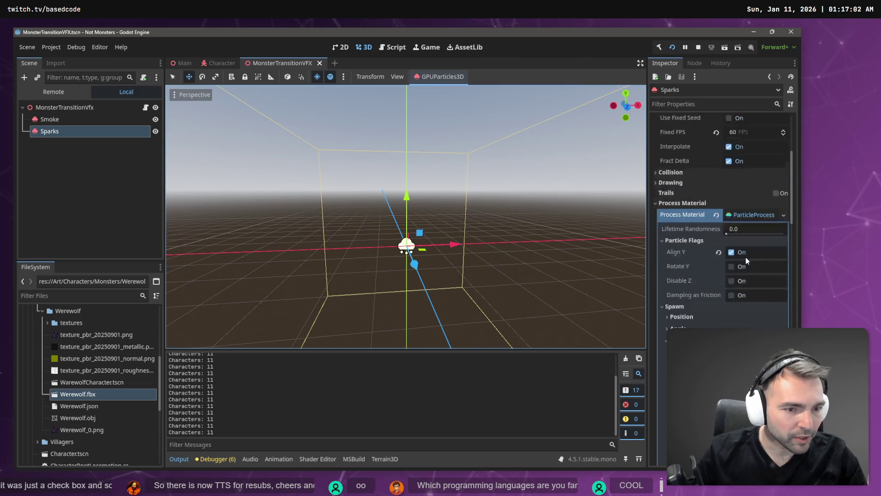
pyautogui.scroll(-10, 744, 275)
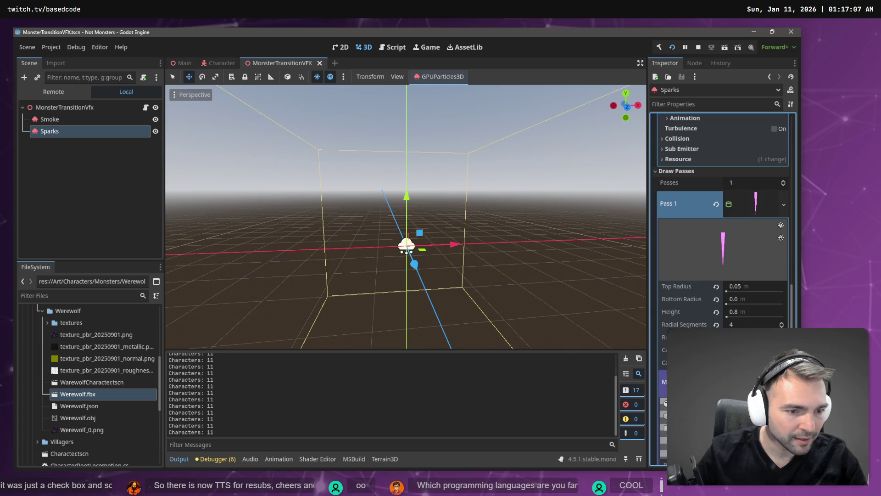
pyautogui.scroll(-8, 753, 228)
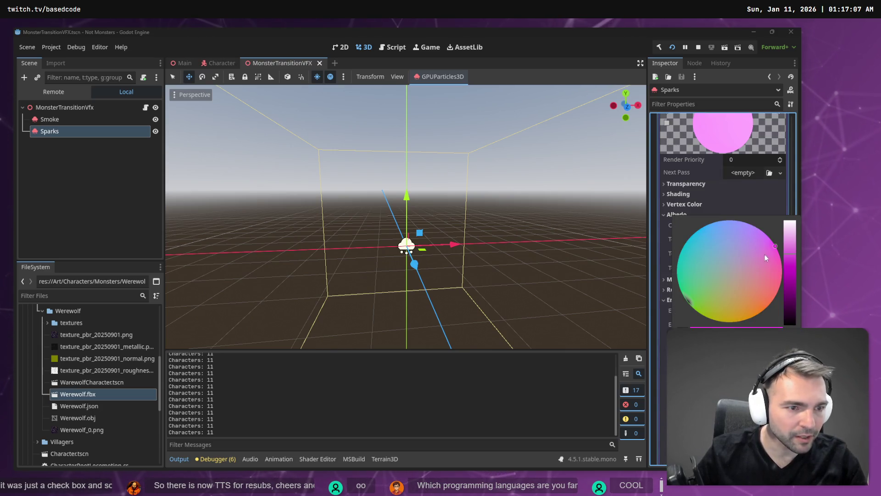
pyautogui.moveTo(790, 254); pyautogui.dragTo(792, 273)
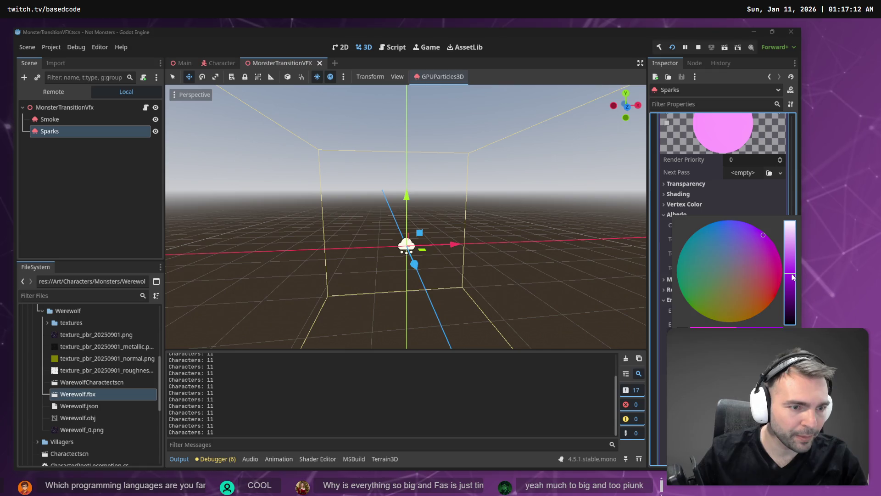
pyautogui.click(775, 214)
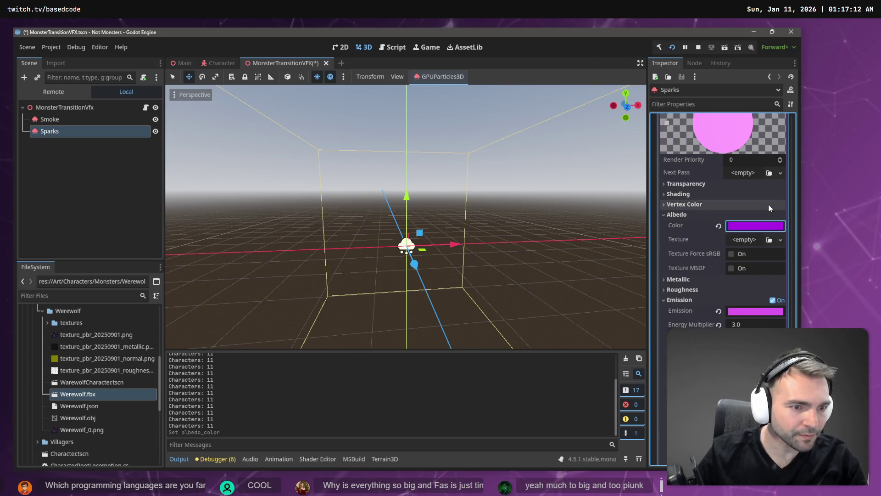
# Set the emission colour to a deep, saturated purple.
pyautogui.click(746, 312)
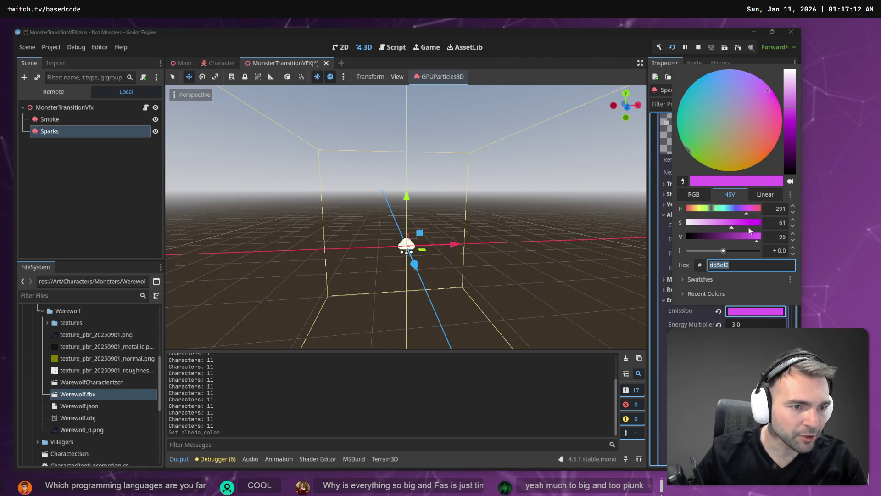
pyautogui.click(760, 80)
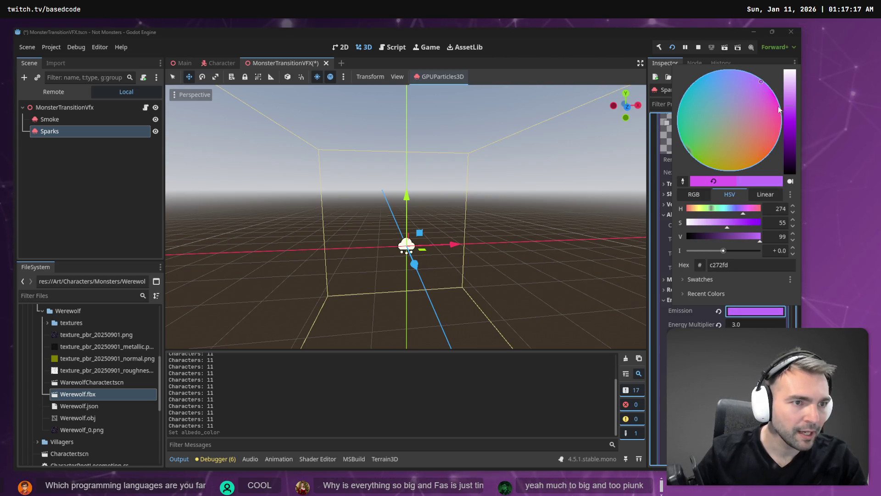
pyautogui.click(792, 128)
pyautogui.moveTo(755, 228); pyautogui.dragTo(758, 225)
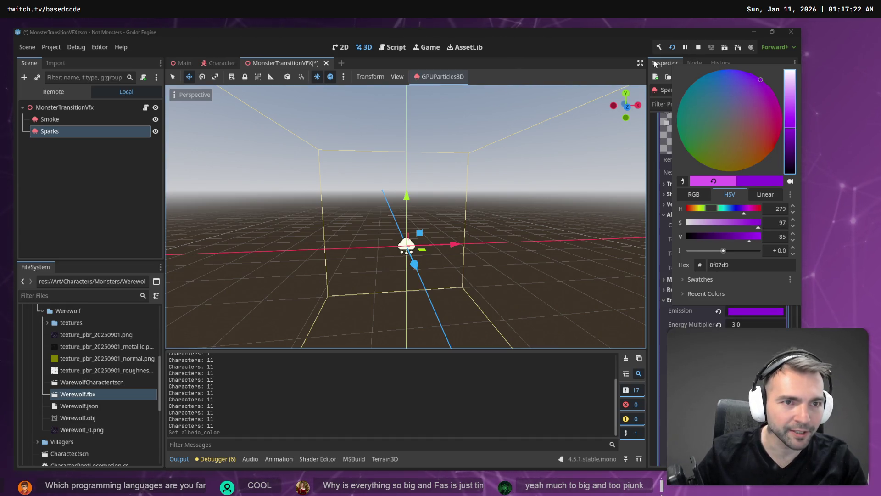
pyautogui.click(655, 63)
# Turn on Emitting to preview the purple spark burst.
pyautogui.scroll(15, 728, 148)
pyautogui.scroll(5, 760, 179)
pyautogui.click(728, 131)
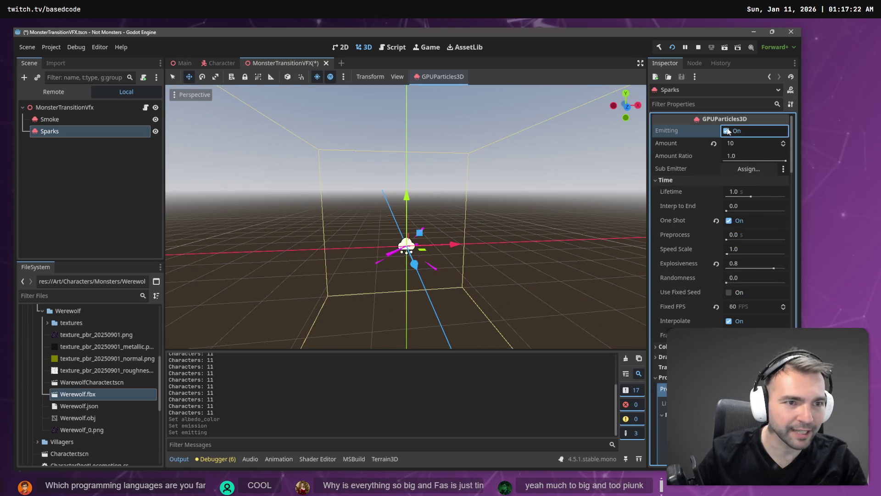
pyautogui.scroll(-15, 723, 253)
pyautogui.scroll(-10, 726, 254)
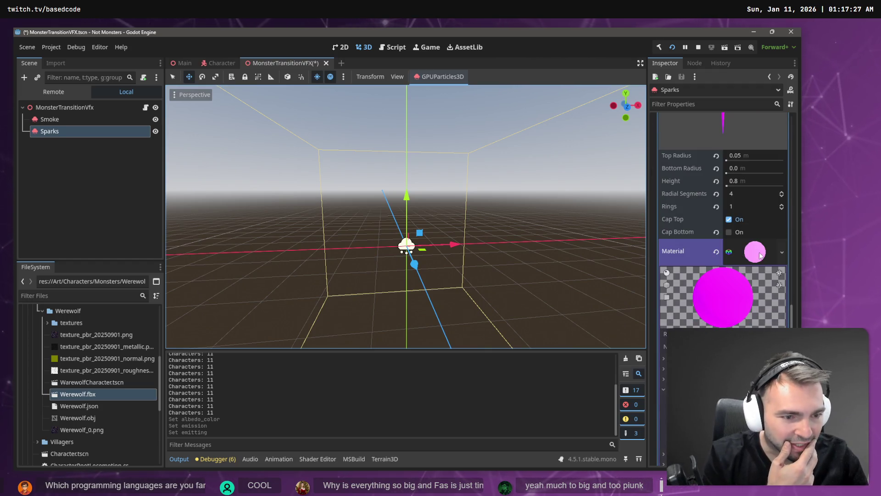
pyautogui.scroll(-2, 760, 256)
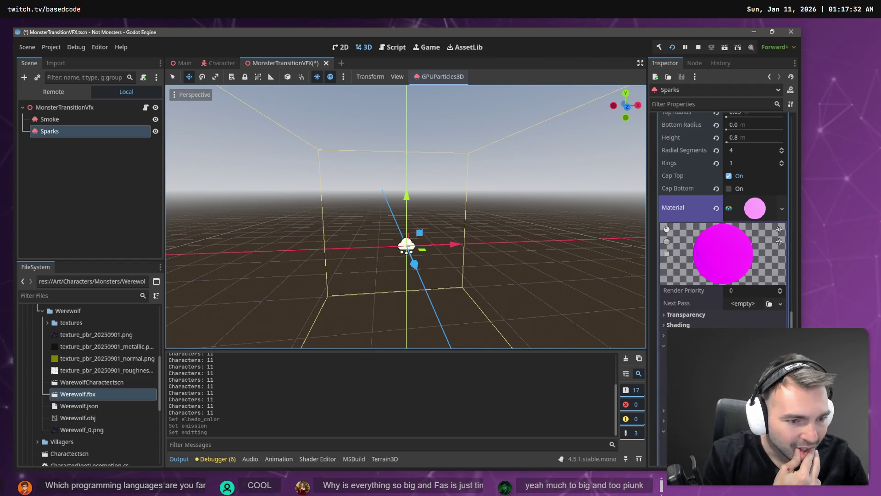
pyautogui.scroll(-2, 749, 318)
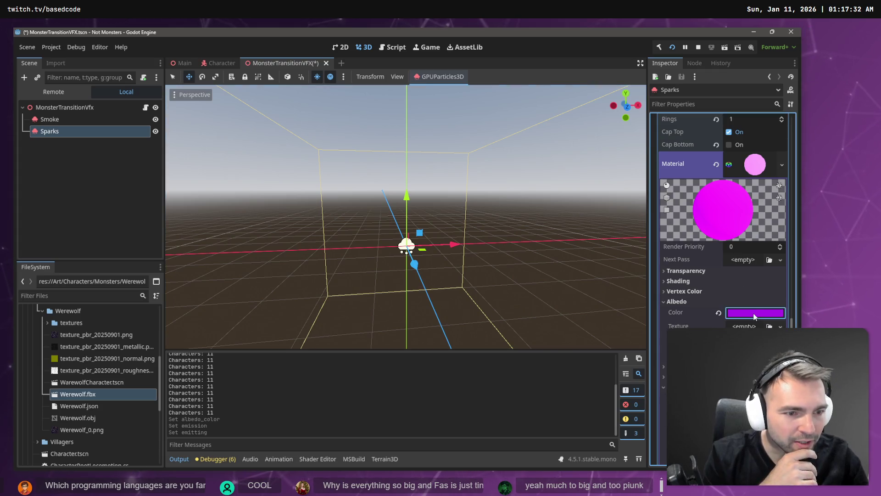
# Darken the albedo and make it a fully saturated purple.
pyautogui.click(756, 313)
pyautogui.moveTo(792, 114); pyautogui.dragTo(790, 119)
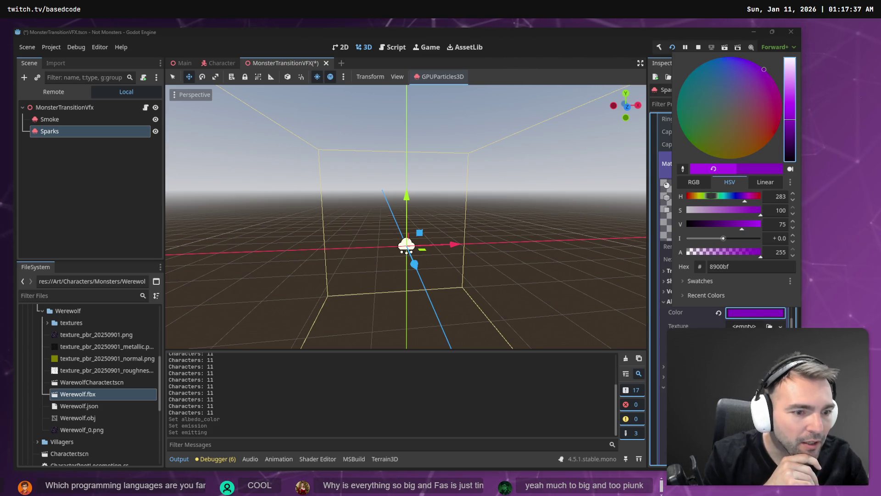
pyautogui.press('Escape')
pyautogui.click(755, 312)
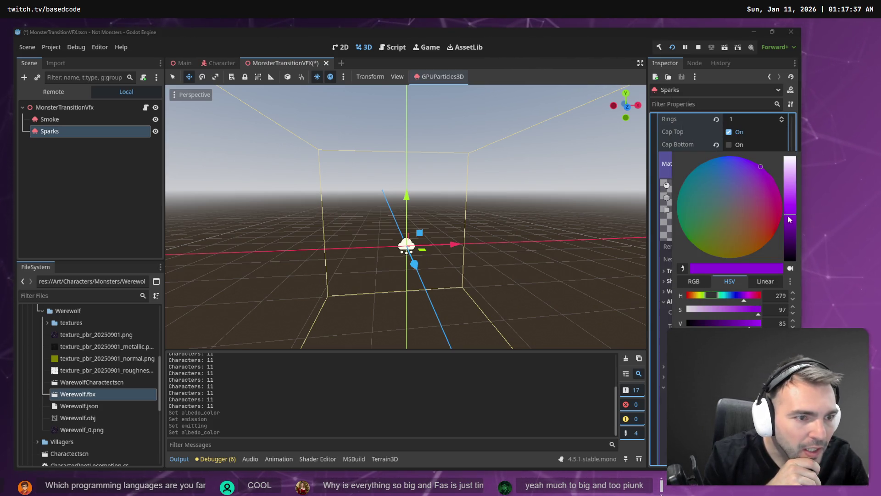
pyautogui.moveTo(763, 168); pyautogui.dragTo(784, 176)
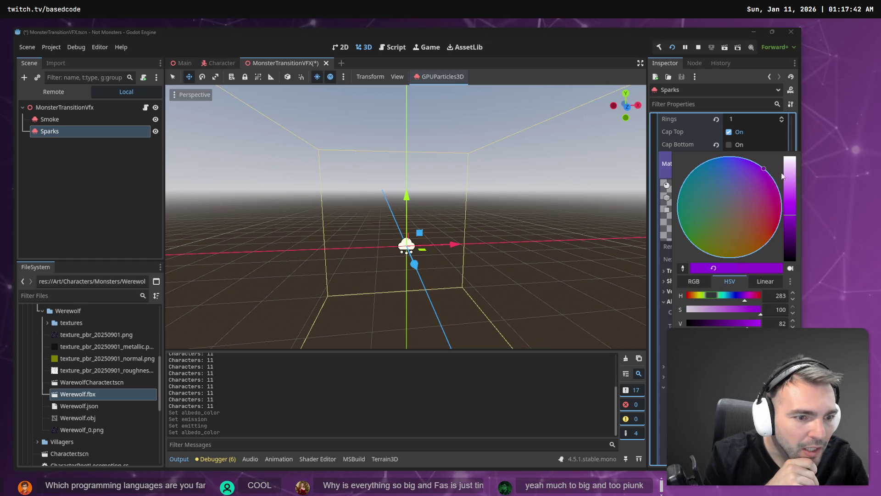
pyautogui.click(598, 48)
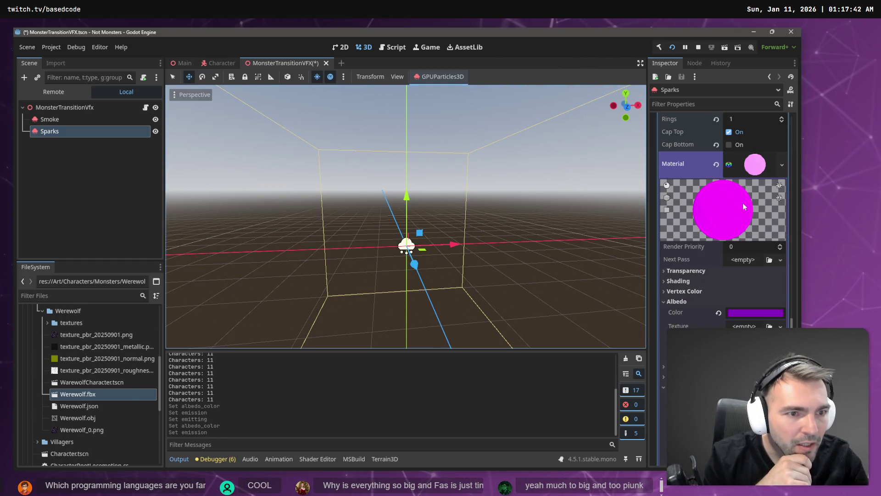
# Reset the emission colour and rebuild it as a bright, slightly darkened purple.
pyautogui.scroll(2, 730, 205)
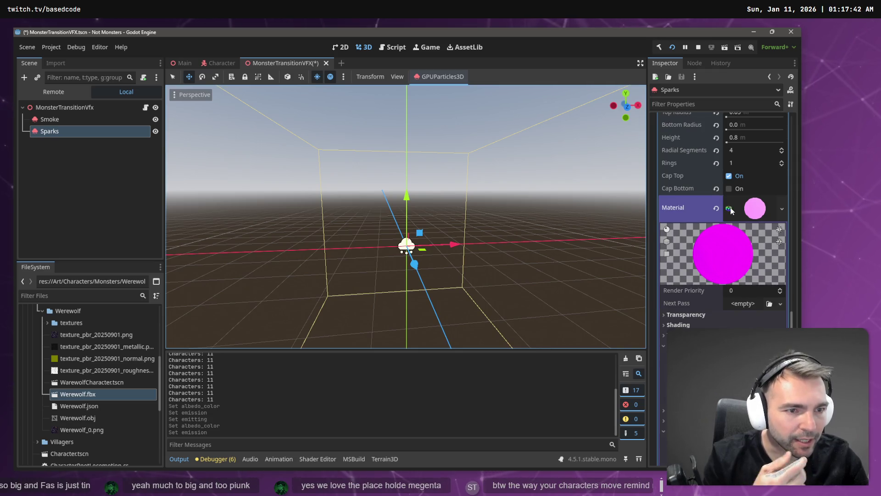
pyautogui.scroll(-4, 735, 257)
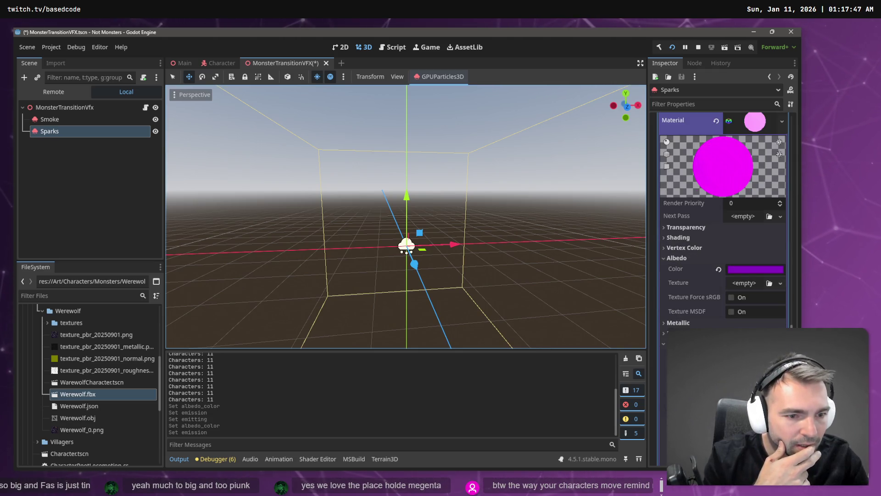
pyautogui.click(756, 269)
pyautogui.click(743, 309)
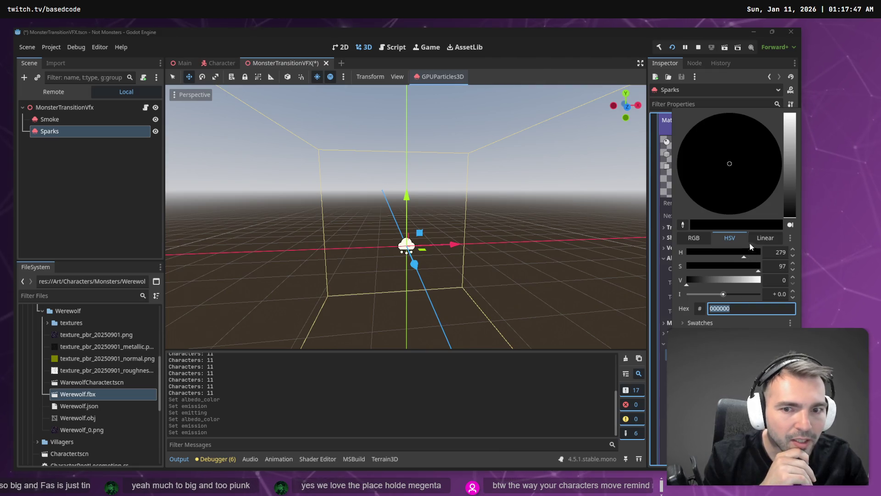
pyautogui.moveTo(789, 213)
pyautogui.mouseDown()
pyautogui.moveTo(789, 162)
pyautogui.moveTo(769, 131)
pyautogui.mouseUp()
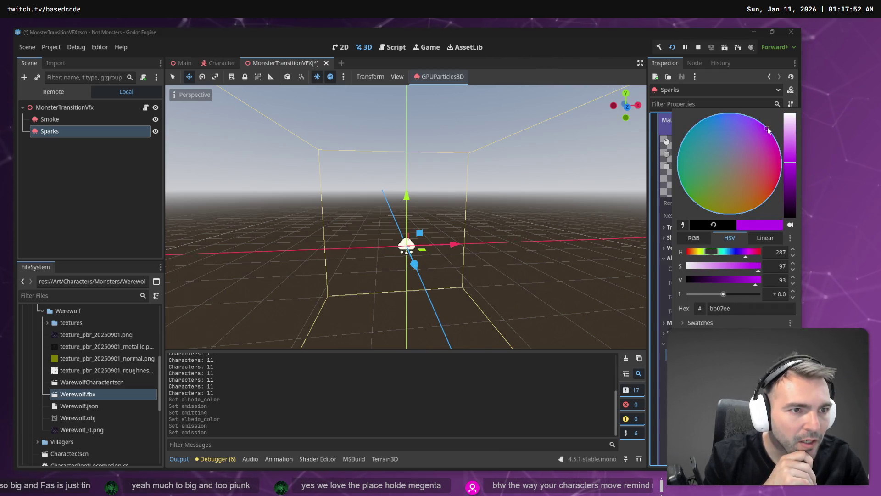
pyautogui.moveTo(795, 160)
pyautogui.mouseDown()
pyautogui.moveTo(791, 114)
pyautogui.moveTo(761, 131)
pyautogui.moveTo(771, 130)
pyautogui.mouseUp()
pyautogui.moveTo(791, 166); pyautogui.dragTo(794, 170)
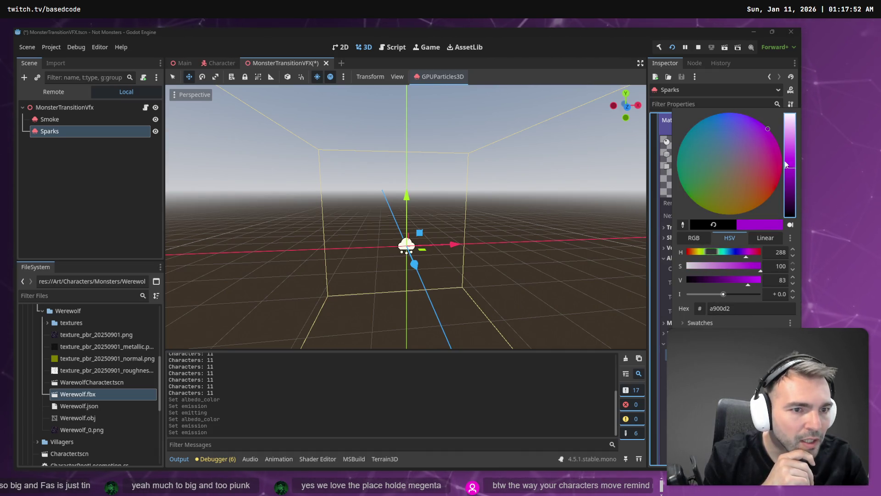
pyautogui.click(602, 63)
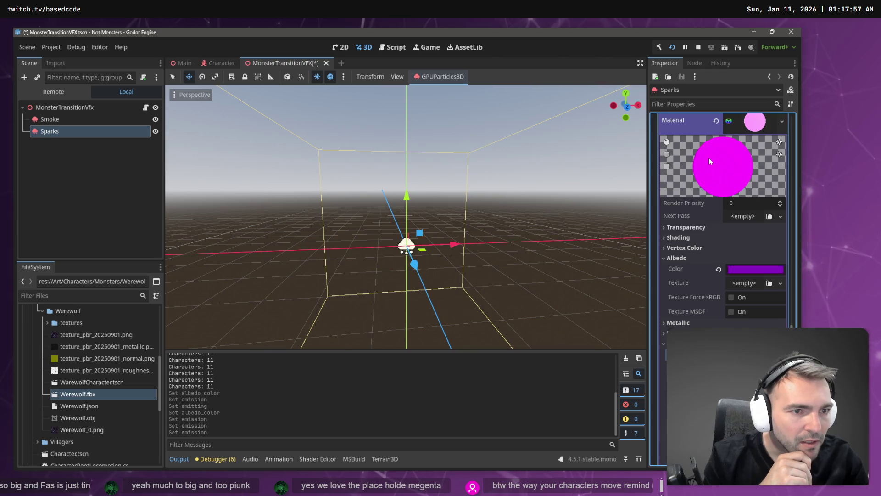
# Nudge the albedo colour slightly.
pyautogui.scroll(3, 730, 234)
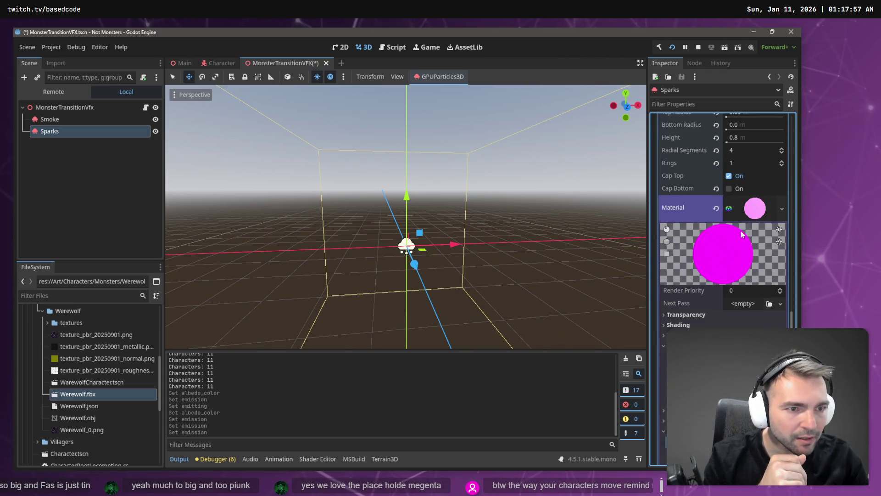
pyautogui.scroll(-4, 740, 294)
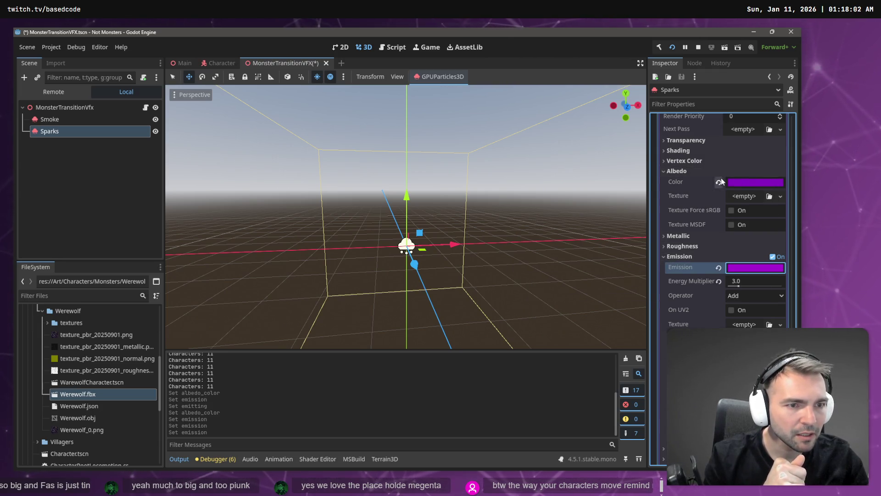
pyautogui.click(747, 183)
pyautogui.click(766, 212)
pyautogui.scroll(15, 793, 152)
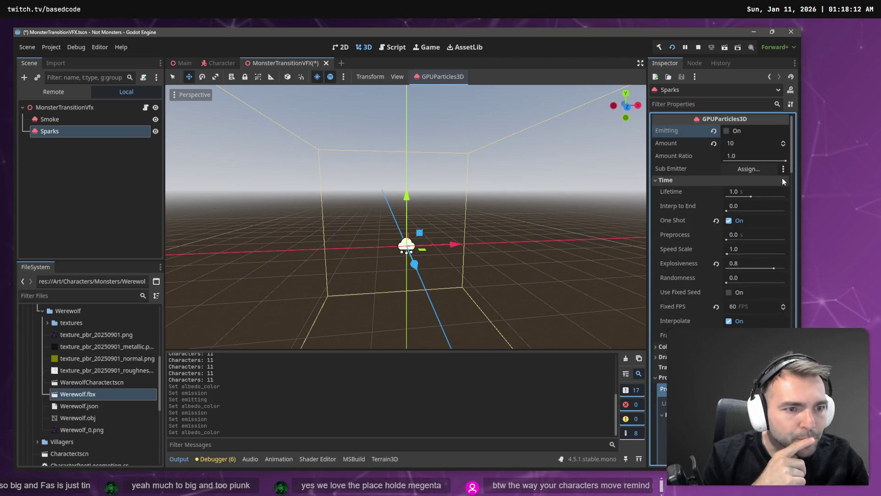
# Turn off One Shot, restart emitting, and clear the spike mesh's magenta material.
pyautogui.click(730, 221)
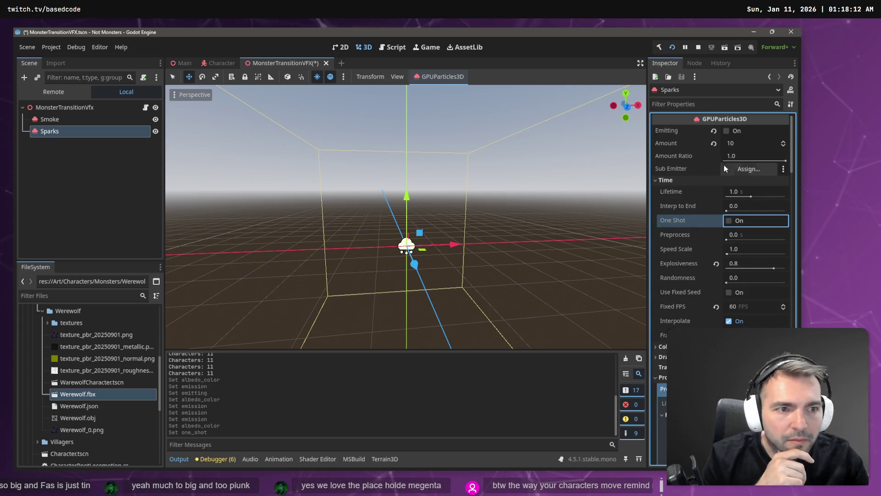
pyautogui.click(727, 128)
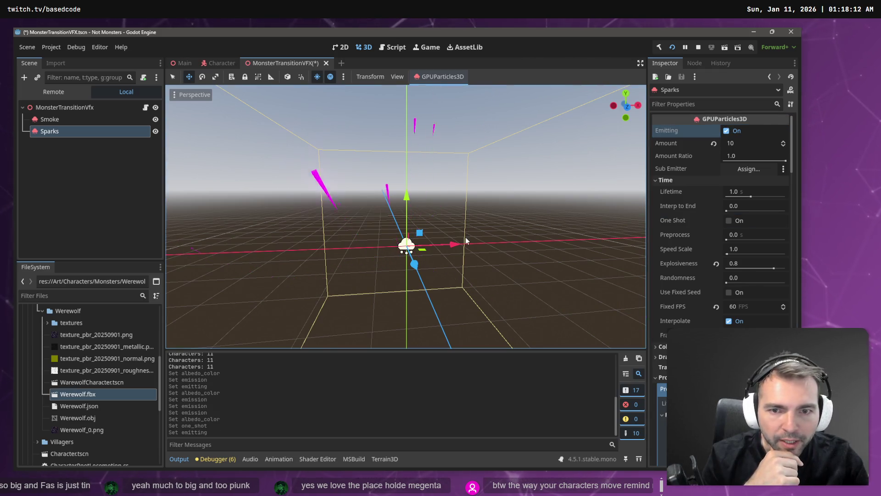
pyautogui.scroll(-15, 730, 255)
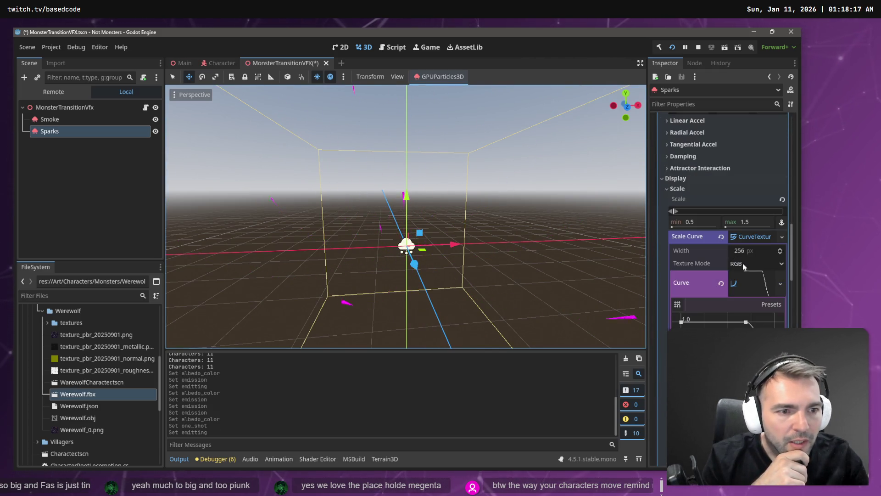
pyautogui.scroll(-10, 756, 242)
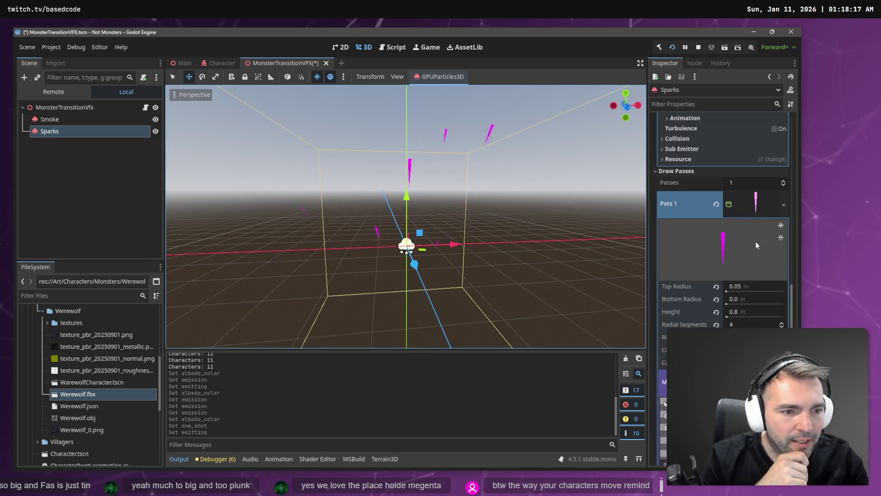
pyautogui.scroll(-3, 752, 263)
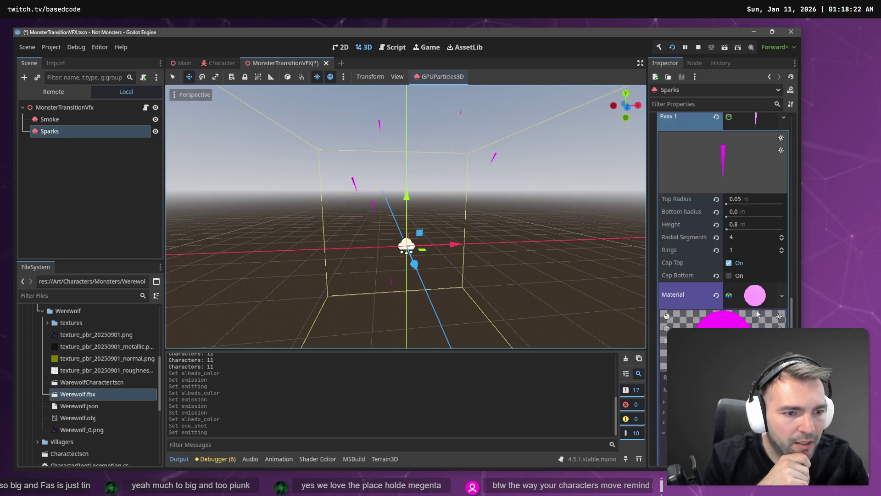
pyautogui.click(761, 299)
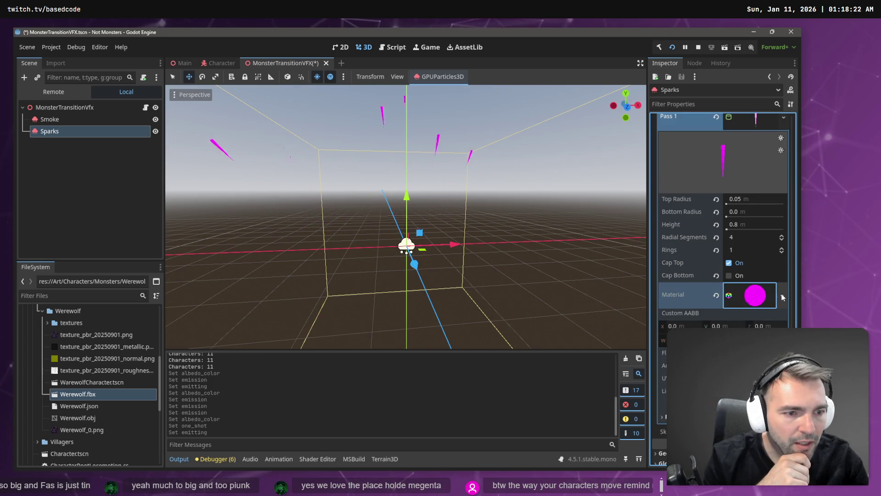
pyautogui.click(782, 296)
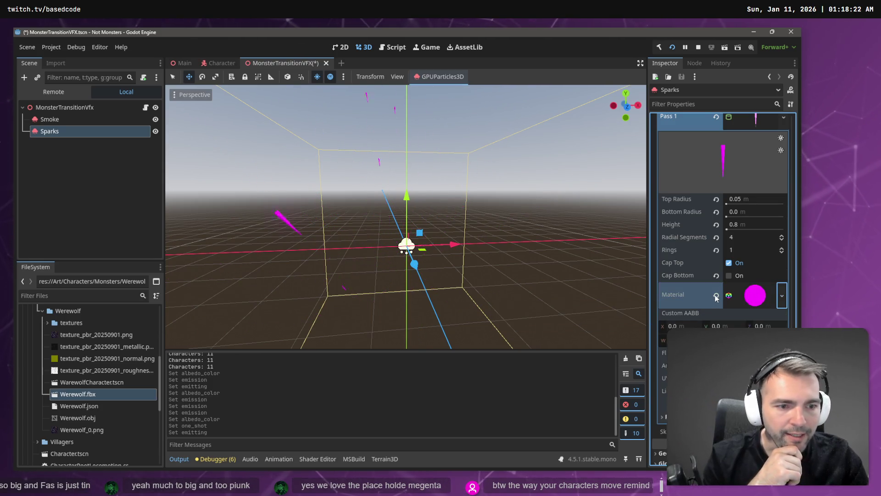
pyautogui.click(721, 414)
pyautogui.click(782, 288)
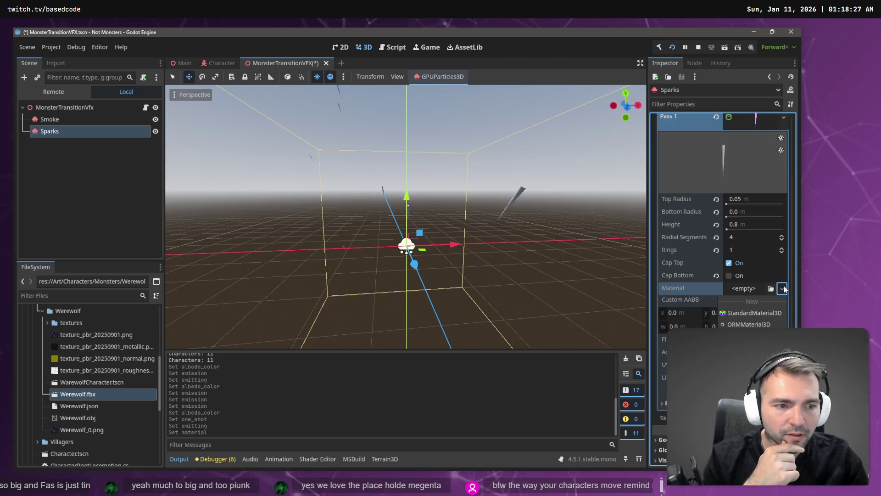
# Add a new StandardMaterial3D to the spikes with a partly transparent d373ff purple albedo.
pyautogui.click(768, 312)
pyautogui.click(756, 296)
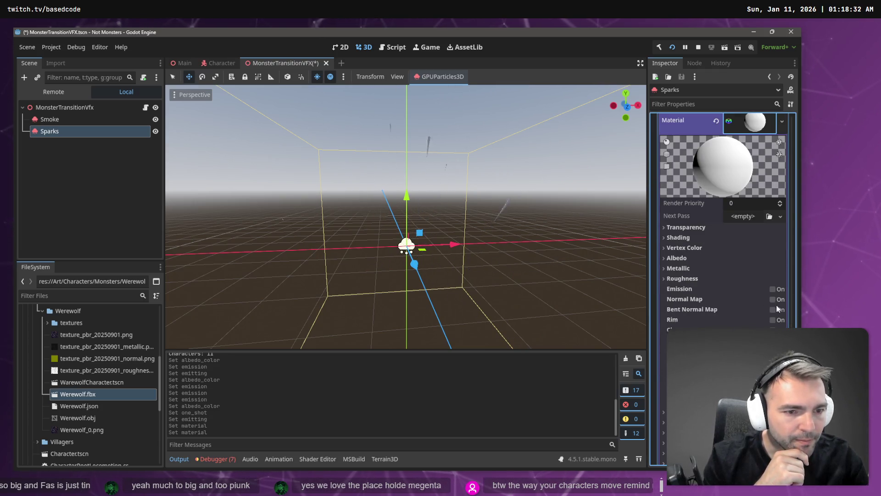
pyautogui.click(732, 259)
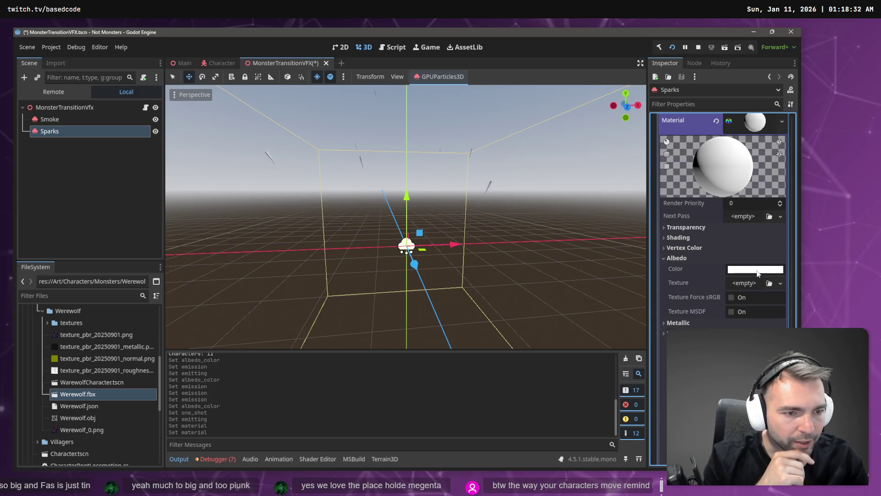
pyautogui.click(758, 271)
pyautogui.moveTo(790, 135); pyautogui.dragTo(795, 70)
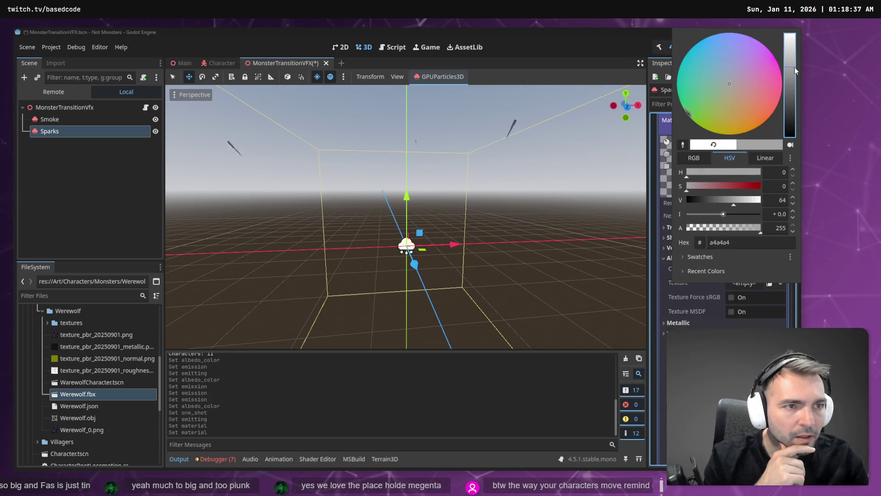
pyautogui.click(765, 48)
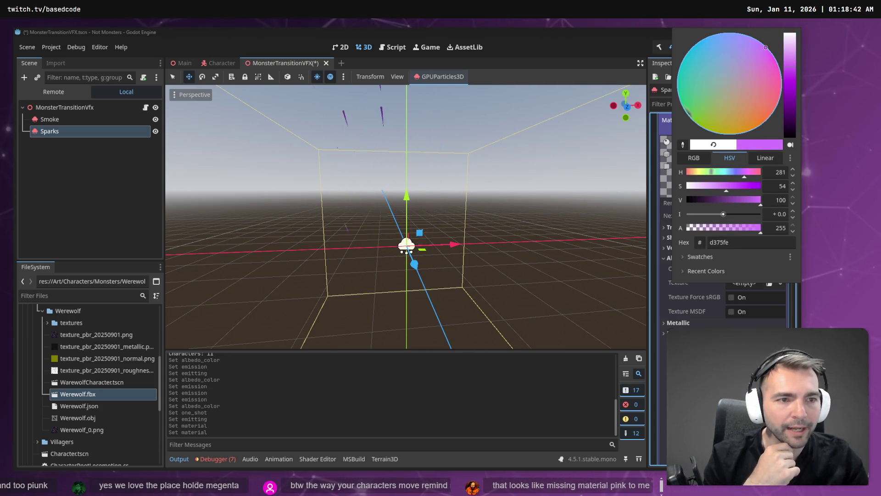
pyautogui.moveTo(791, 63)
pyautogui.mouseDown()
pyautogui.moveTo(792, 115)
pyautogui.moveTo(790, 44)
pyautogui.mouseUp()
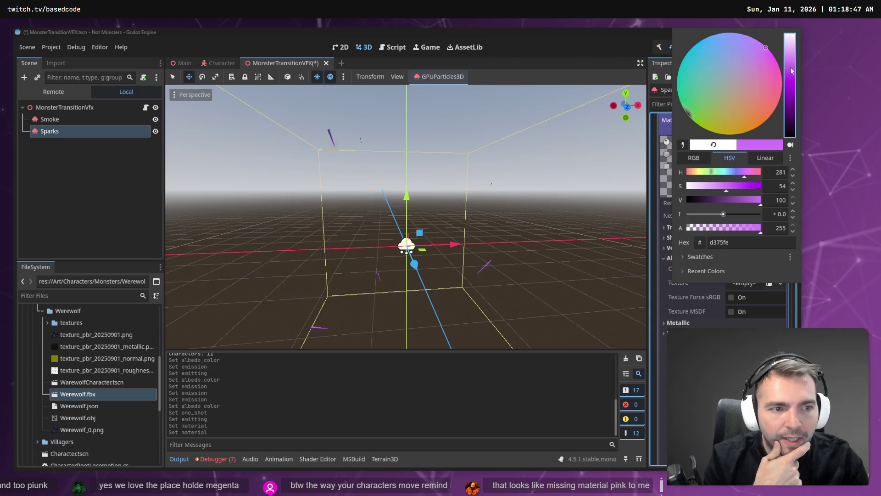
pyautogui.moveTo(736, 232); pyautogui.dragTo(728, 234)
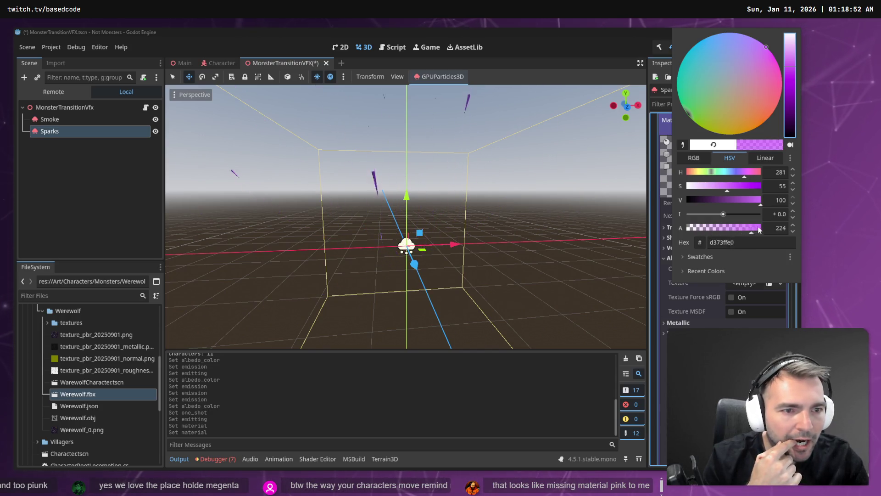
pyautogui.click(662, 276)
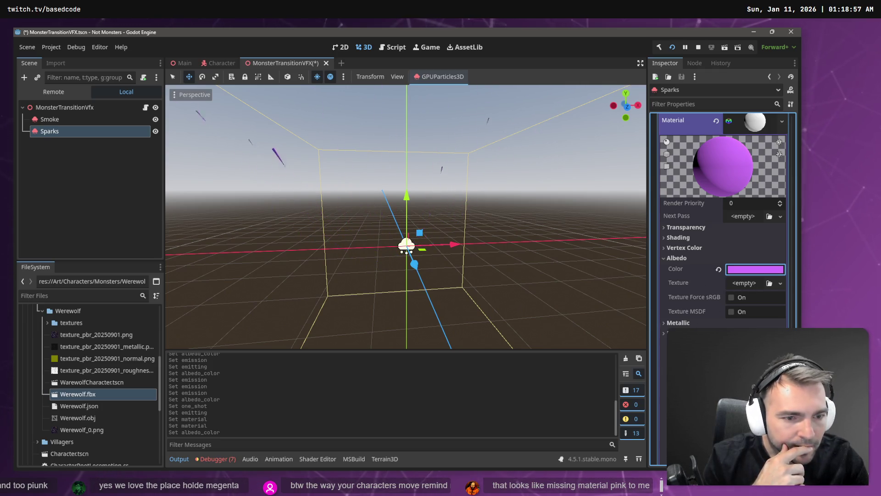
# Set Transparency to Alpha, lower the albedo alpha to about 97, and enable Emission.
pyautogui.scroll(2, 689, 257)
pyautogui.click(687, 271)
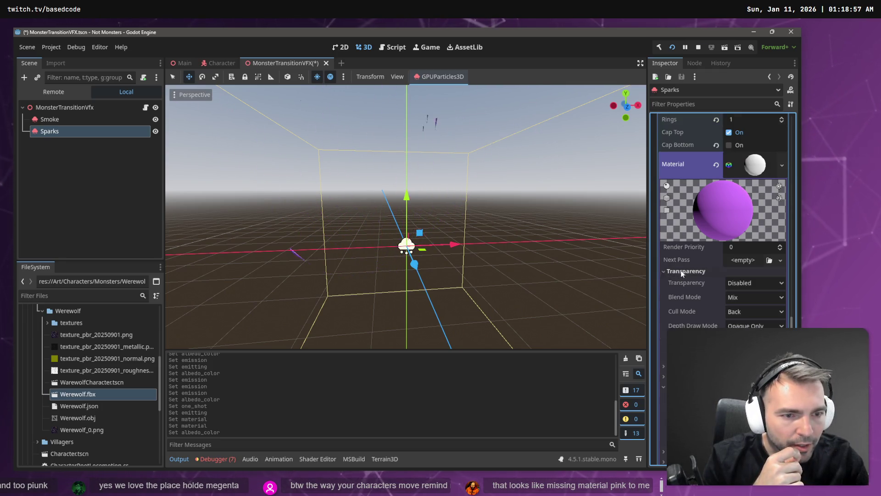
pyautogui.click(768, 282)
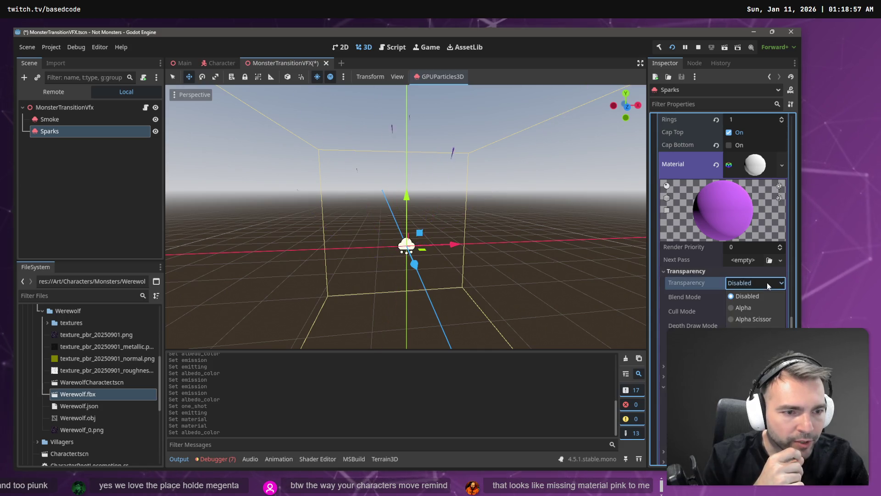
pyautogui.click(760, 308)
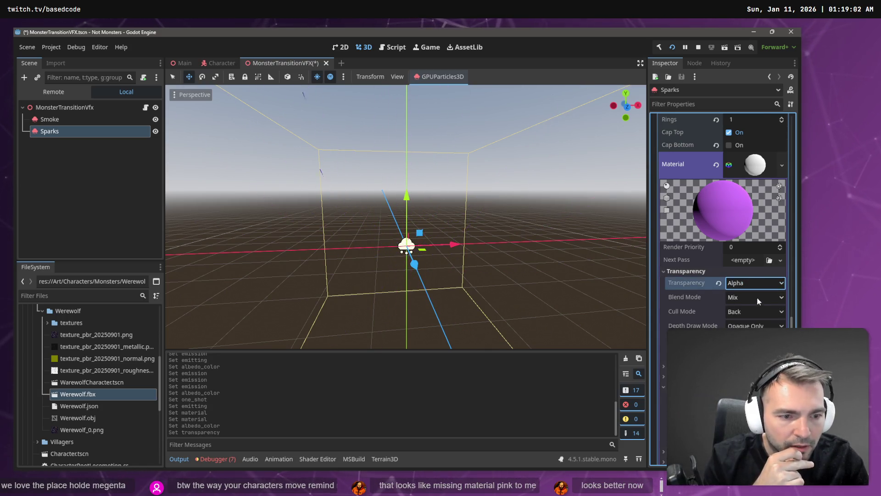
pyautogui.scroll(-2, 756, 297)
pyautogui.click(757, 284)
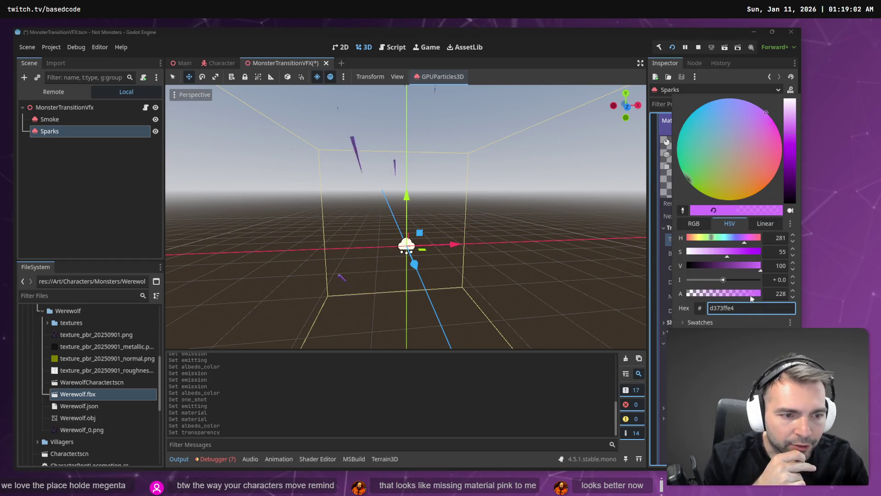
pyautogui.moveTo(731, 295); pyautogui.dragTo(715, 295)
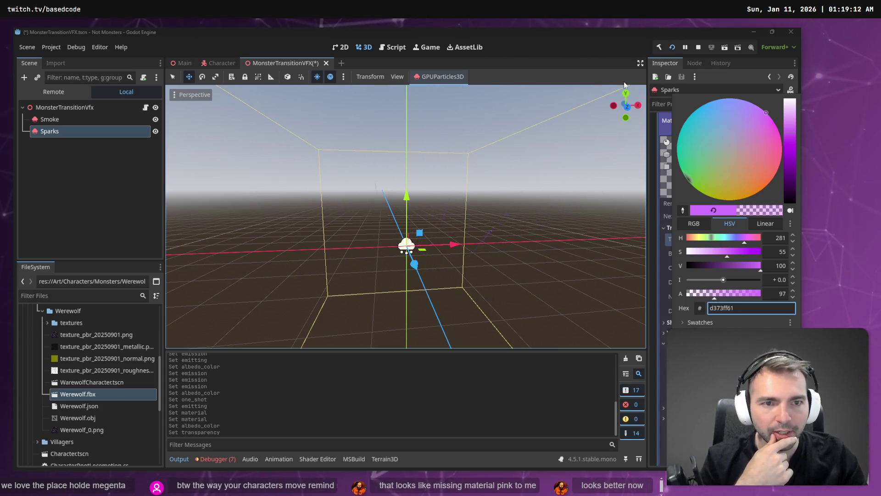
pyautogui.click(586, 54)
pyautogui.scroll(-5, 739, 293)
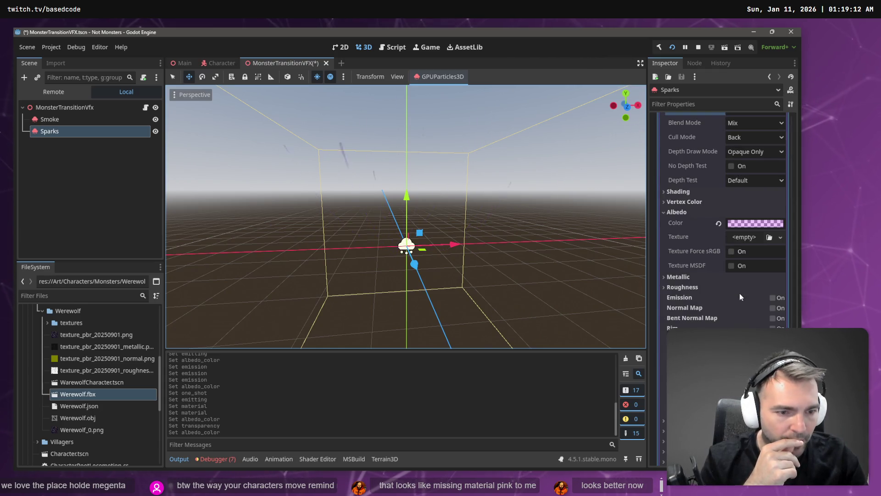
pyautogui.click(774, 297)
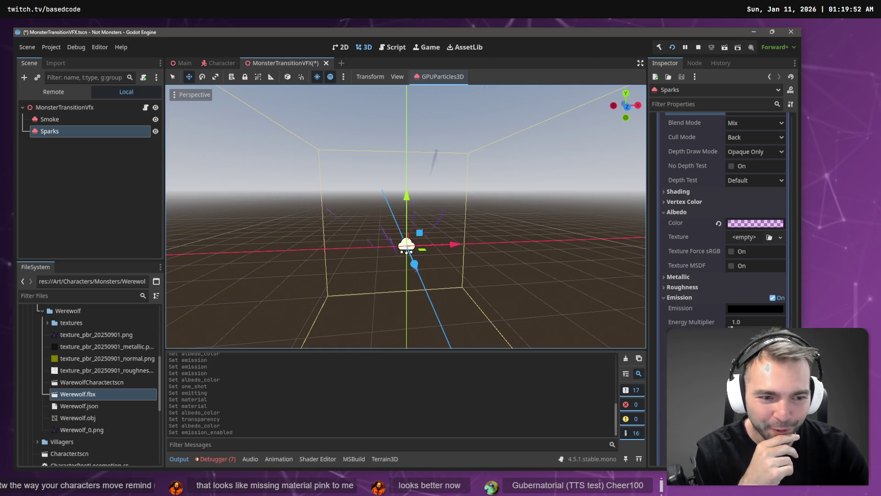
# Make the spike emission a deep purple 4c005f with energy multiplier 4.0.
pyautogui.click(754, 310)
pyautogui.moveTo(792, 123)
pyautogui.mouseDown()
pyautogui.moveTo(789, 69)
pyautogui.moveTo(767, 86)
pyautogui.mouseUp()
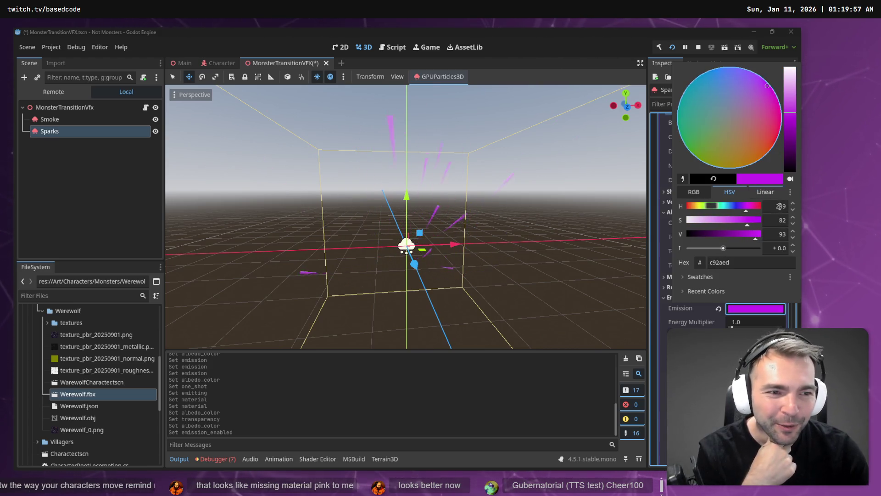
pyautogui.click(759, 224)
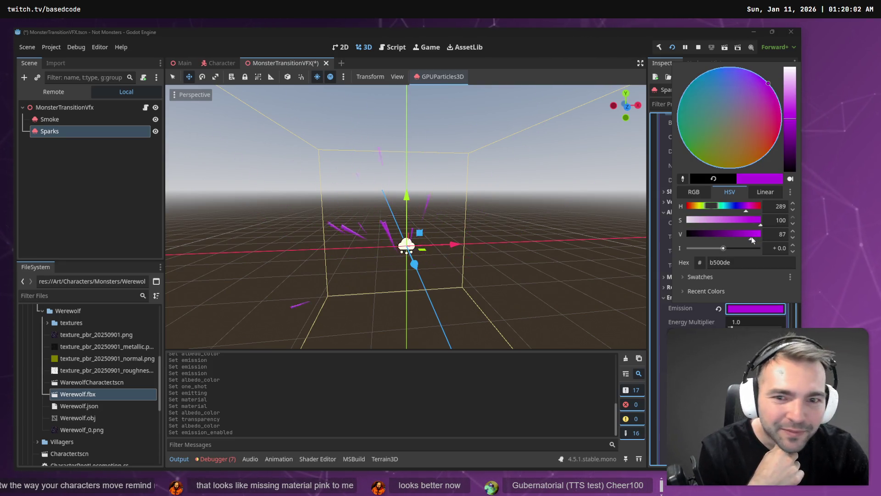
pyautogui.click(745, 238)
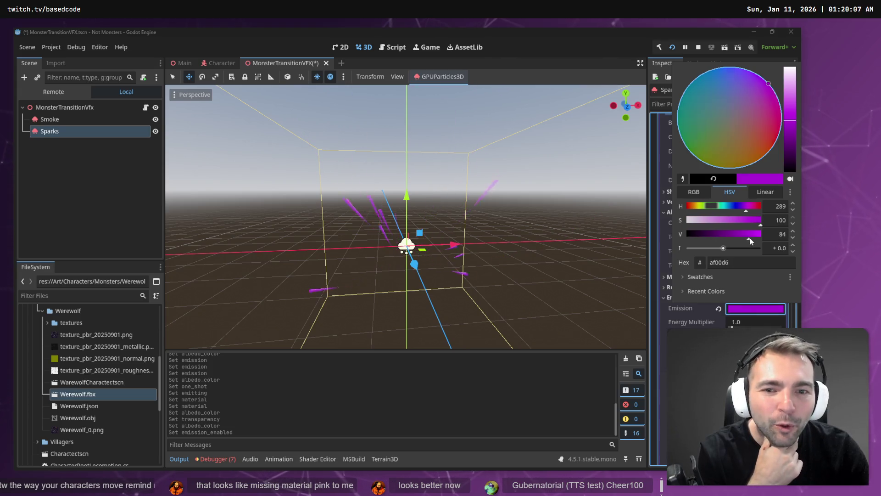
pyautogui.click(749, 236)
pyautogui.moveTo(759, 236); pyautogui.dragTo(719, 238)
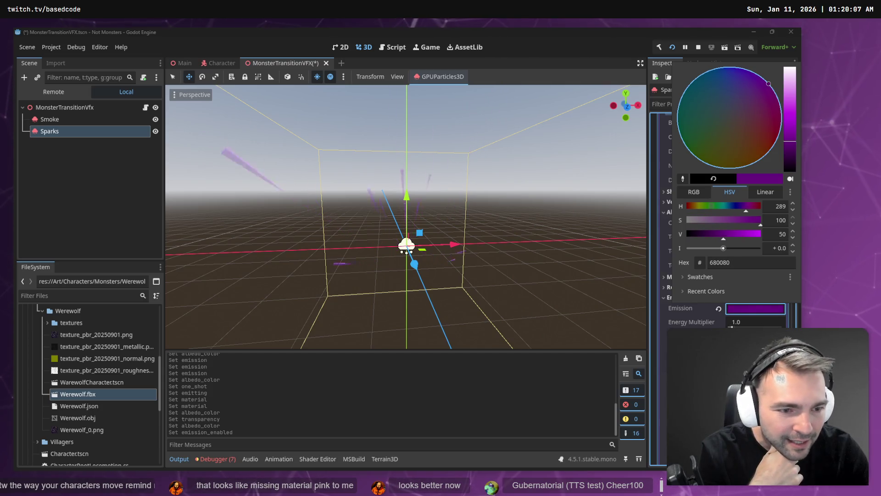
pyautogui.click(748, 325)
pyautogui.click(745, 321)
pyautogui.write('4')
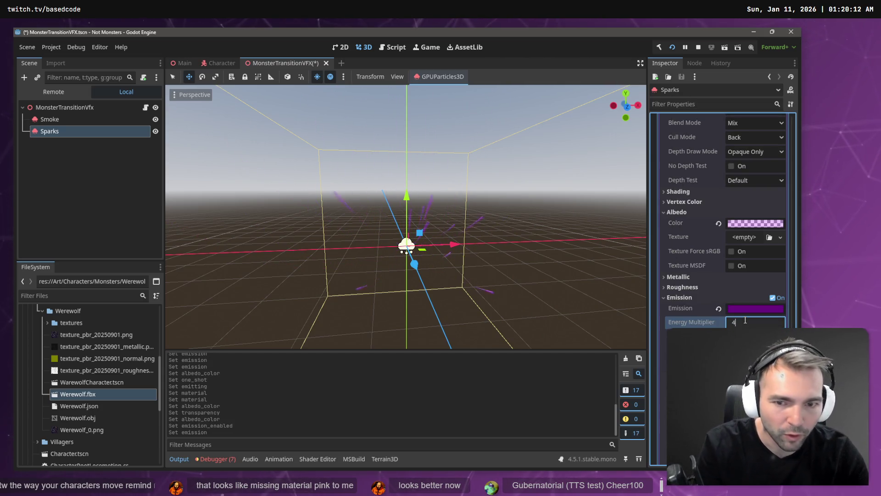
pyautogui.press('Return')
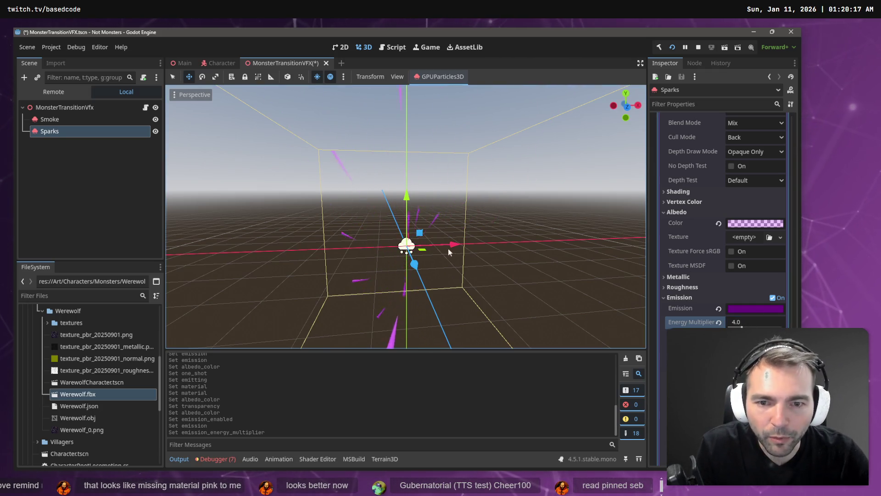
pyautogui.click(757, 308)
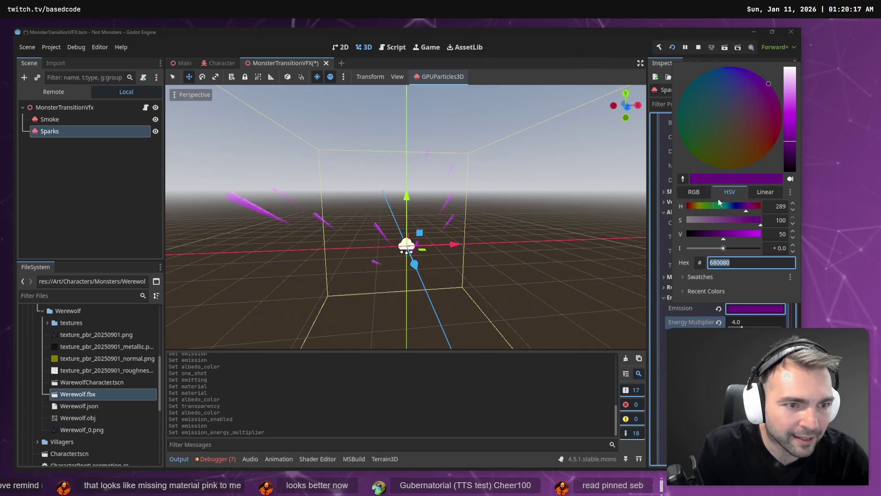
pyautogui.moveTo(791, 126)
pyautogui.mouseDown()
pyautogui.moveTo(796, 89)
pyautogui.moveTo(790, 160)
pyautogui.moveTo(790, 151)
pyautogui.mouseUp()
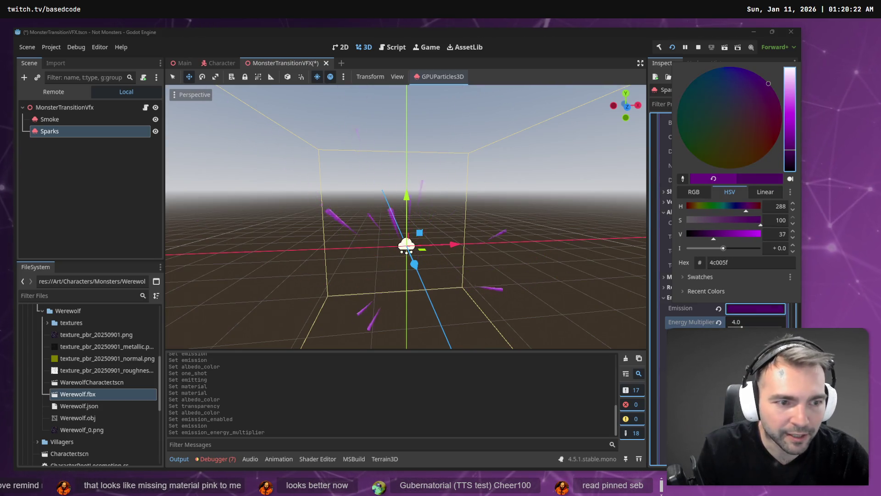